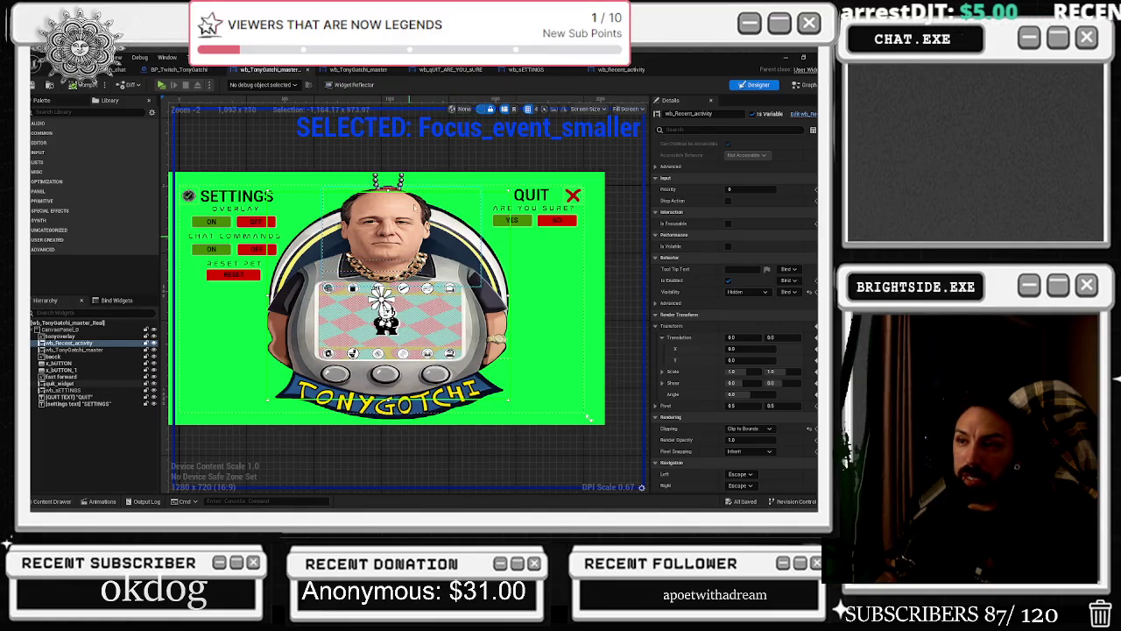
Look through the QUIT, SETTINGS and Recent_activity widgets, then return to wb_TonyGatchi_master and save it
{"action": "left_click", "coordinate": [357, 70]}
{"action": "left_click", "coordinate": [444, 70]}
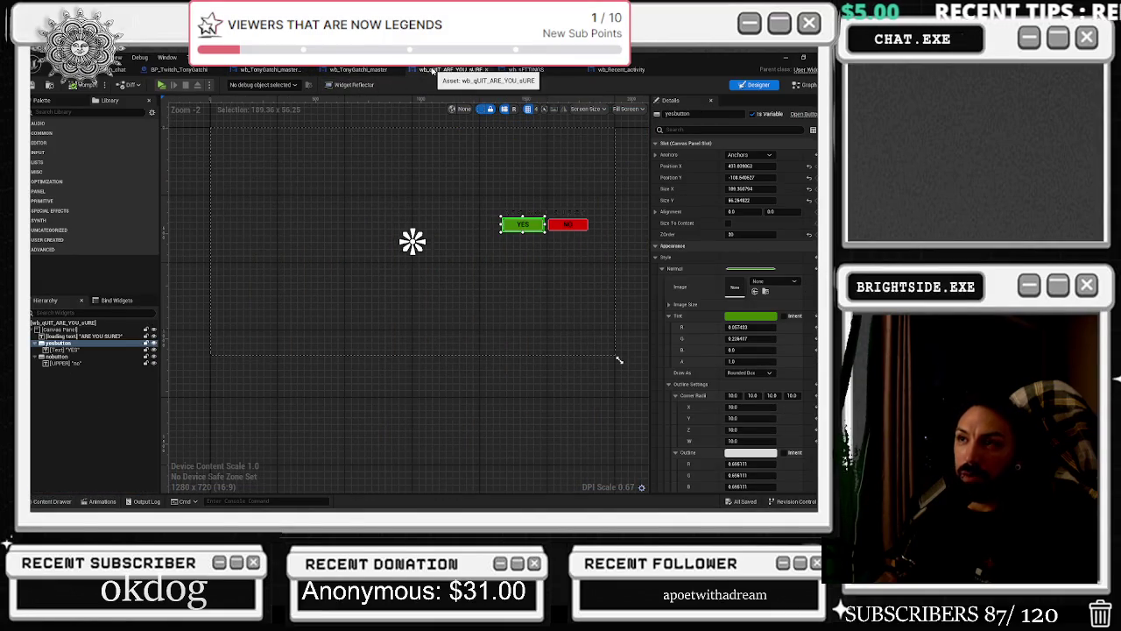
{"action": "left_click", "coordinate": [552, 70]}
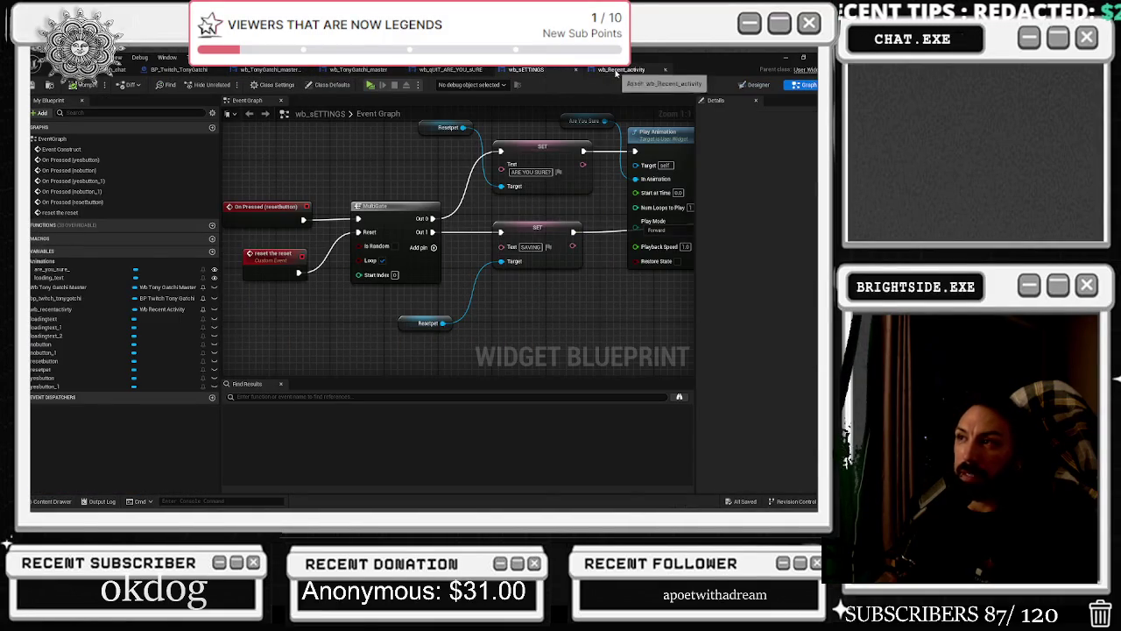
{"action": "left_click", "coordinate": [620, 70]}
{"action": "left_click", "coordinate": [357, 70]}
{"action": "key", "text": "ctrl+s"}
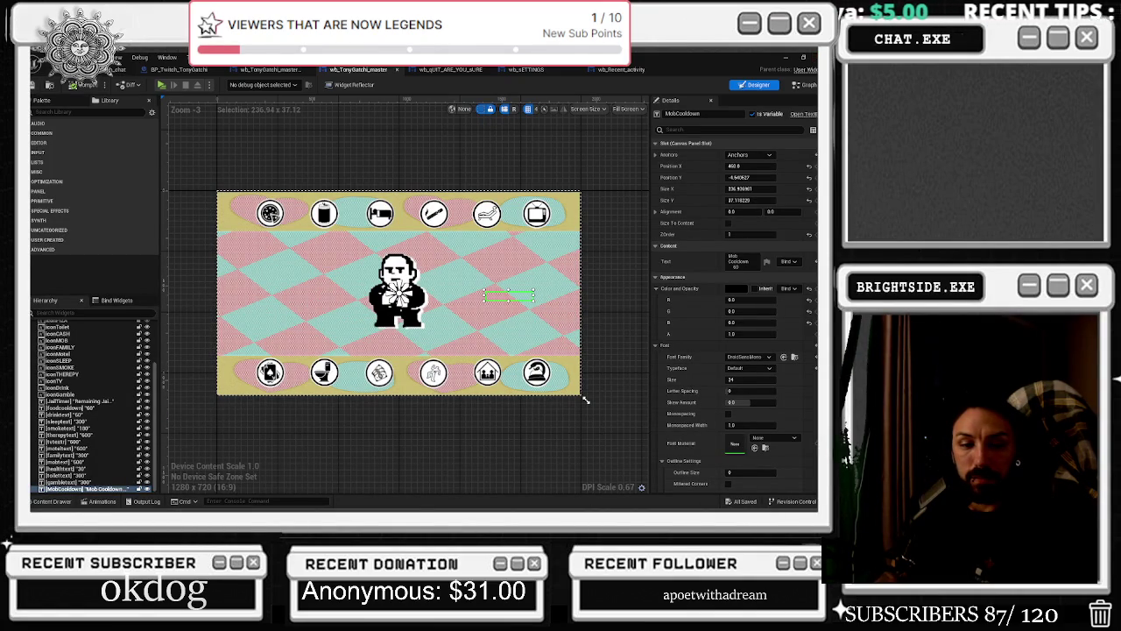
{"action": "scroll", "coordinate": [200, 268], "scroll_direction": "down", "scroll_amount": 2}
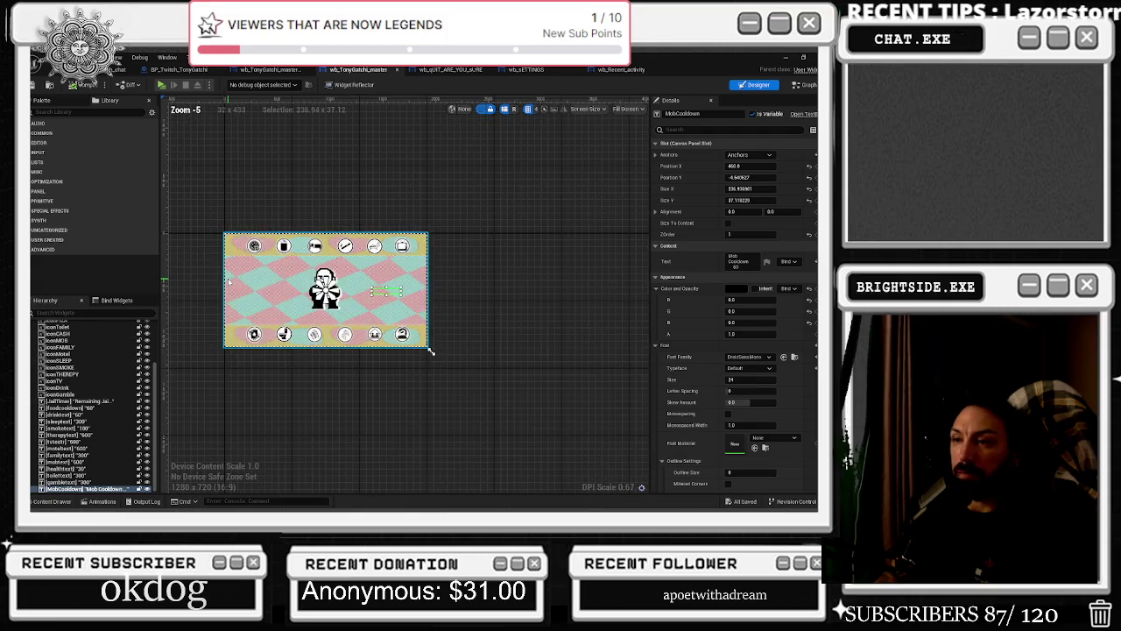
{"action": "left_click", "coordinate": [212, 210]}
{"action": "scroll", "coordinate": [277, 273], "scroll_direction": "up", "scroll_amount": 1}
{"action": "scroll", "coordinate": [277, 273], "scroll_direction": "down", "scroll_amount": 1}
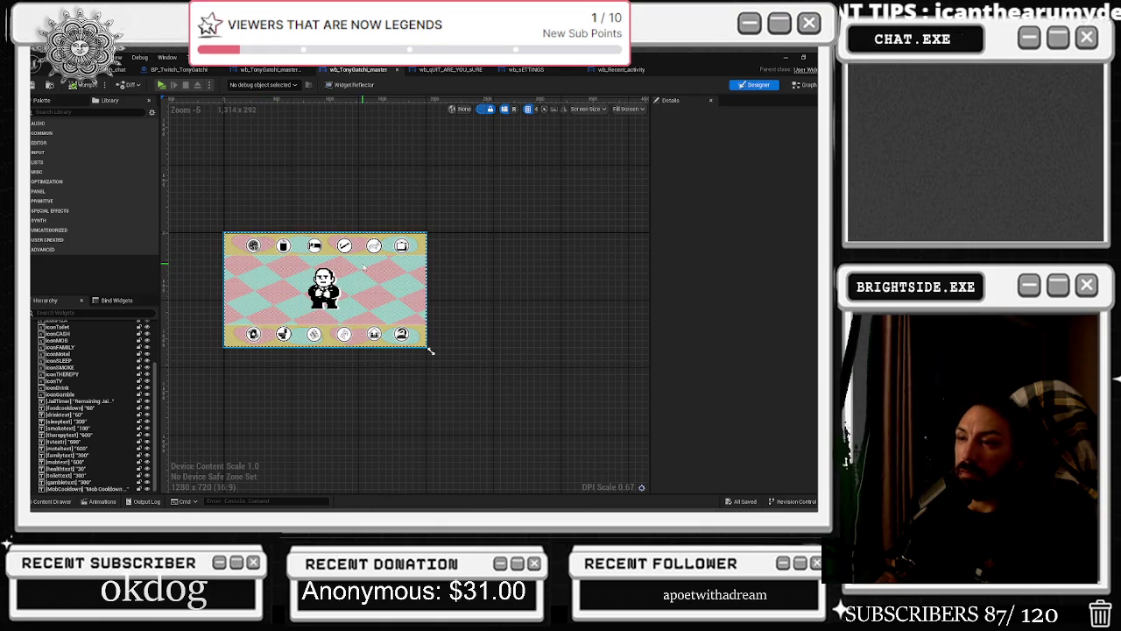
{"action": "scroll", "coordinate": [272, 346], "scroll_direction": "down", "scroll_amount": 1}
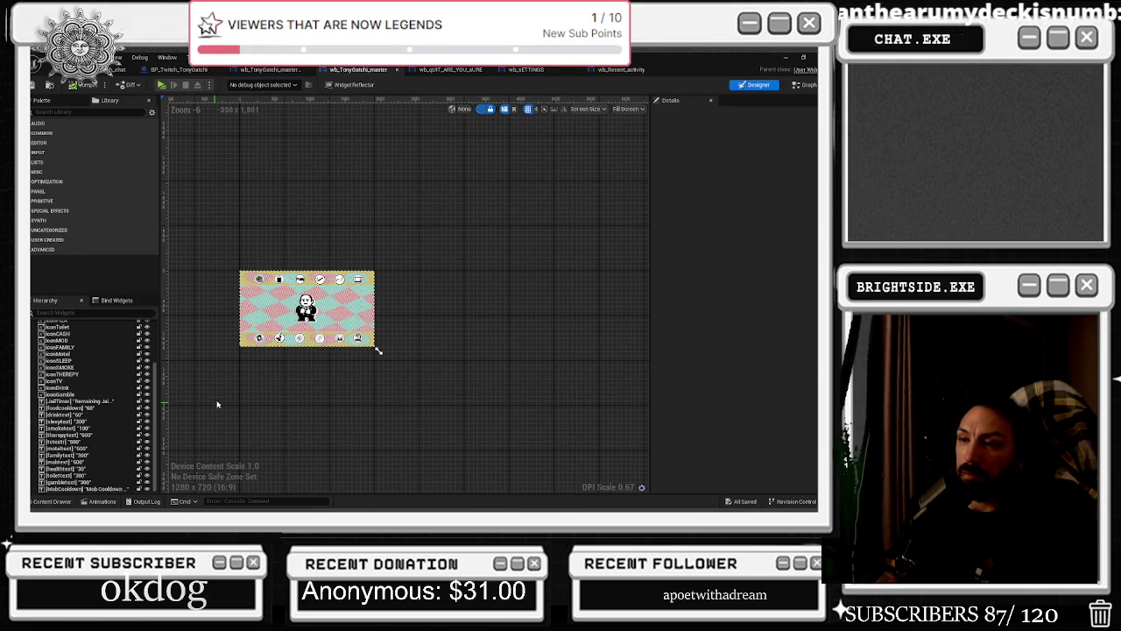
{"action": "key", "text": "Home"}
{"action": "scroll", "coordinate": [149, 382], "scroll_direction": "up", "scroll_amount": 3}
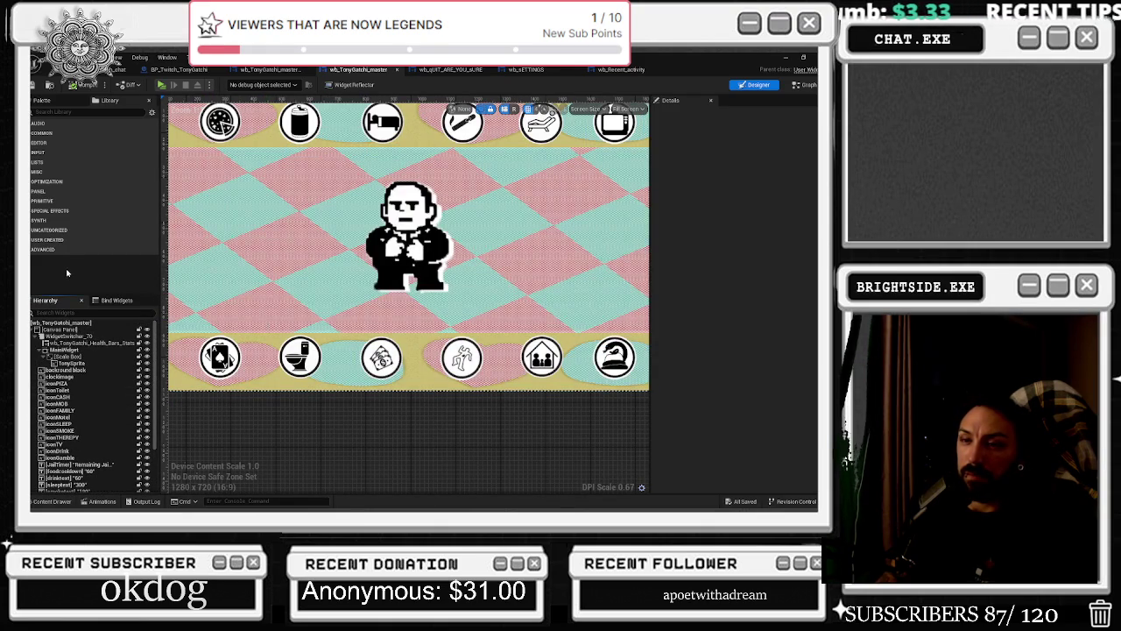
{"action": "scroll", "coordinate": [347, 274], "scroll_direction": "down", "scroll_amount": 3}
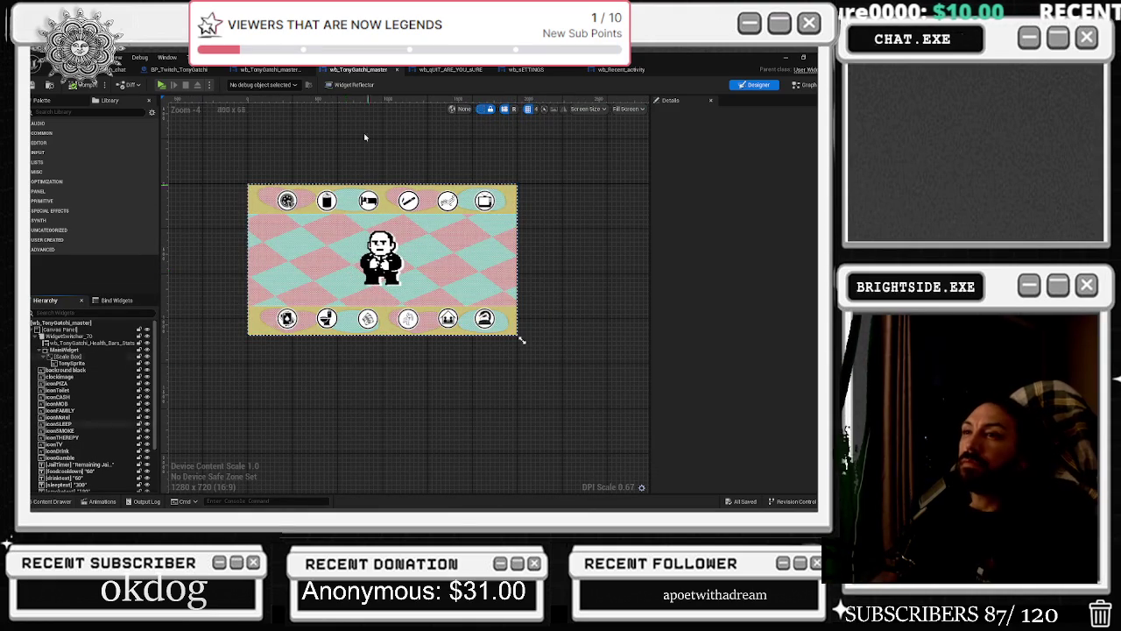
{"action": "left_click", "coordinate": [269, 69]}
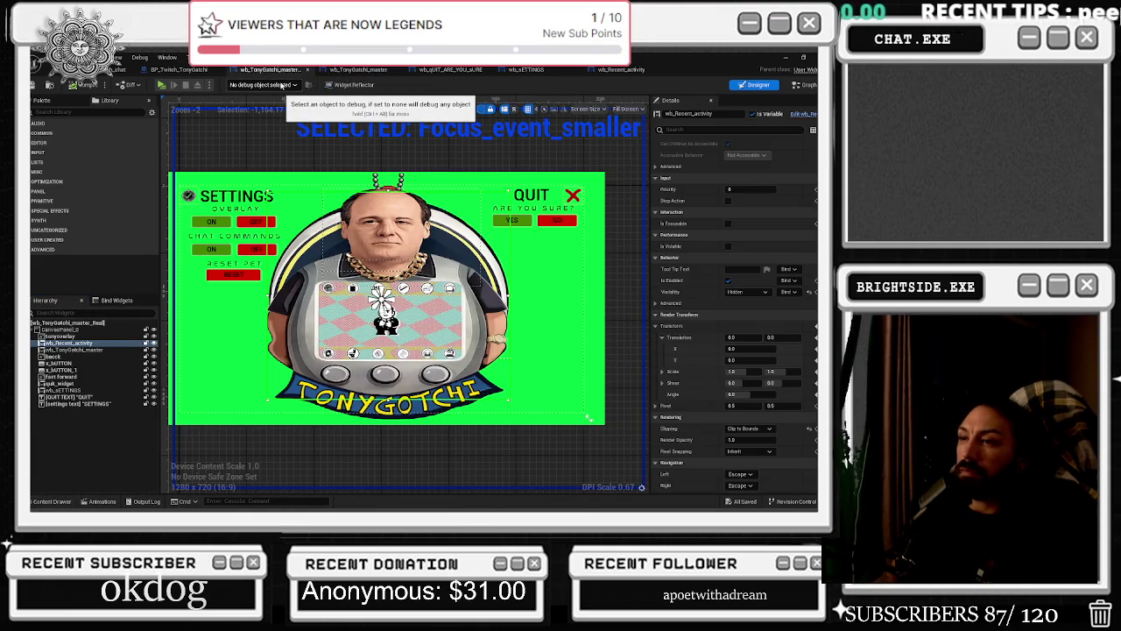
{"action": "left_click", "coordinate": [358, 69]}
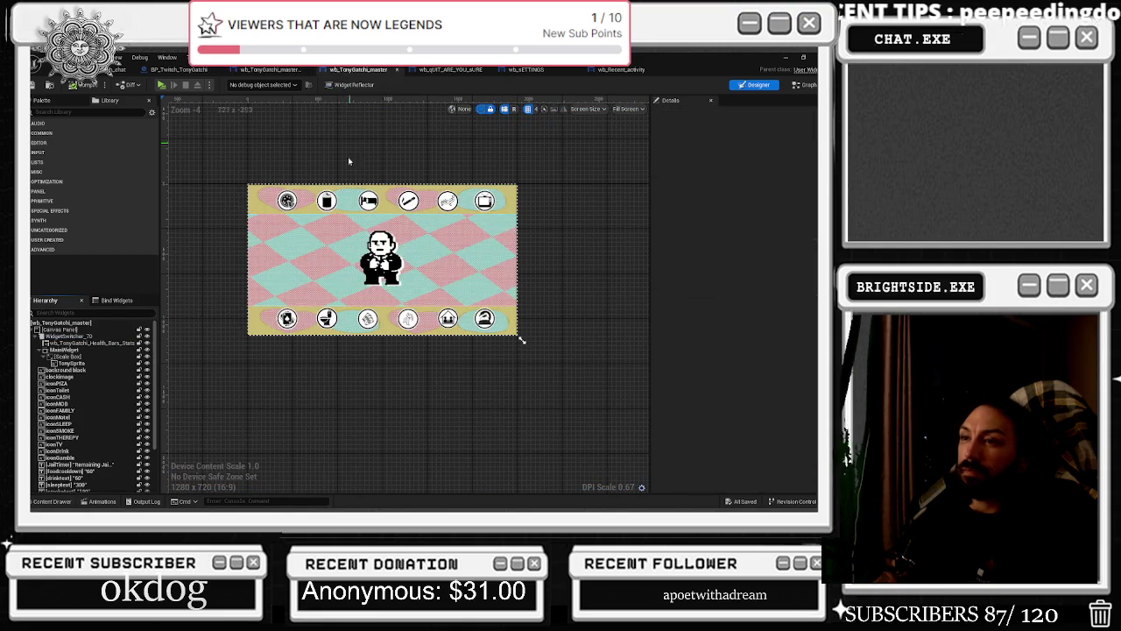
{"action": "scroll", "coordinate": [551, 355], "scroll_direction": "up", "scroll_amount": 1}
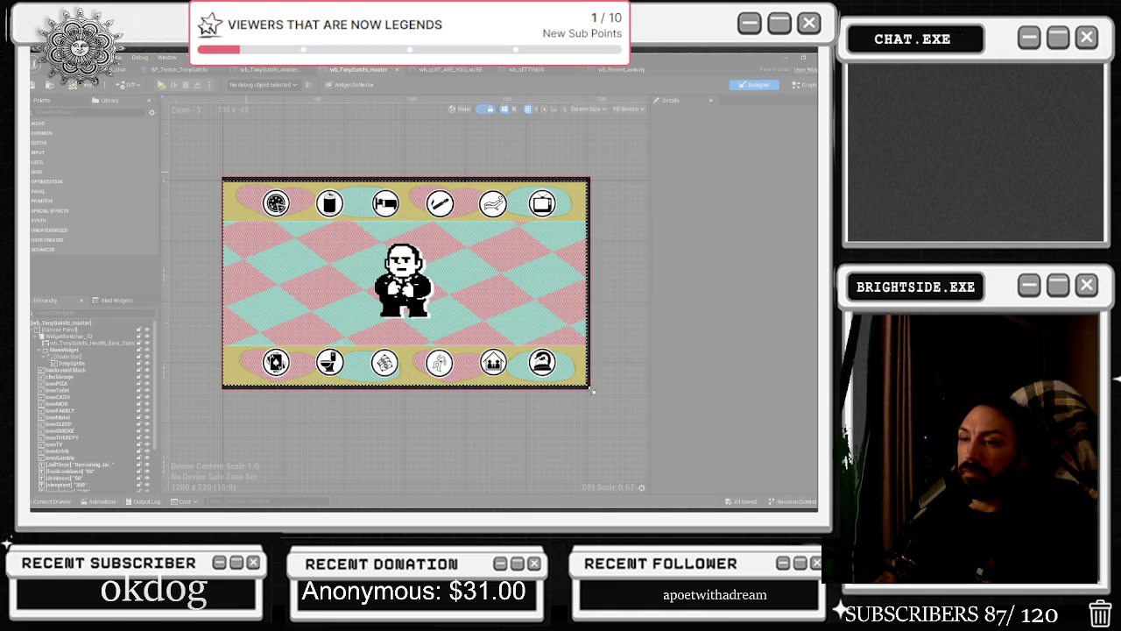
{"action": "left_click_drag", "start_coordinate": [592, 388], "coordinate": [591, 389]}
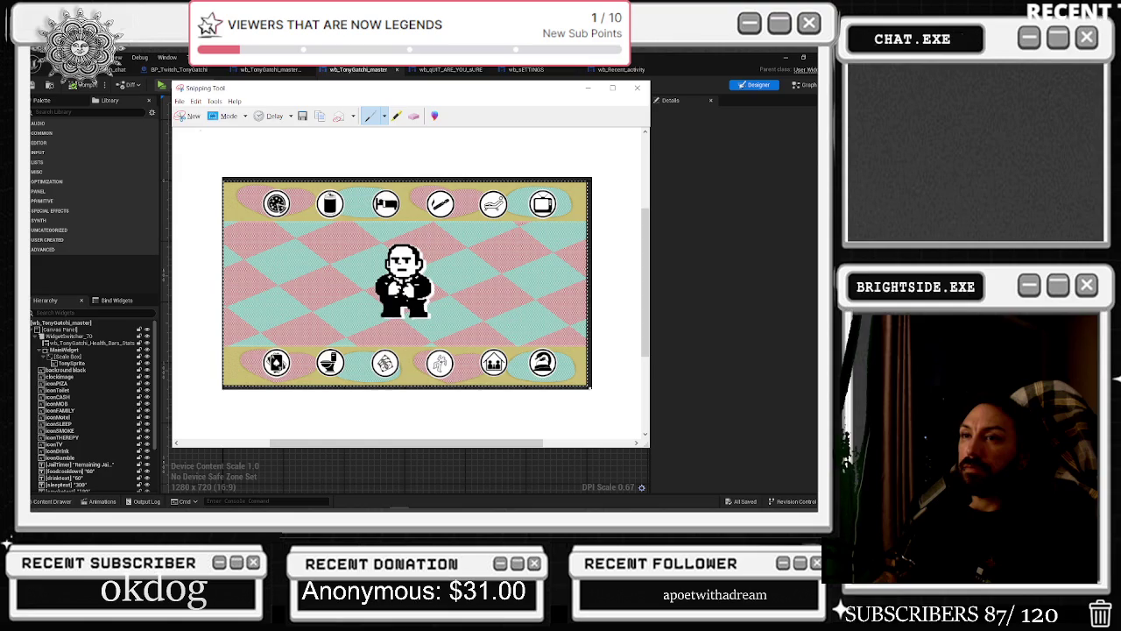
Snip the TonyGatchi game screen area between the icon rows
{"action": "left_click", "coordinate": [189, 116]}
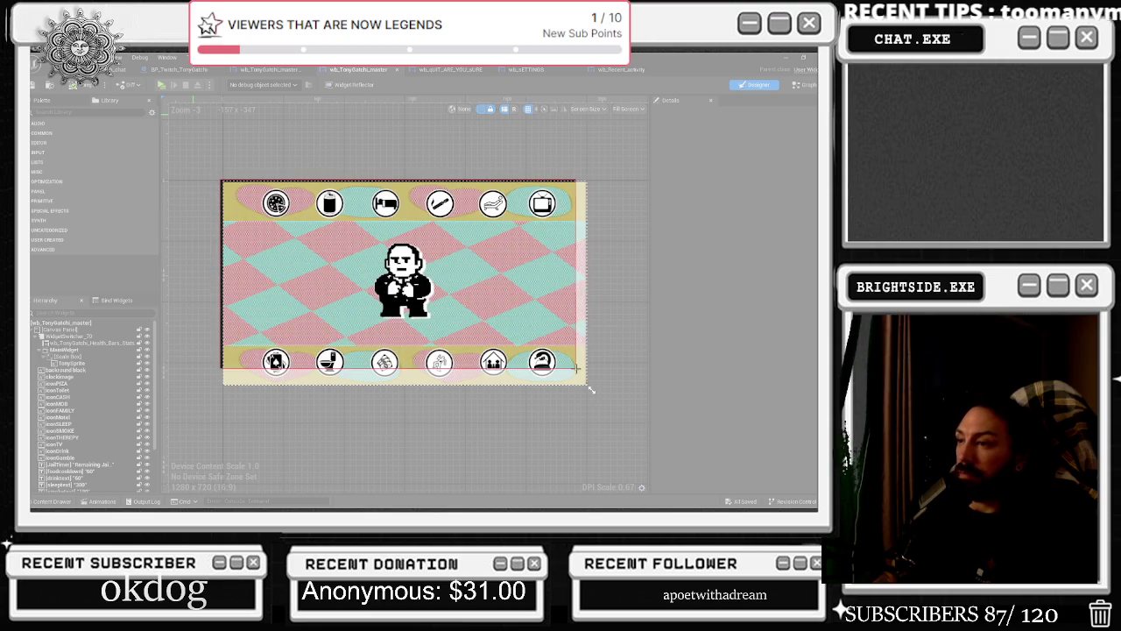
{"action": "left_click_drag", "start_coordinate": [245, 194], "coordinate": [588, 389]}
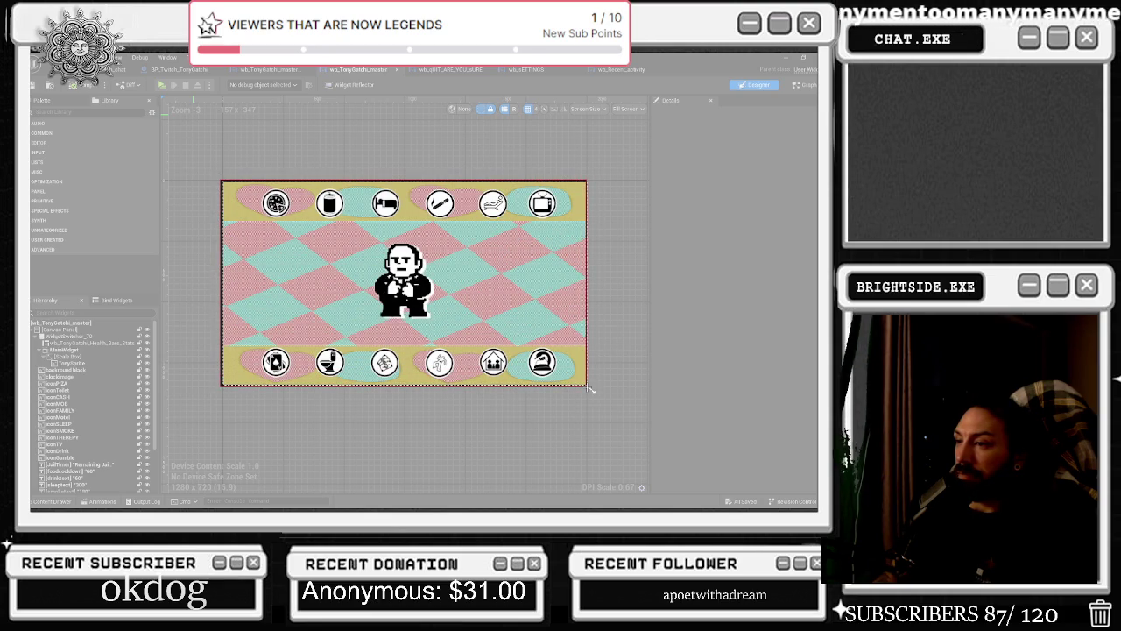
{"action": "left_click_drag", "start_coordinate": [590, 389], "coordinate": [586, 386]}
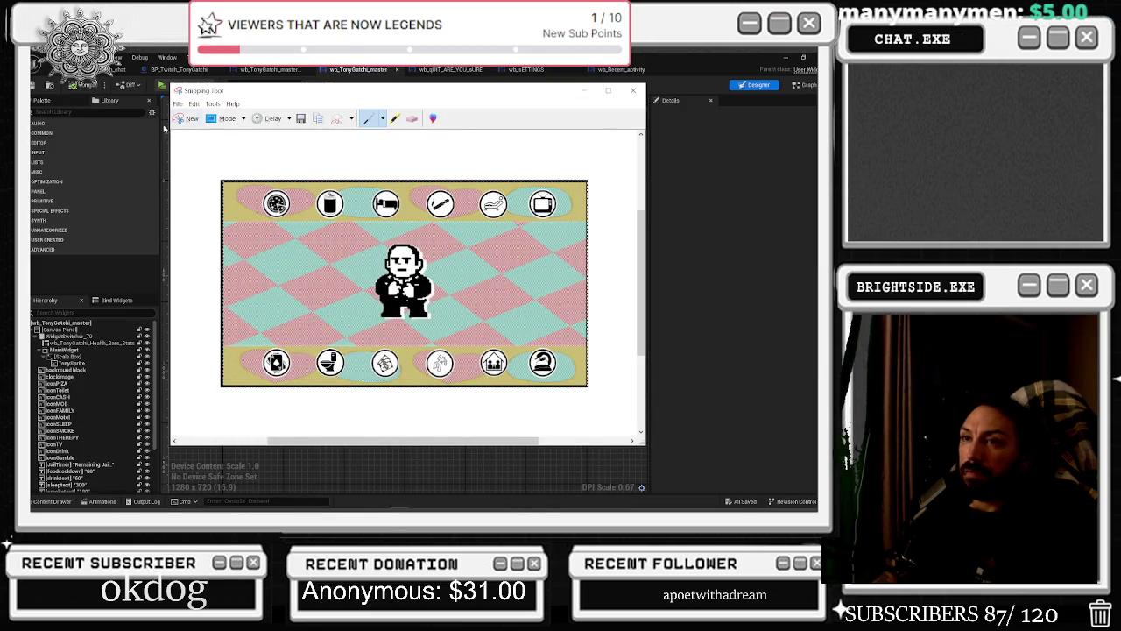
Save the snip to the Desktop as first png.PNG and close Snipping Tool
{"action": "left_click", "coordinate": [301, 119]}
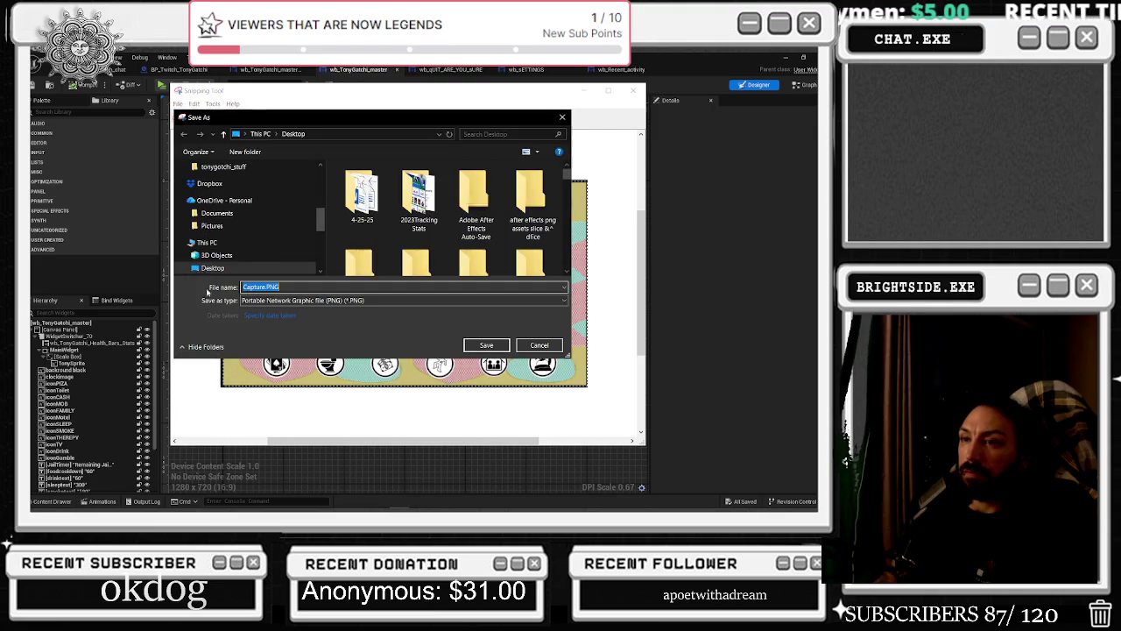
{"action": "left_click", "coordinate": [231, 244]}
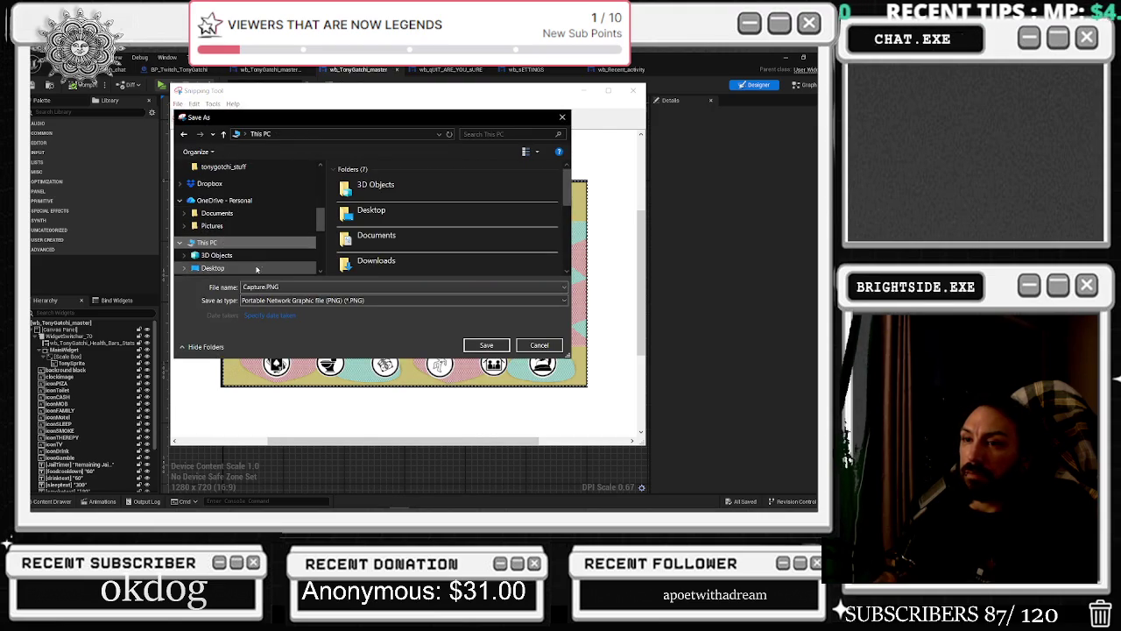
{"action": "left_click", "coordinate": [261, 287]}
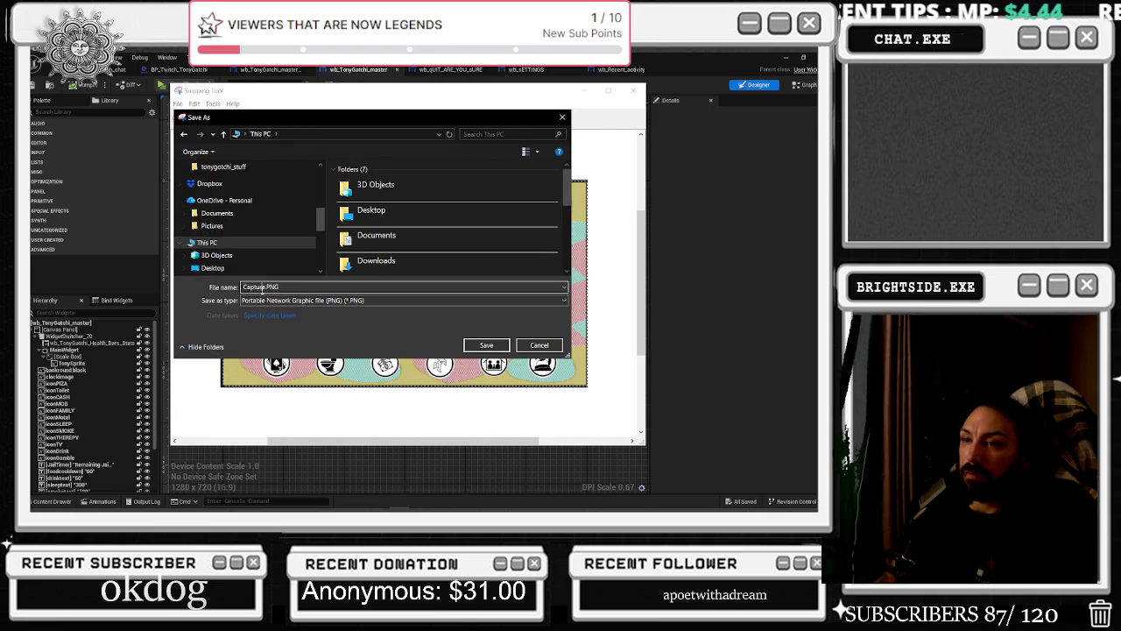
{"action": "left_click", "coordinate": [212, 267]}
{"action": "double_click", "coordinate": [265, 286]}
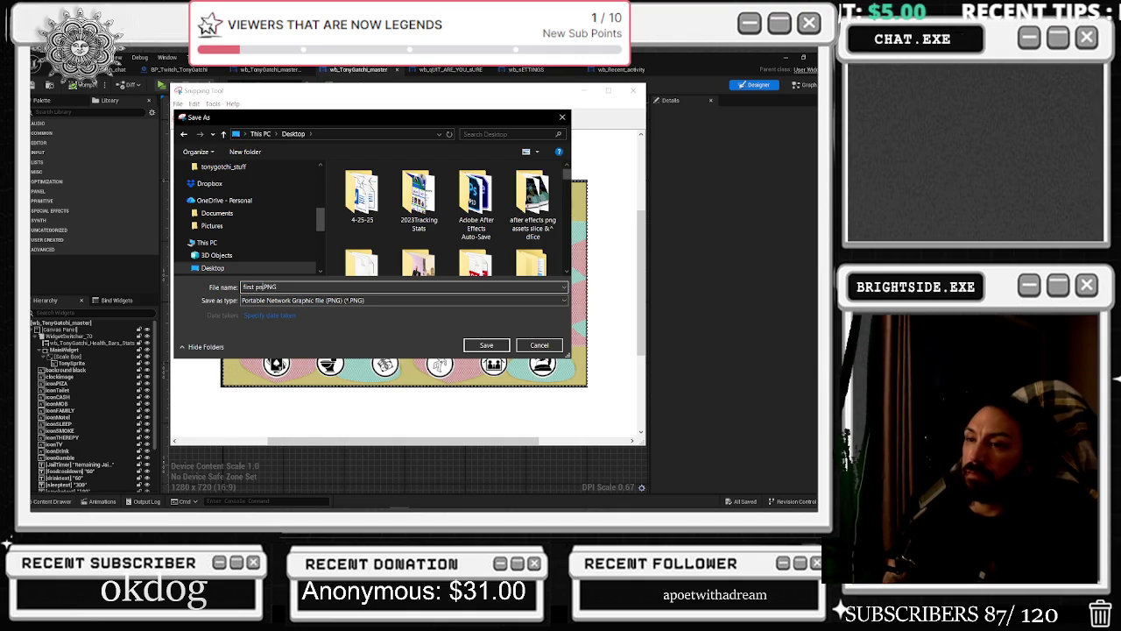
{"action": "key", "text": "Return"}
{"action": "left_click", "coordinate": [634, 92]}
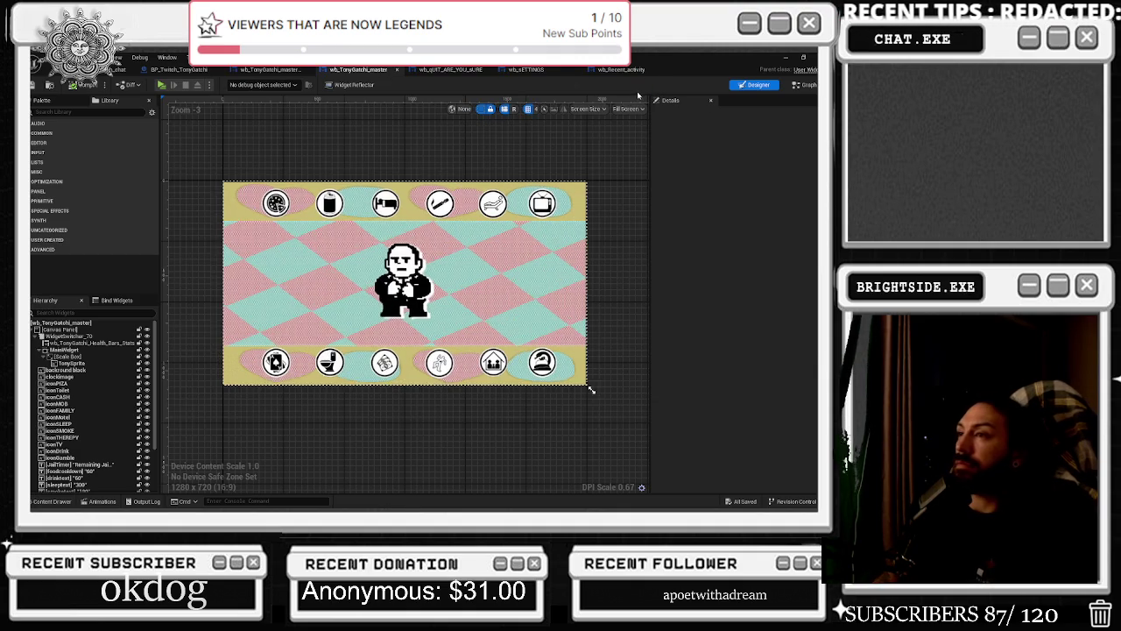
Save wb_TonyGatchi_master with Ctrl+S and minimize the Unreal Editor
{"action": "key", "text": "ctrl+s"}
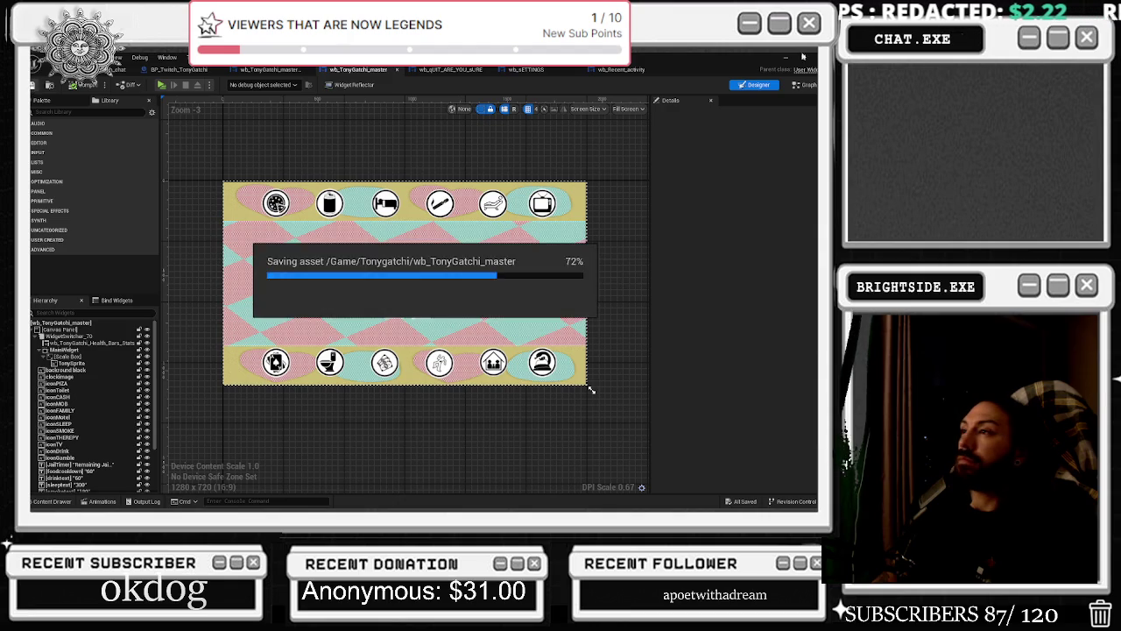
{"action": "left_click", "coordinate": [779, 58]}
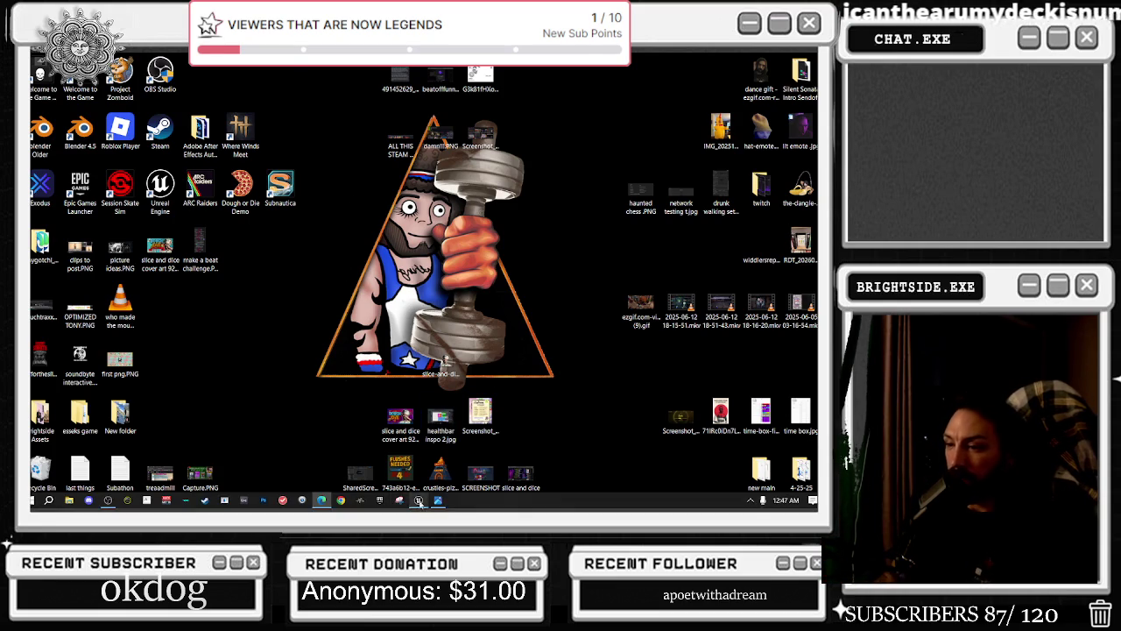
Restore the Unreal Editor from the taskbar, then hide it again with Win+D
{"action": "left_click", "coordinate": [418, 500]}
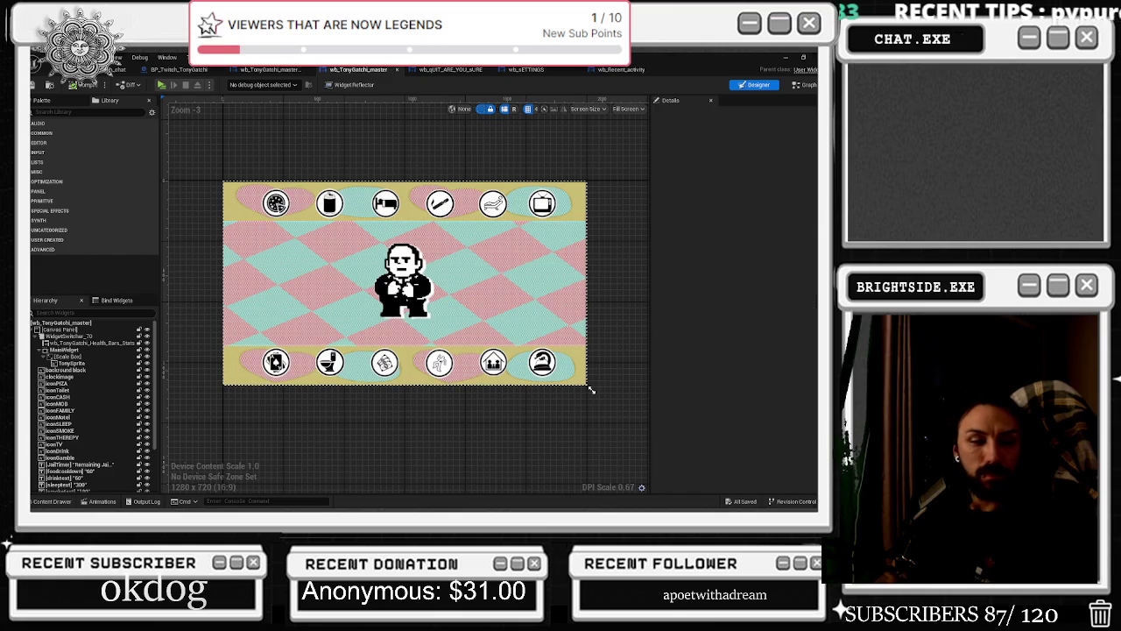
{"action": "key", "text": "super+d"}
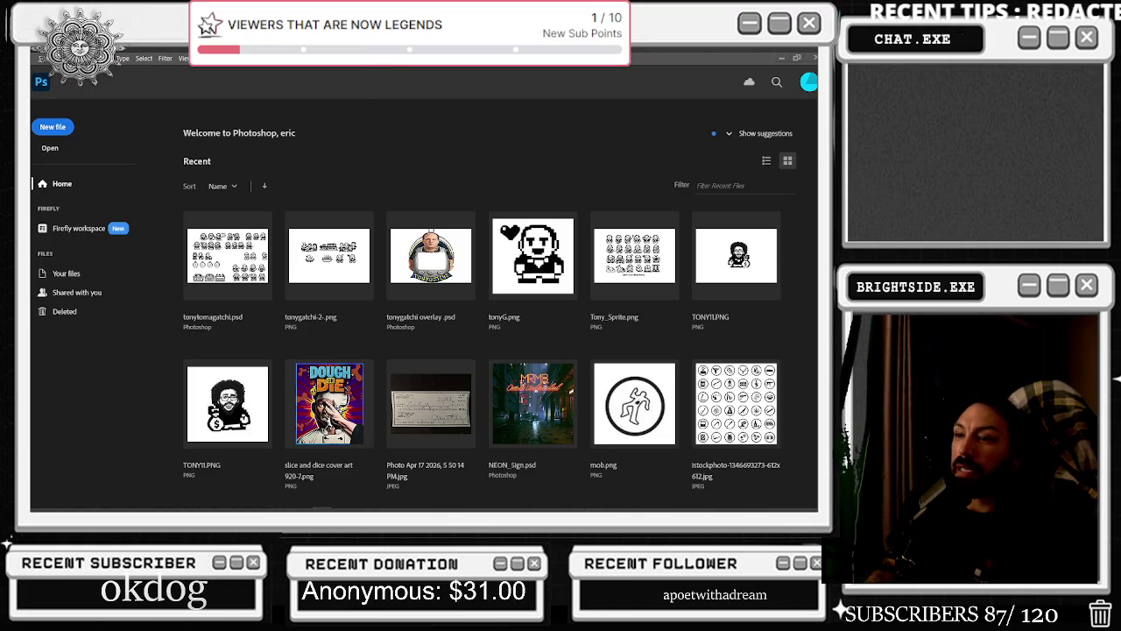
Bring Photoshop's Home screen forward and shrink its window to expose the desktop icons
{"action": "left_click", "coordinate": [555, 508]}
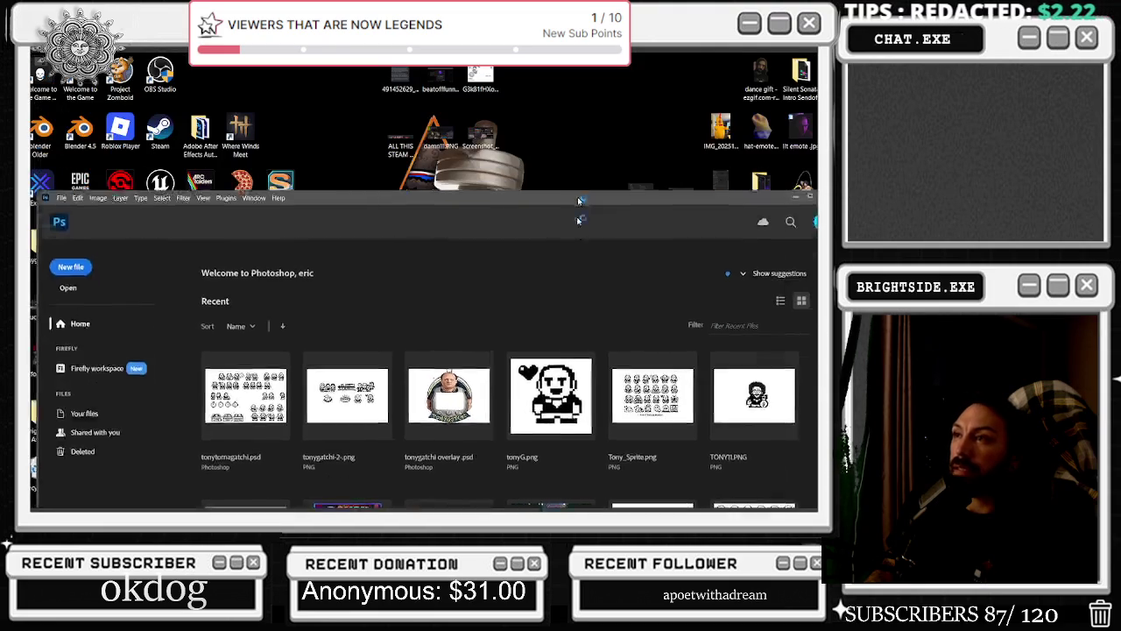
{"action": "left_click", "coordinate": [555, 508]}
{"action": "key", "text": "alt+Tab"}
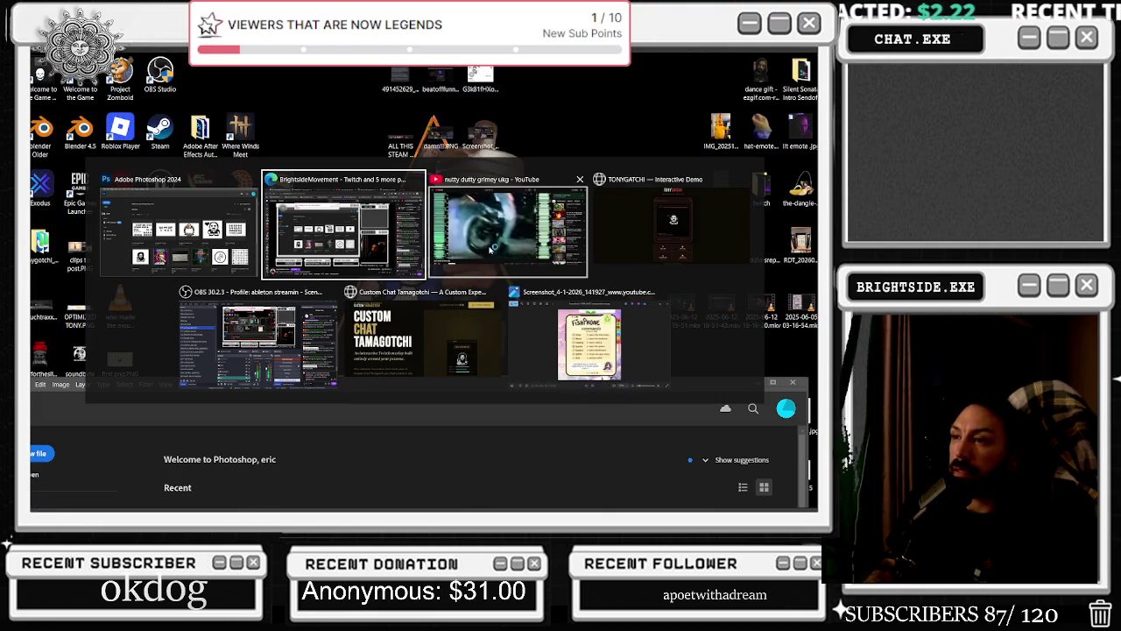
{"action": "left_click", "coordinate": [264, 350]}
{"action": "key", "text": "alt+Tab"}
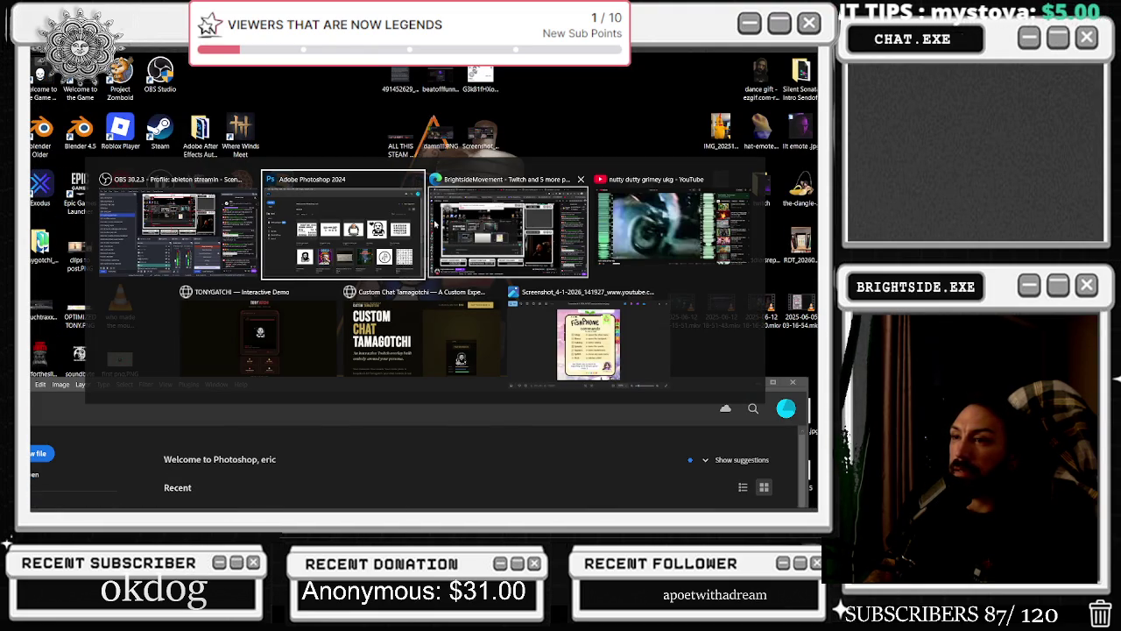
{"action": "left_click", "coordinate": [285, 256]}
{"action": "key", "text": "alt+Tab"}
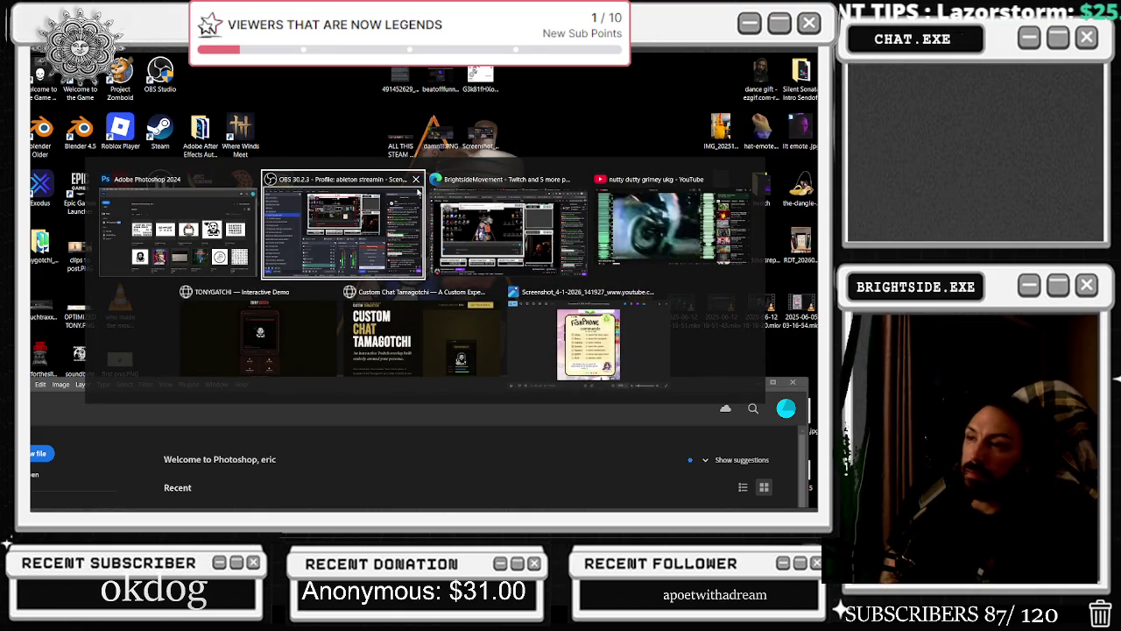
{"action": "key", "text": "alt+Tab"}
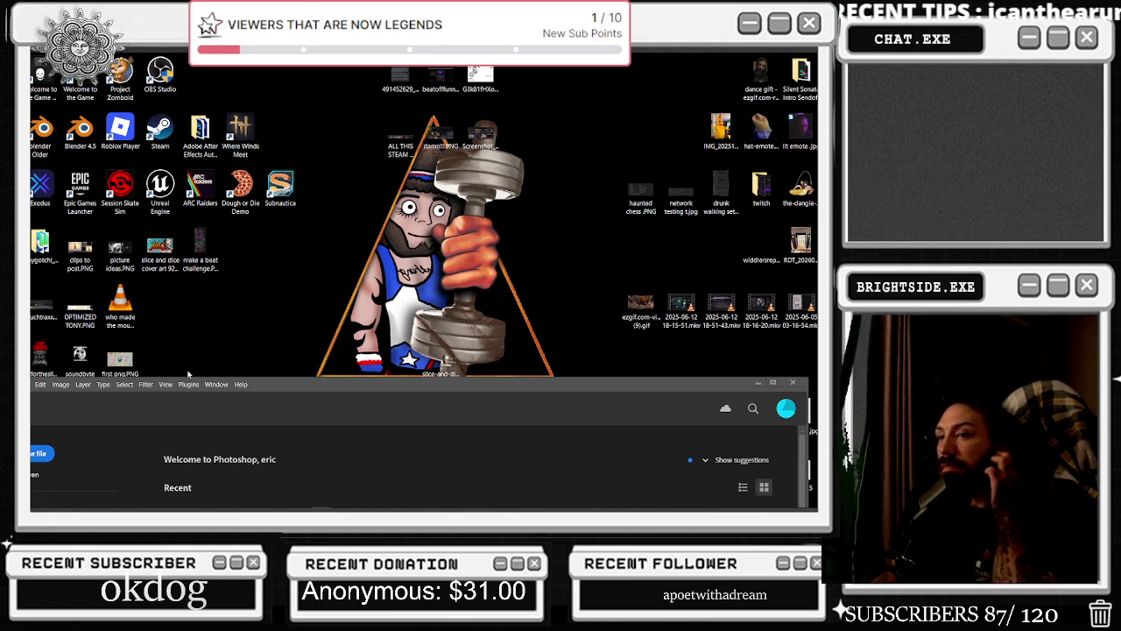
{"action": "left_click_drag", "start_coordinate": [307, 387], "coordinate": [660, 354]}
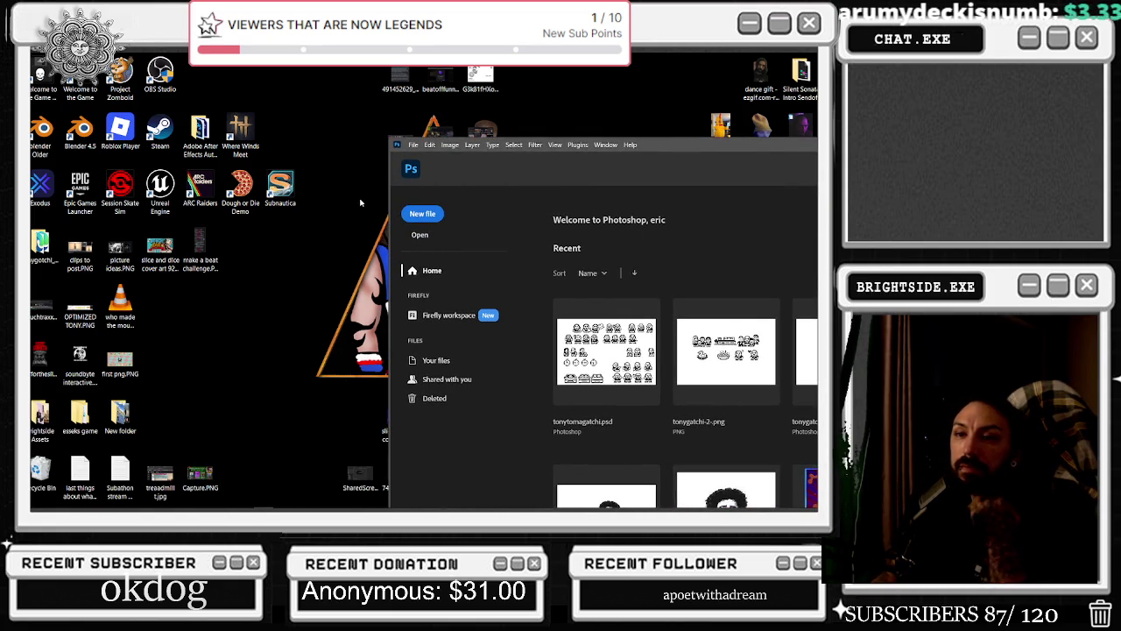
{"action": "left_click", "coordinate": [80, 306]}
{"action": "mouse_move", "coordinate": [120, 361]}
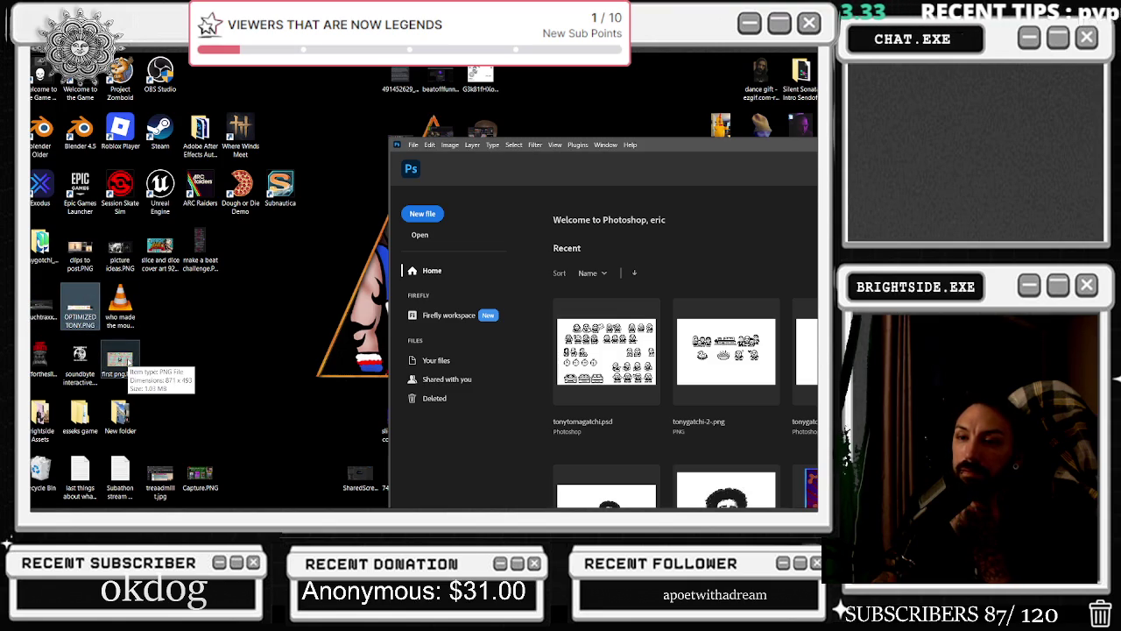
Drag first png.PNG into Photoshop, maximize the window, then minimize Photoshop
{"action": "left_click_drag", "start_coordinate": [128, 361], "coordinate": [628, 269]}
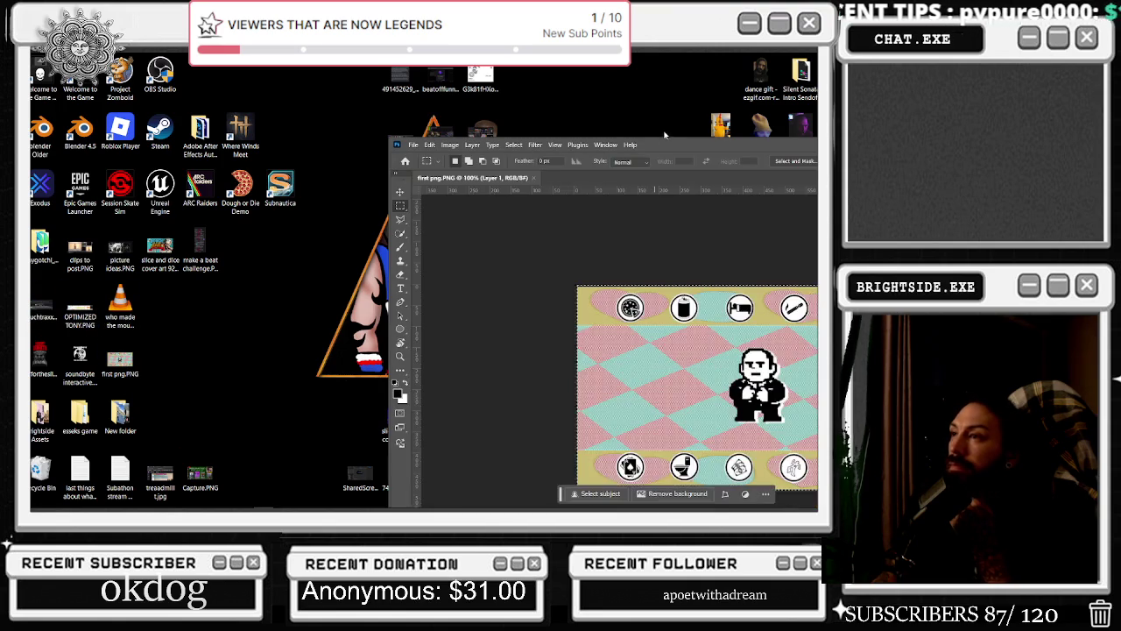
{"action": "double_click", "coordinate": [552, 164]}
{"action": "mouse_move", "coordinate": [399, 134]}
{"action": "left_mouse_down"}
{"action": "mouse_move", "coordinate": [585, 150]}
{"action": "mouse_move", "coordinate": [671, 137]}
{"action": "mouse_move", "coordinate": [320, 101]}
{"action": "left_mouse_up"}
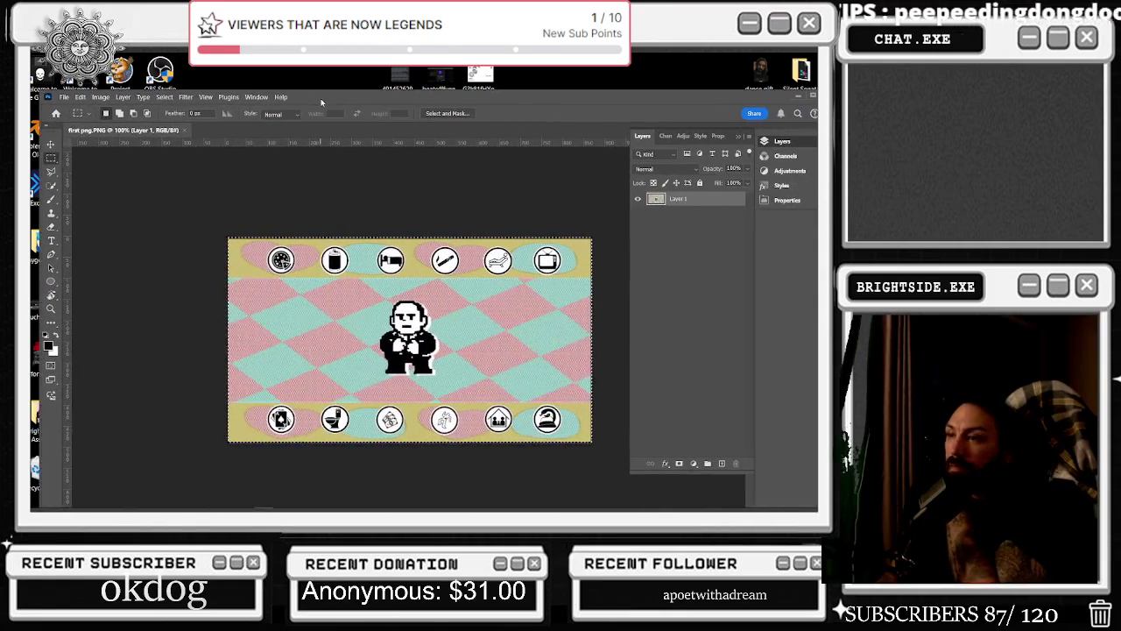
{"action": "left_click", "coordinate": [814, 96]}
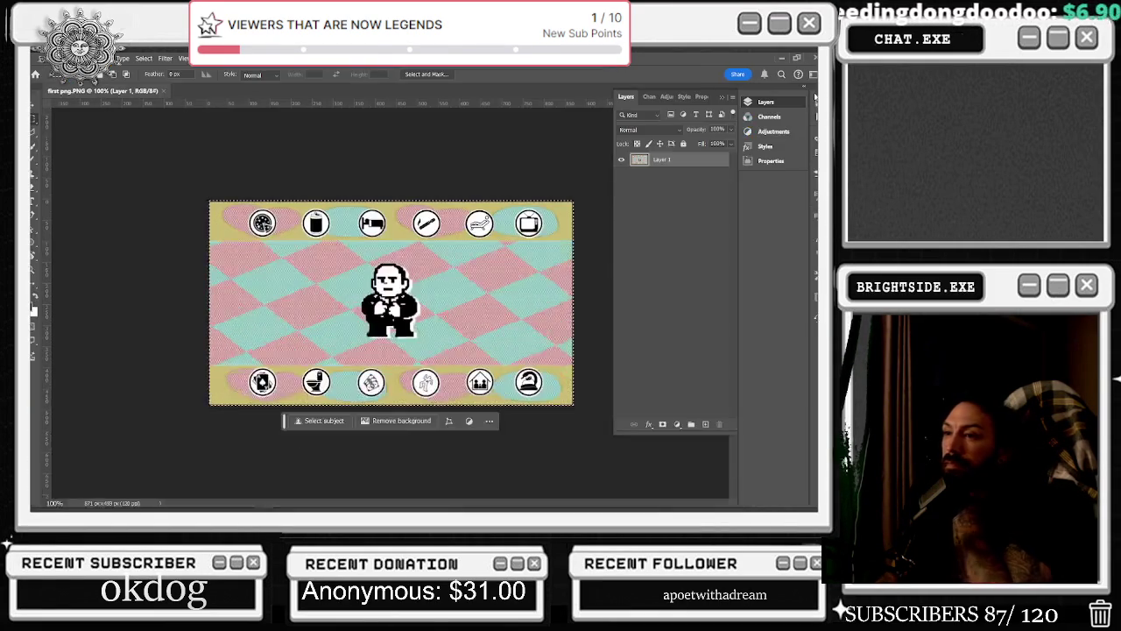
{"action": "key", "text": "alt+Tab"}
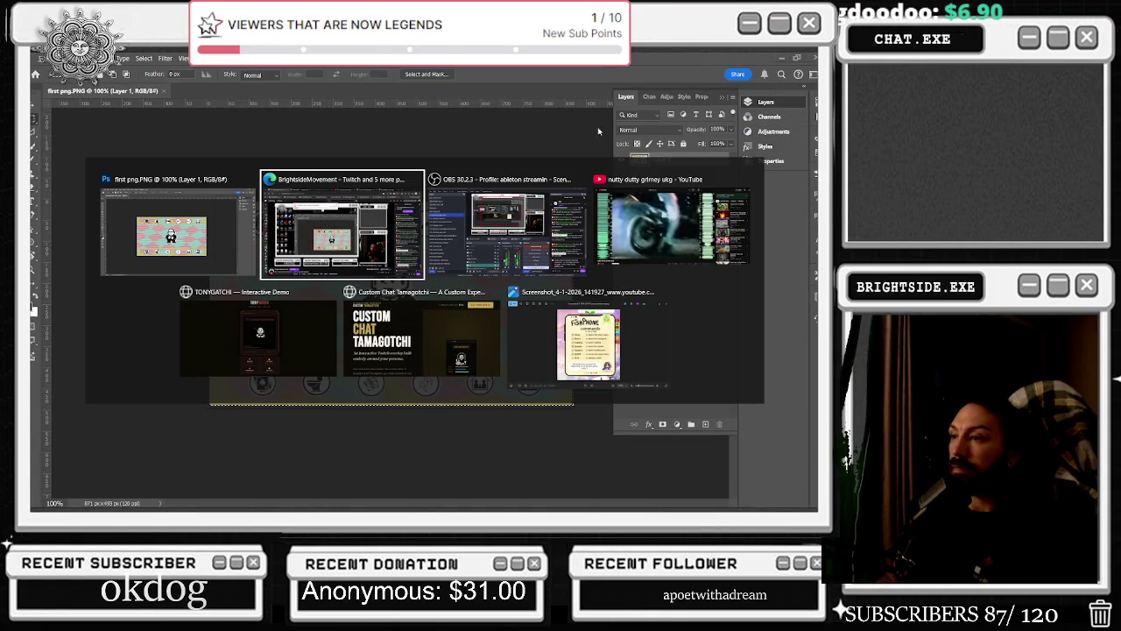
{"action": "key", "text": "Escape"}
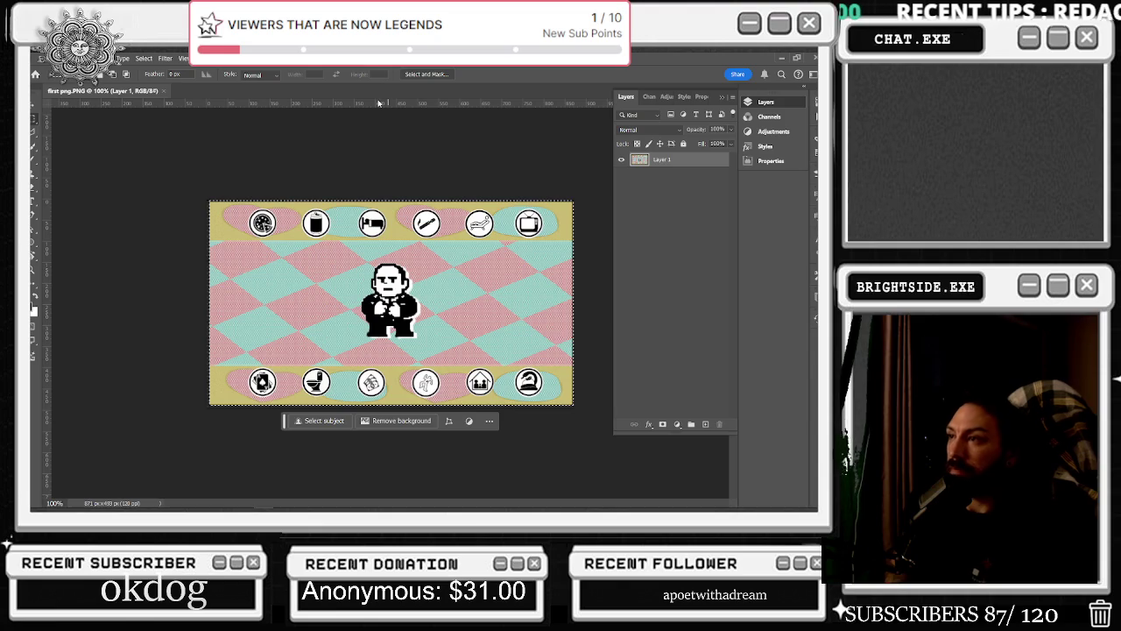
{"action": "left_click", "coordinate": [781, 58]}
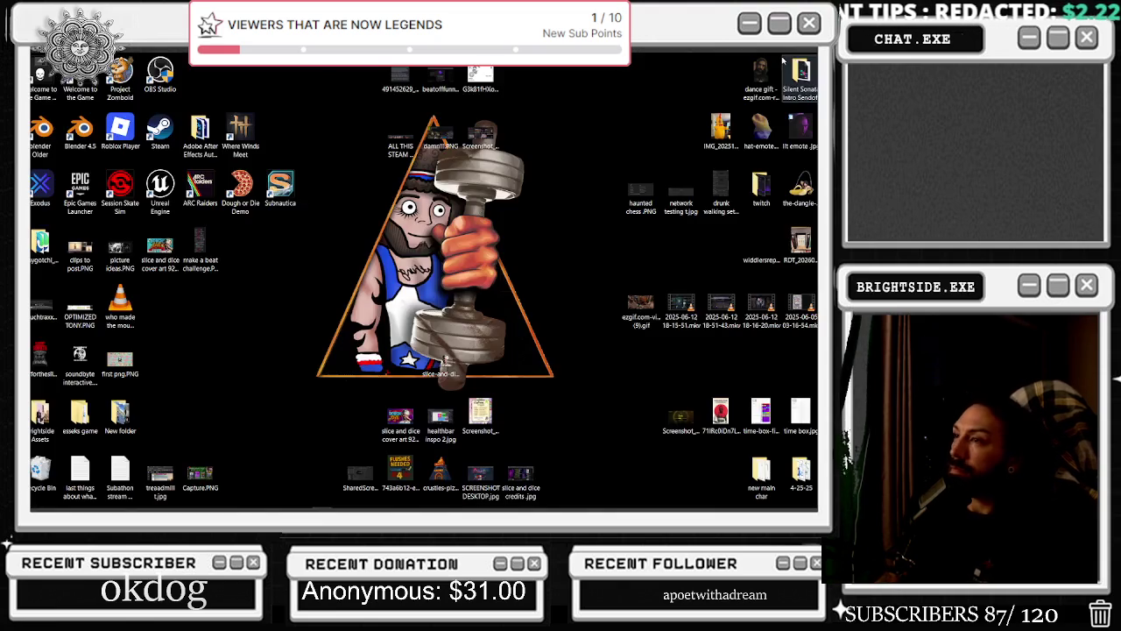
Restore the first png.PNG document window from the Photoshop taskbar thumbnail
{"action": "key", "text": "alt+Tab"}
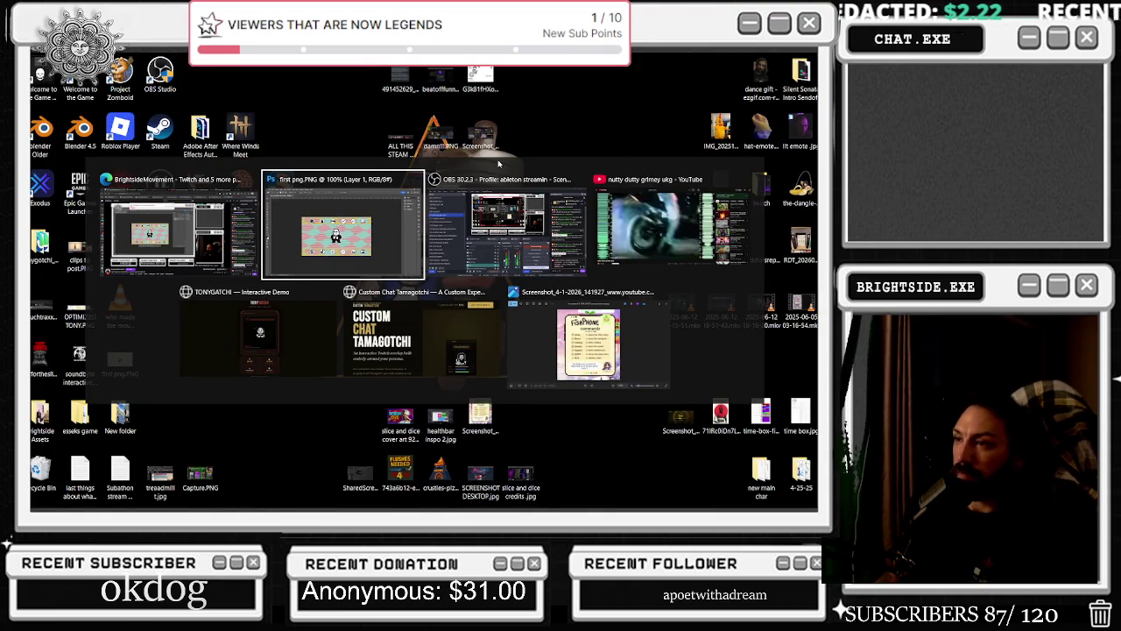
{"action": "key", "text": "Escape"}
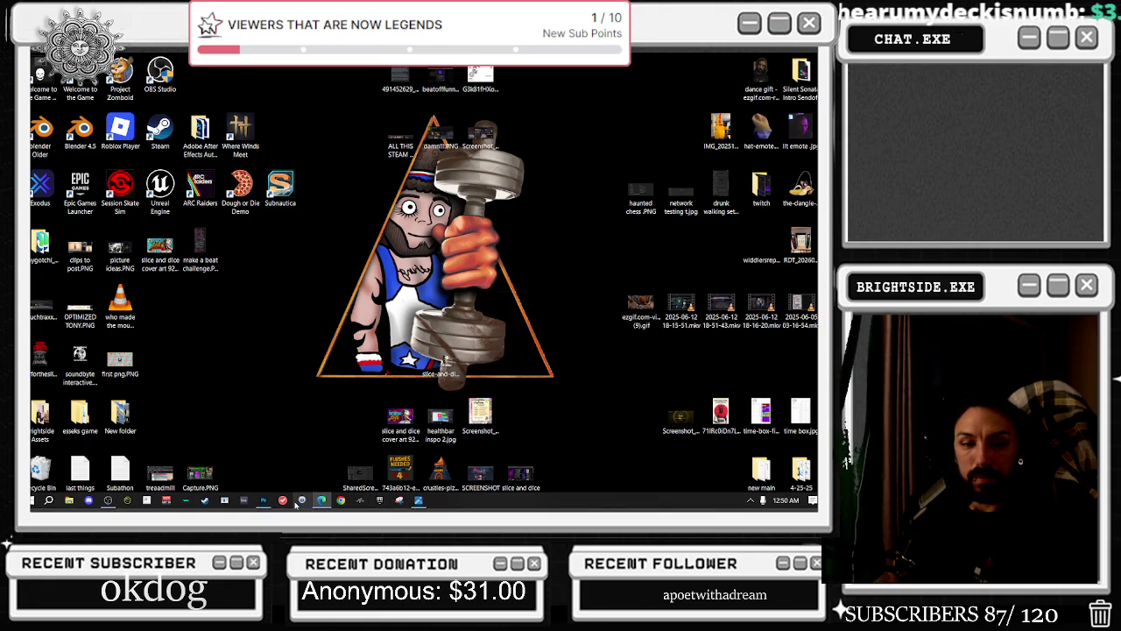
{"action": "left_click", "coordinate": [263, 500]}
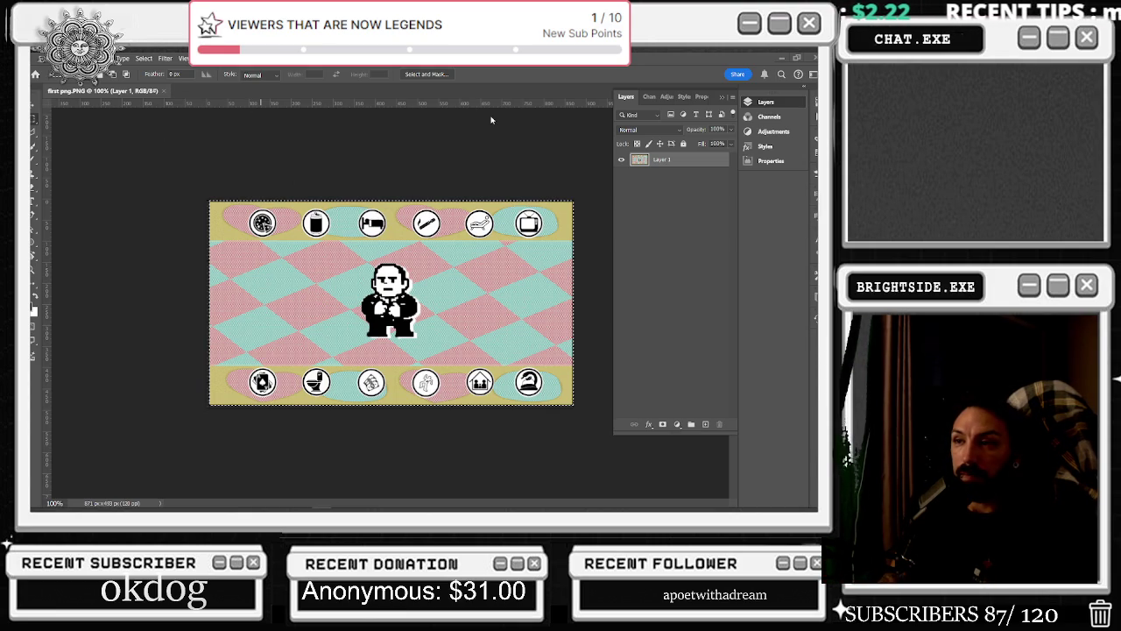
{"action": "left_click", "coordinate": [80, 58]}
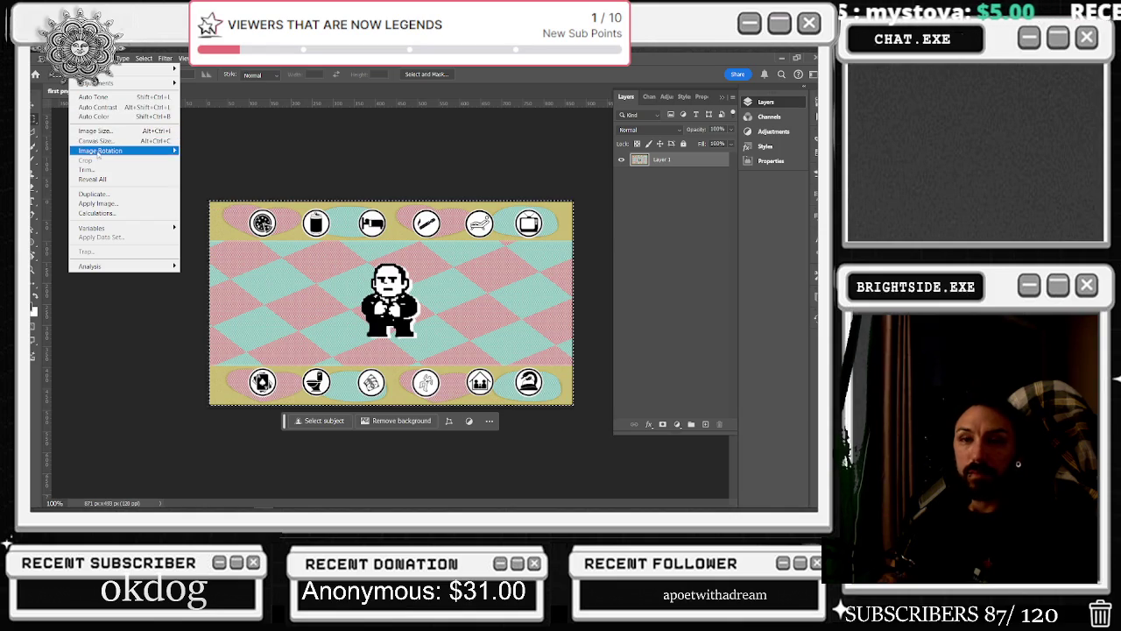
Try a canvas width of 900 in Canvas Size, then cancel, keeping 871 × 493 px
{"action": "left_click", "coordinate": [96, 141]}
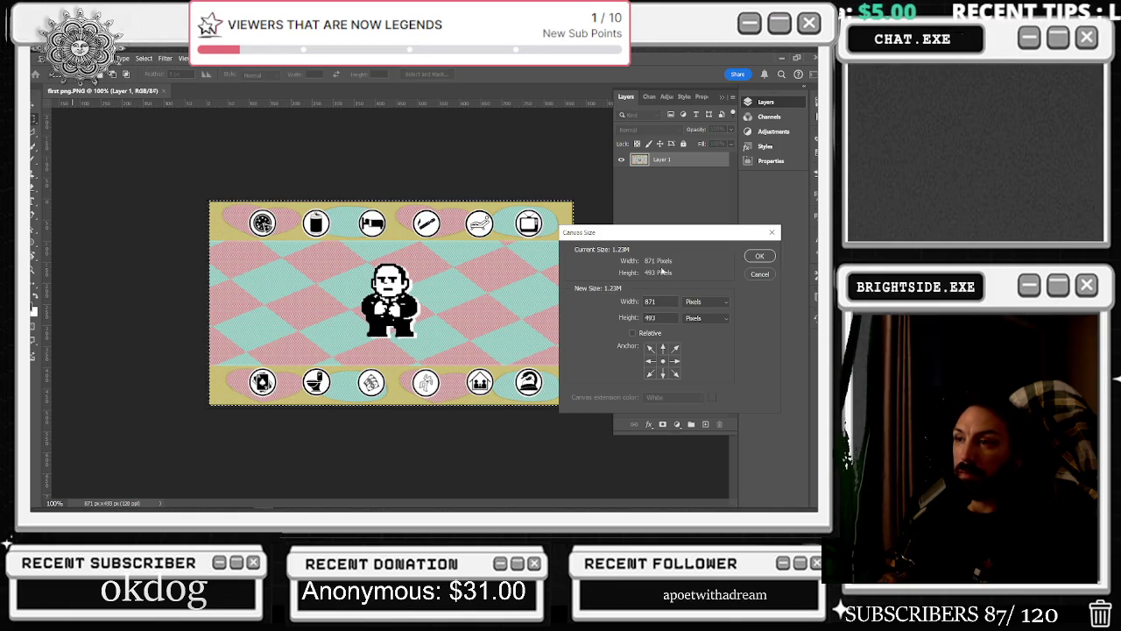
{"action": "type", "text": "900"}
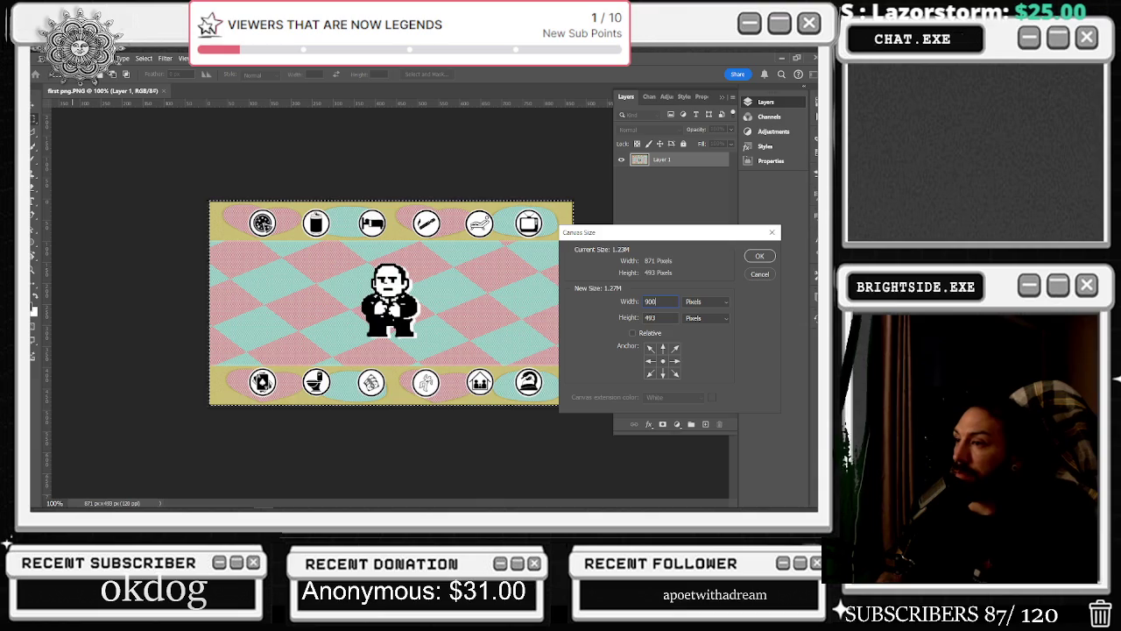
{"action": "left_click", "coordinate": [759, 273]}
{"action": "left_click", "coordinate": [54, 58]}
{"action": "left_click", "coordinate": [55, 58]}
{"action": "left_click", "coordinate": [144, 58]}
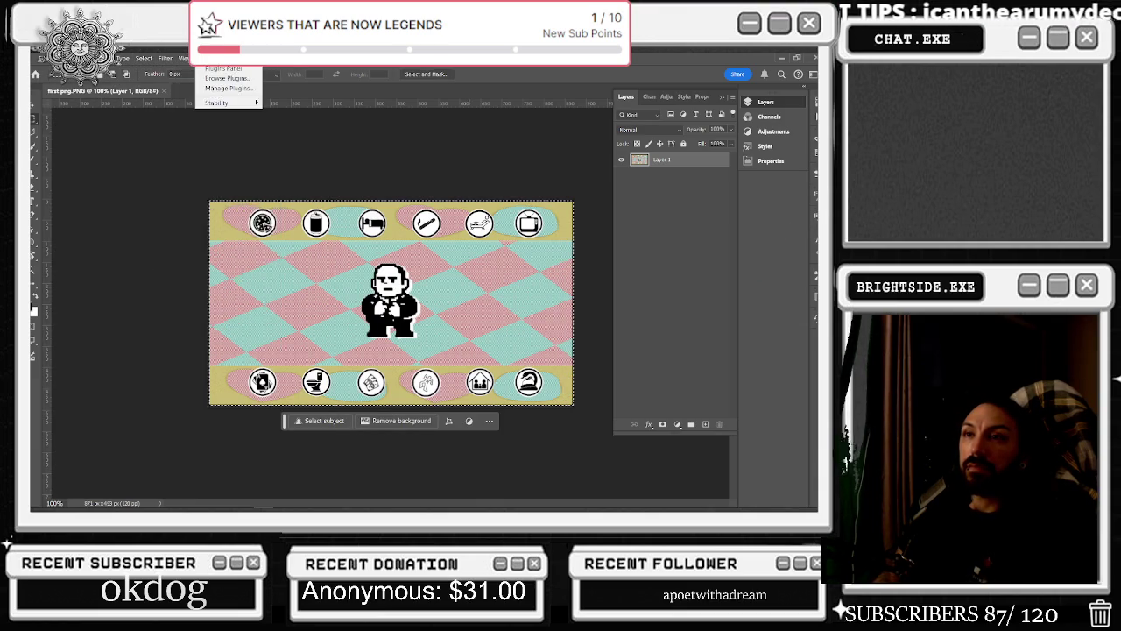
{"action": "mouse_move", "coordinate": [165, 58]}
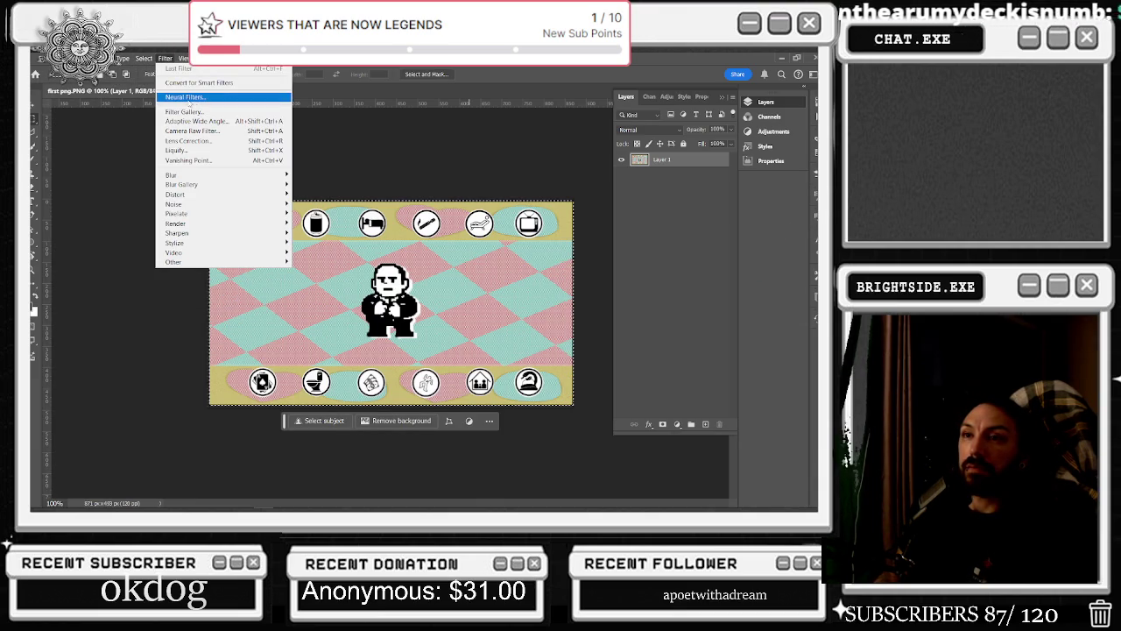
Load Neural Filters and close it, then browse the Image and Type menus
{"action": "left_click", "coordinate": [185, 97]}
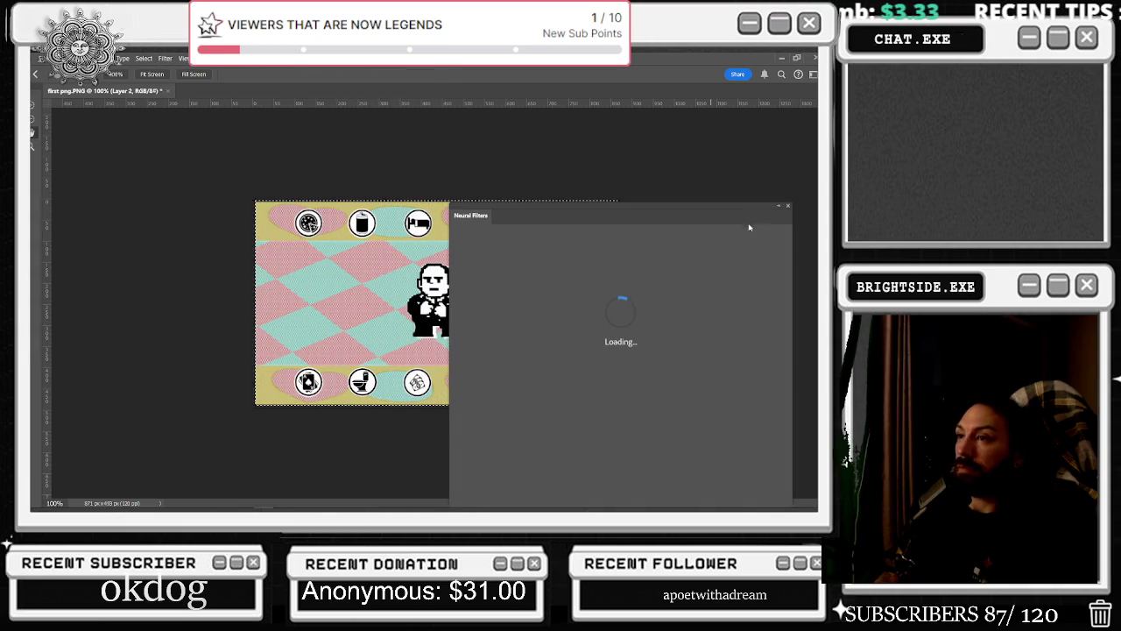
{"action": "left_click", "coordinate": [786, 205]}
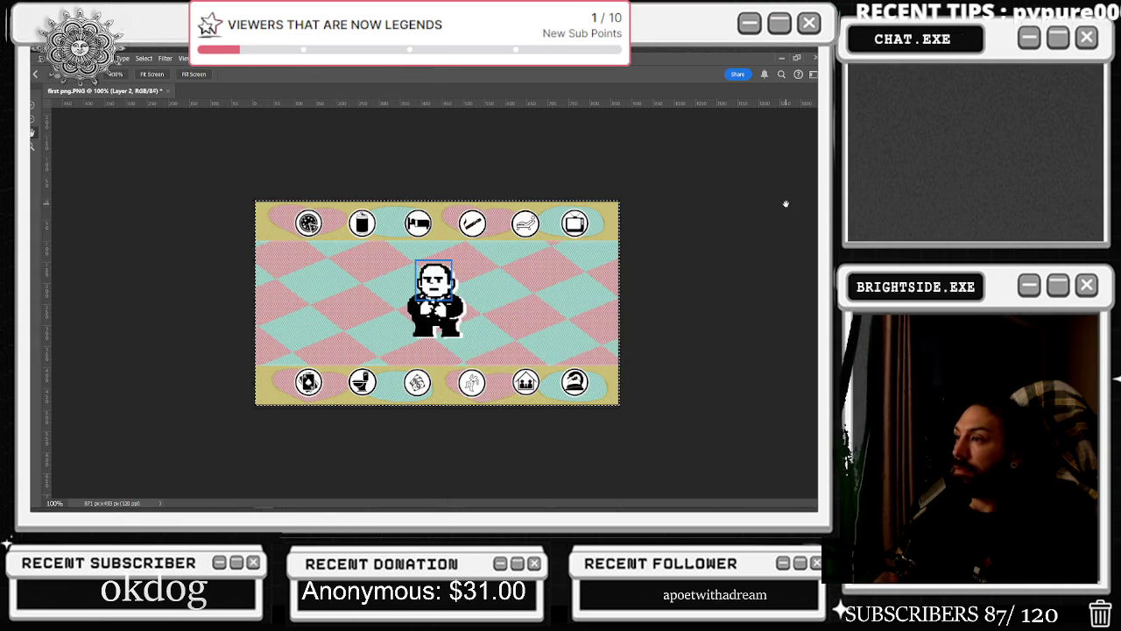
{"action": "left_click", "coordinate": [83, 58]}
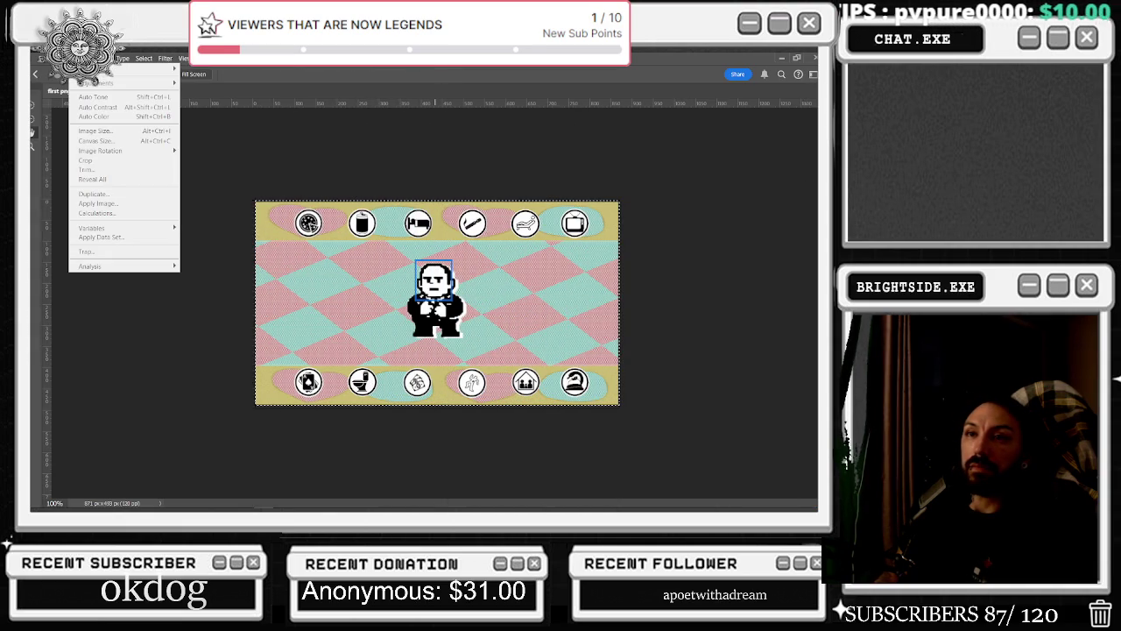
{"action": "left_click", "coordinate": [270, 121]}
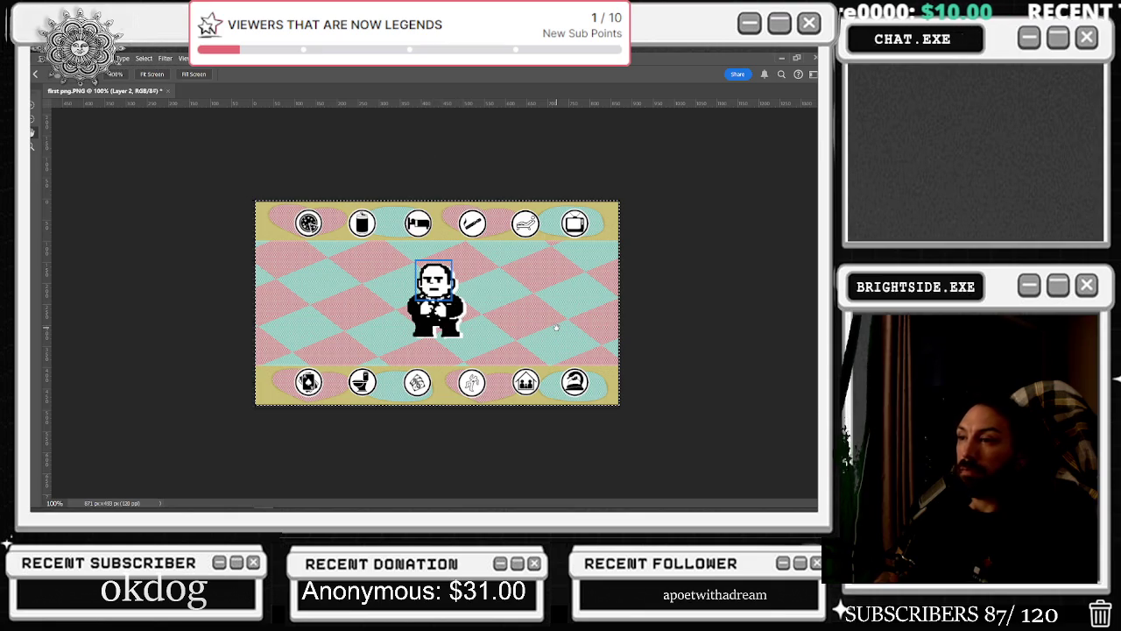
{"action": "left_click", "coordinate": [120, 58]}
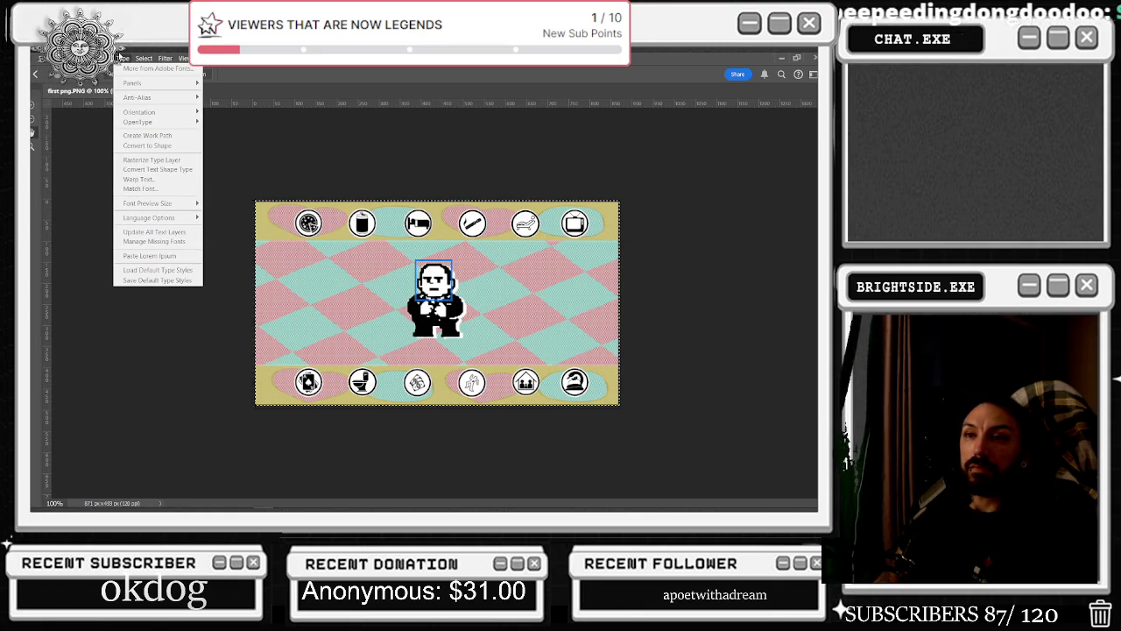
Return to Photoshop's Home screen, cancel a new document, and shrink the window
{"action": "left_click", "coordinate": [87, 123]}
{"action": "left_click", "coordinate": [37, 81]}
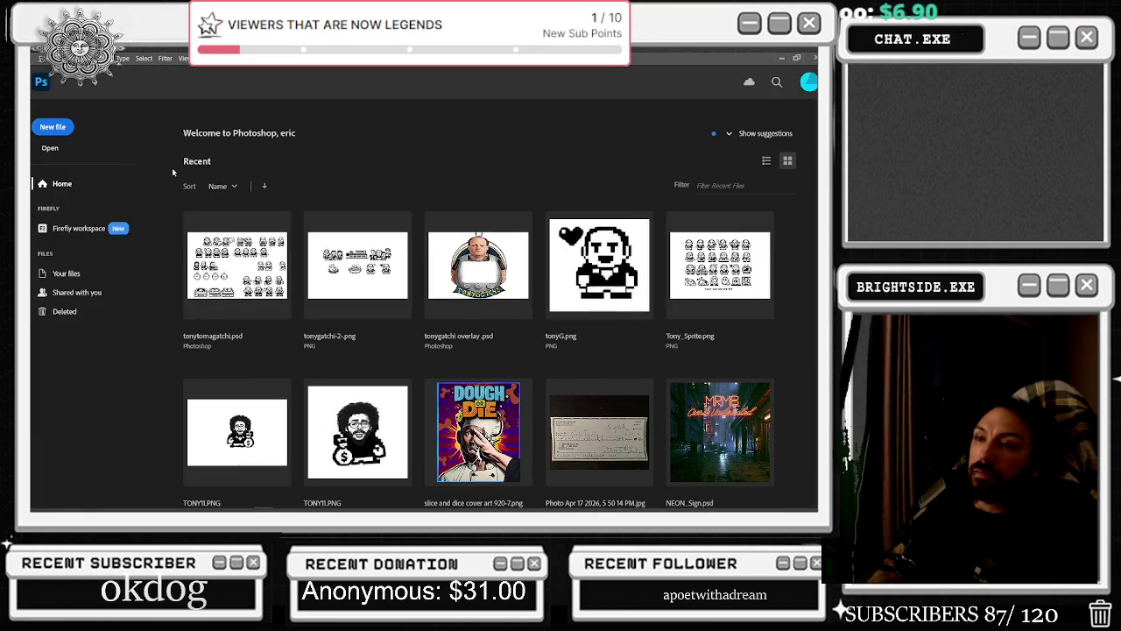
{"action": "scroll", "coordinate": [214, 226], "scroll_direction": "down", "scroll_amount": 2}
{"action": "scroll", "coordinate": [263, 263], "scroll_direction": "down", "scroll_amount": 3}
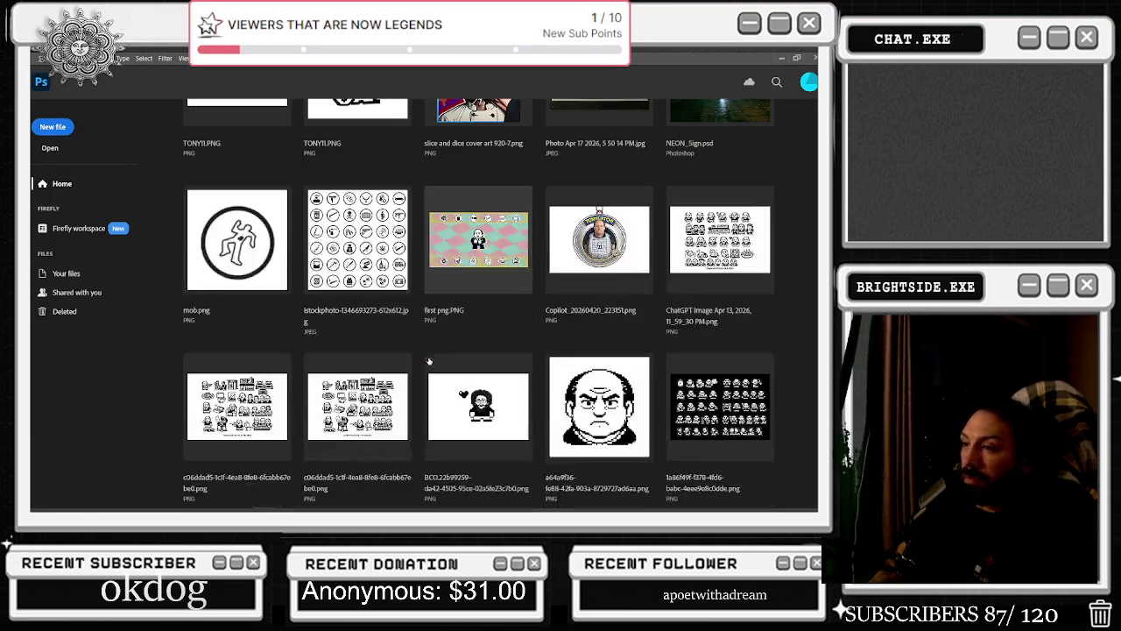
{"action": "scroll", "coordinate": [413, 358], "scroll_direction": "up", "scroll_amount": 5}
{"action": "left_click", "coordinate": [52, 127]}
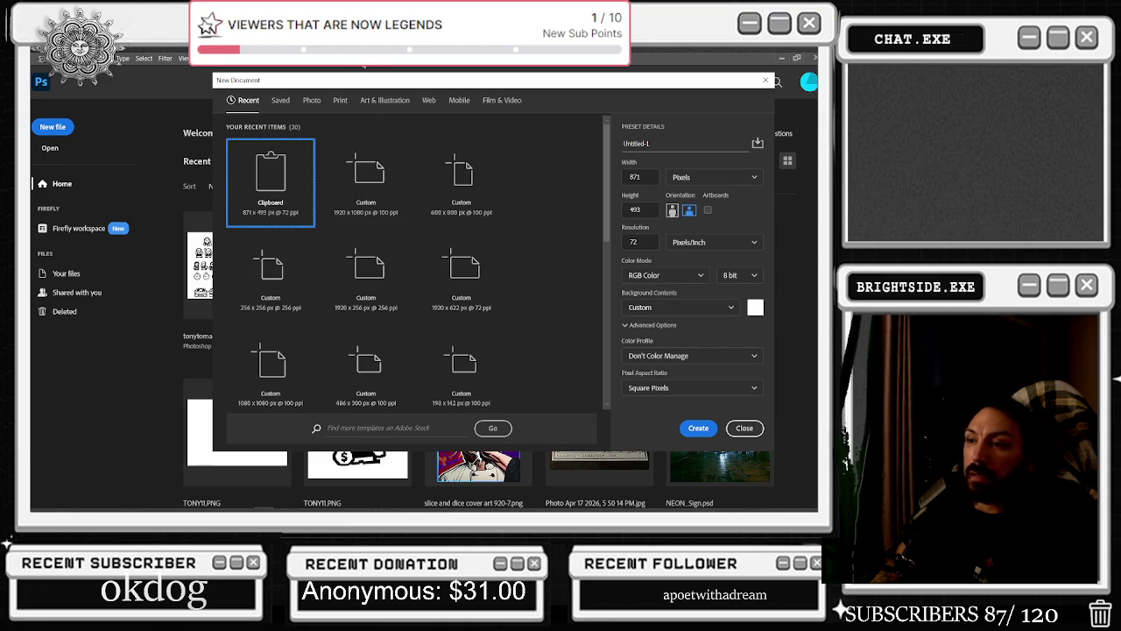
{"action": "left_click", "coordinate": [767, 81]}
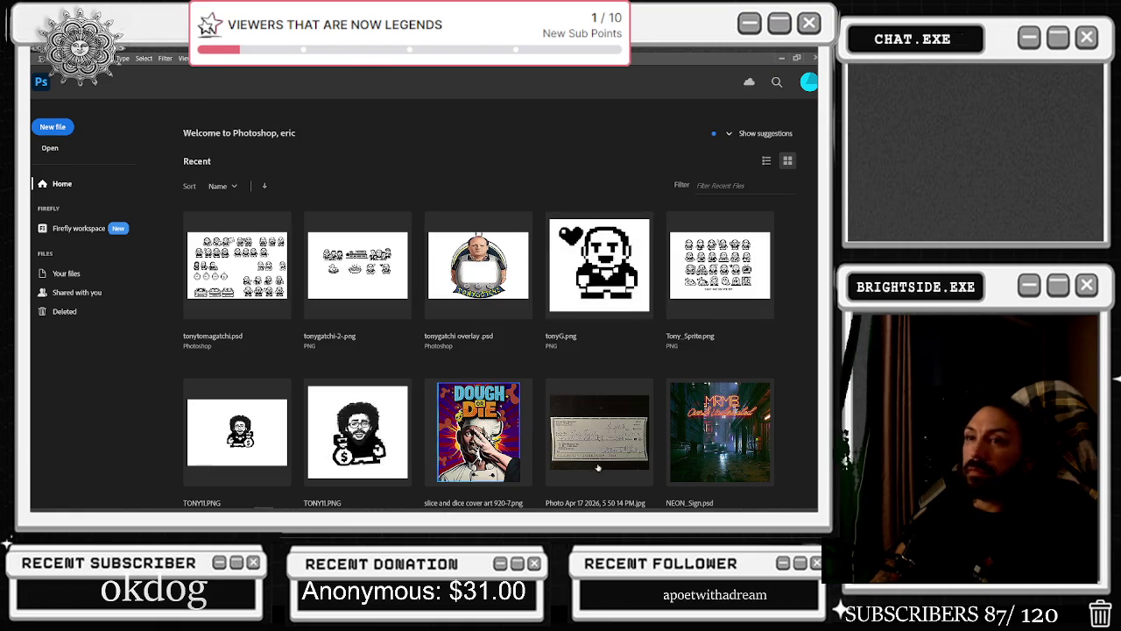
{"action": "left_click", "coordinate": [796, 58]}
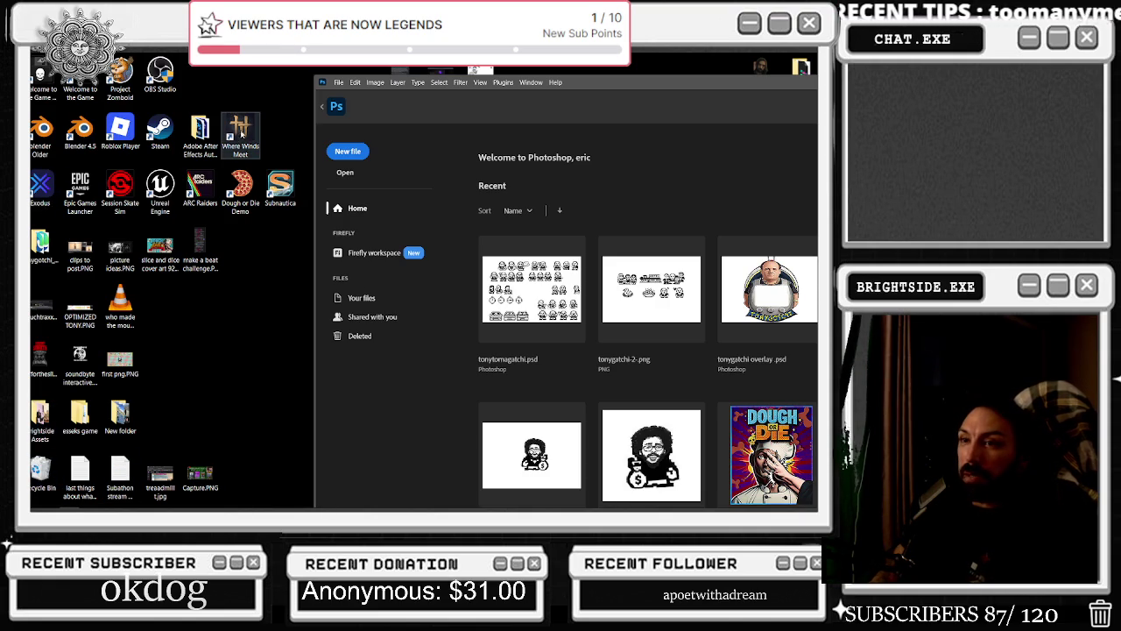
Reopen first png.PNG from the desktop in a maximized Photoshop window, then bring the browser forward
{"action": "left_click", "coordinate": [41, 307]}
{"action": "left_click", "coordinate": [120, 250]}
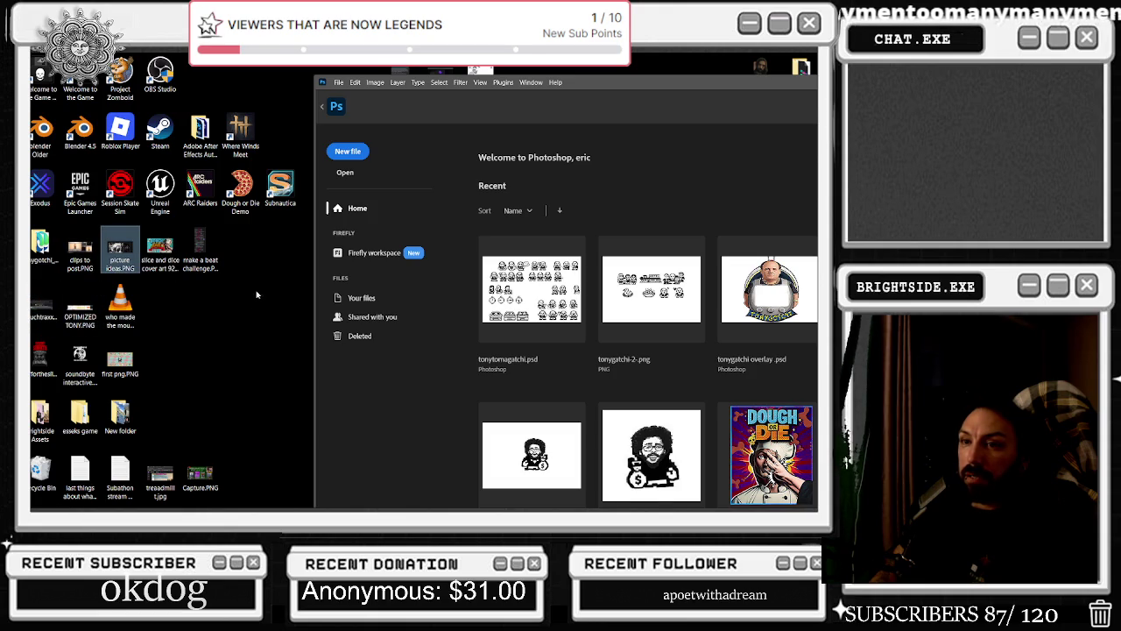
{"action": "left_click", "coordinate": [201, 245]}
{"action": "mouse_move", "coordinate": [120, 359]}
{"action": "left_mouse_down"}
{"action": "mouse_move", "coordinate": [634, 249]}
{"action": "mouse_move", "coordinate": [647, 140]}
{"action": "left_mouse_up"}
{"action": "double_click", "coordinate": [653, 85]}
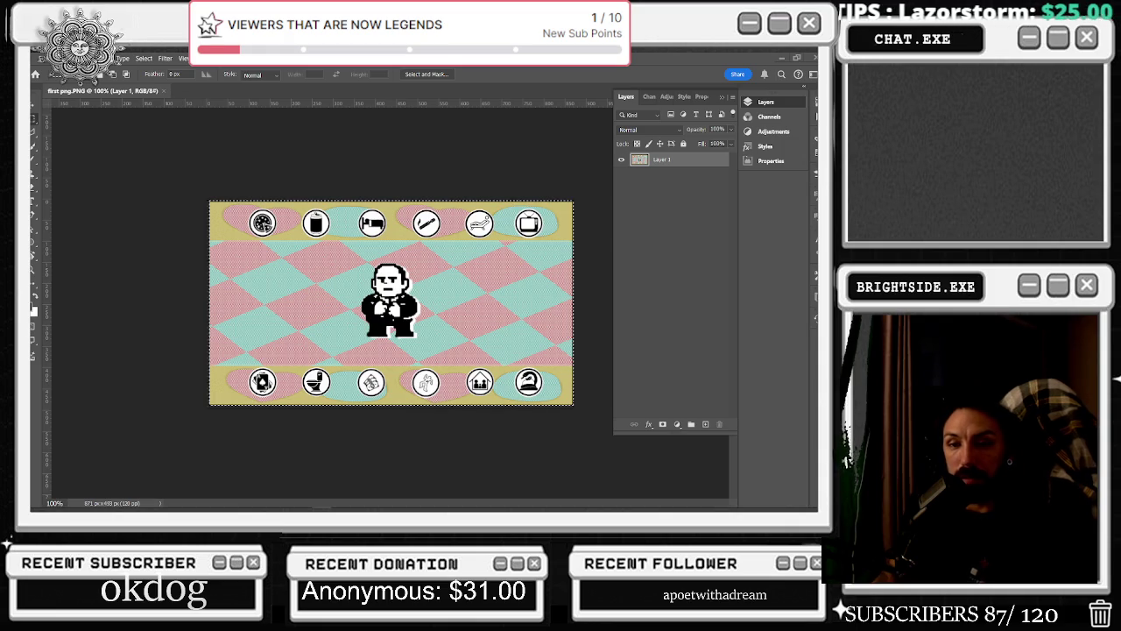
{"action": "left_click", "coordinate": [140, 464]}
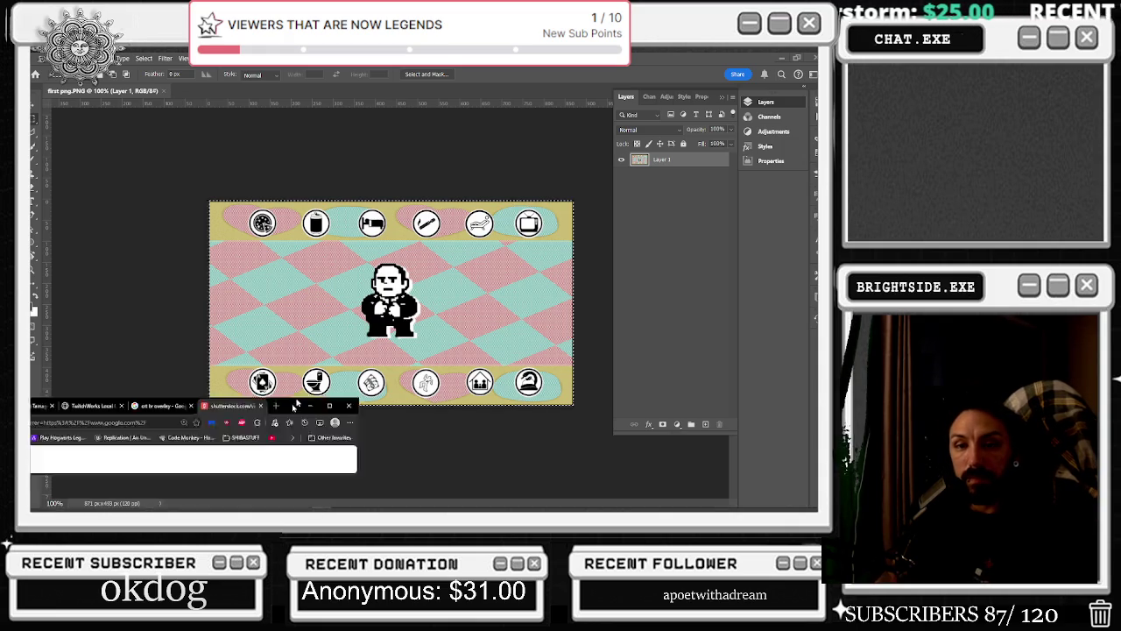
Bring the browser showing the CRT overlay clip back up and maximize it
{"action": "left_click_drag", "start_coordinate": [565, 106], "coordinate": [566, 289]}
{"action": "left_click", "coordinate": [597, 289]}
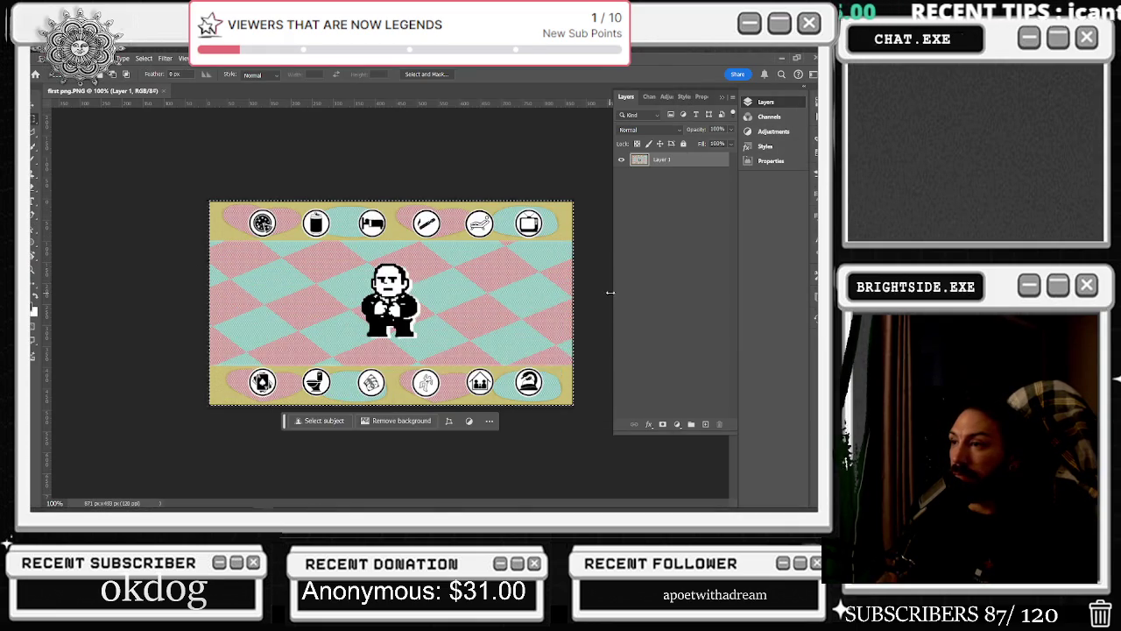
{"action": "key", "text": "alt+Tab"}
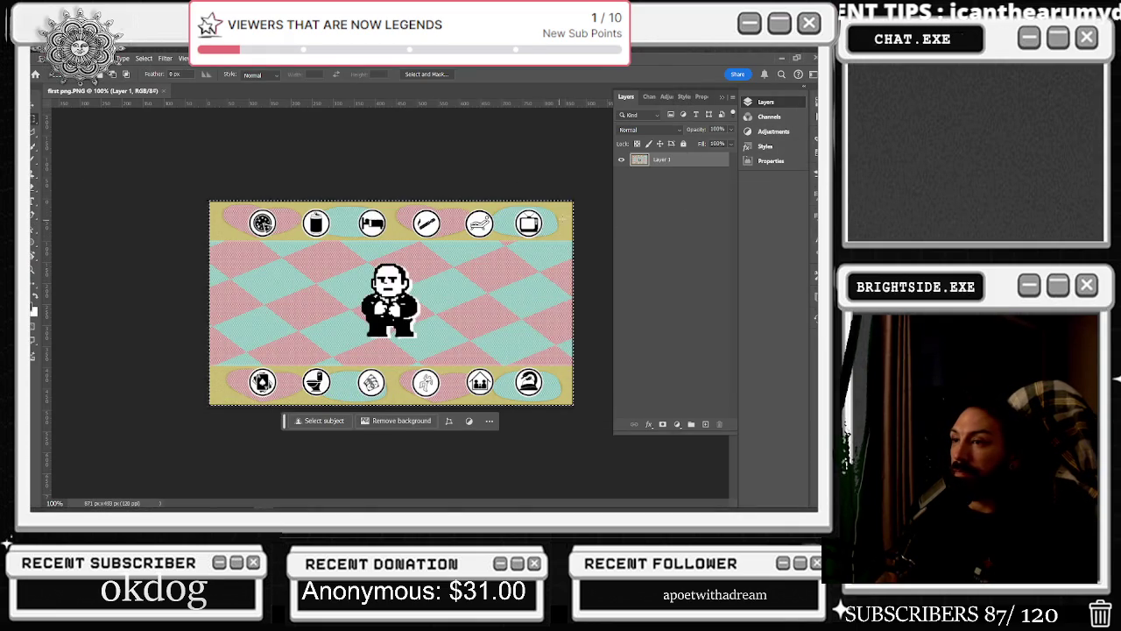
{"action": "key", "text": "alt+Tab"}
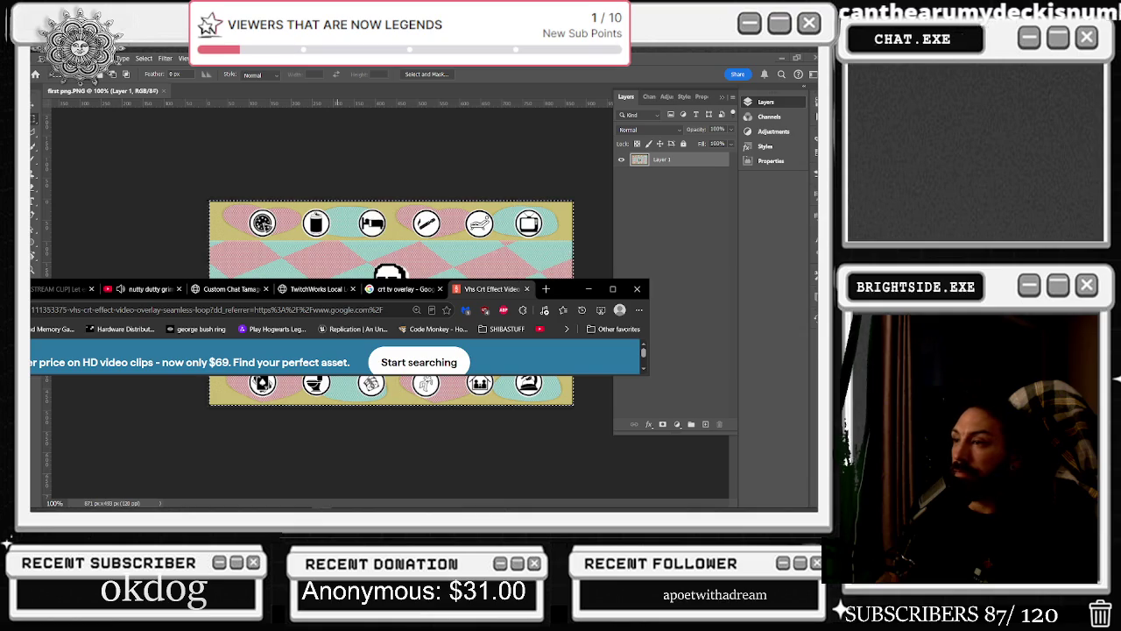
{"action": "left_click", "coordinate": [612, 289]}
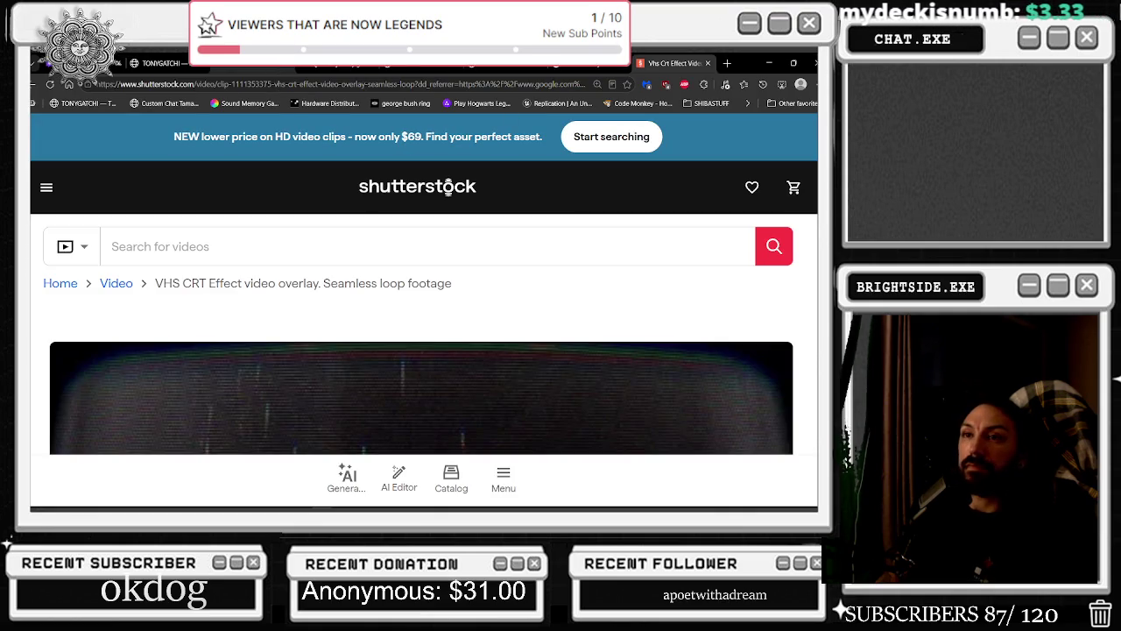
Review the clip's resolution and subscription pricing, then reload the page
{"action": "scroll", "coordinate": [466, 335], "scroll_direction": "down", "scroll_amount": 3}
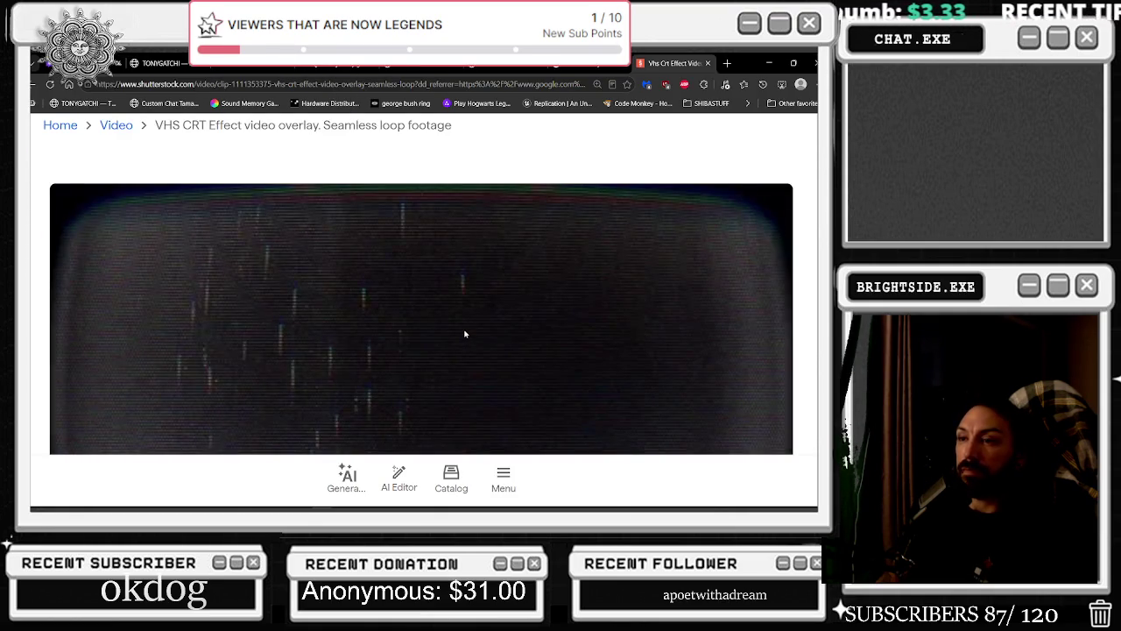
{"action": "scroll", "coordinate": [465, 334], "scroll_direction": "down", "scroll_amount": 2}
{"action": "scroll", "coordinate": [465, 333], "scroll_direction": "down", "scroll_amount": 3}
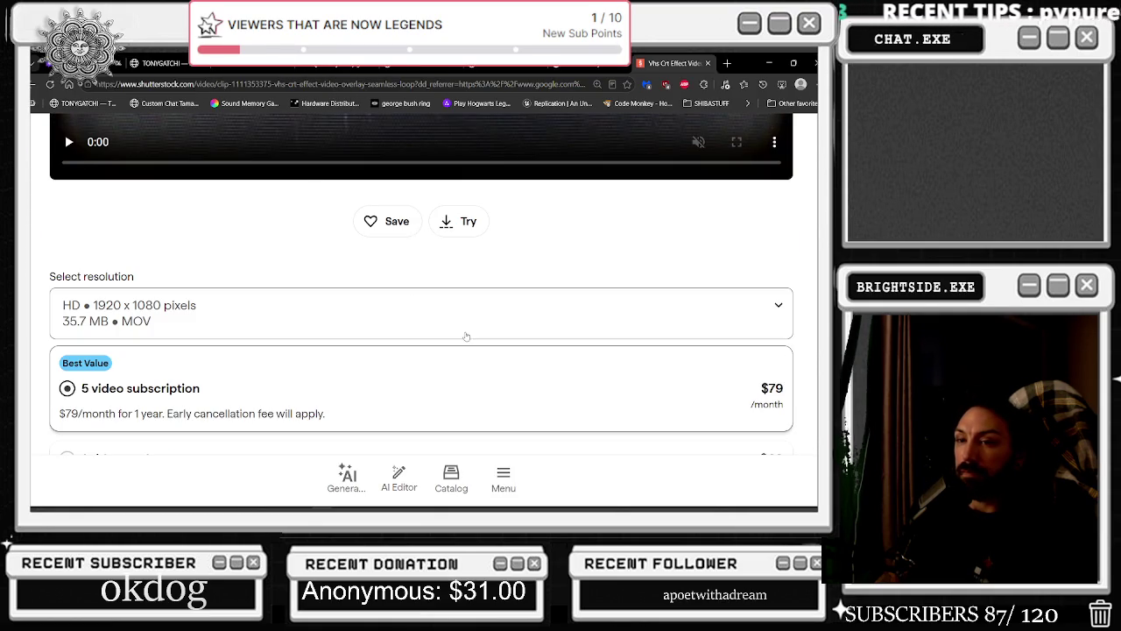
{"action": "key", "text": "F5"}
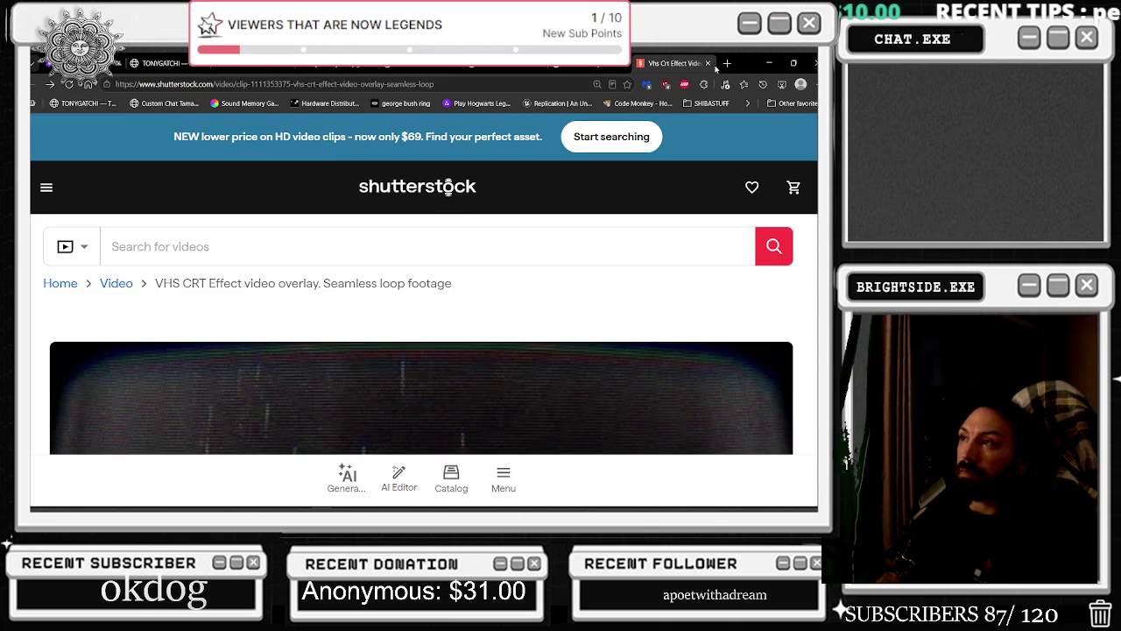
Close the Shutterstock tab and browse the crt tv overlay results, previewing an Adobe Stock CRT texture
{"action": "left_click", "coordinate": [706, 63]}
{"action": "scroll", "coordinate": [506, 325], "scroll_direction": "down", "scroll_amount": 5}
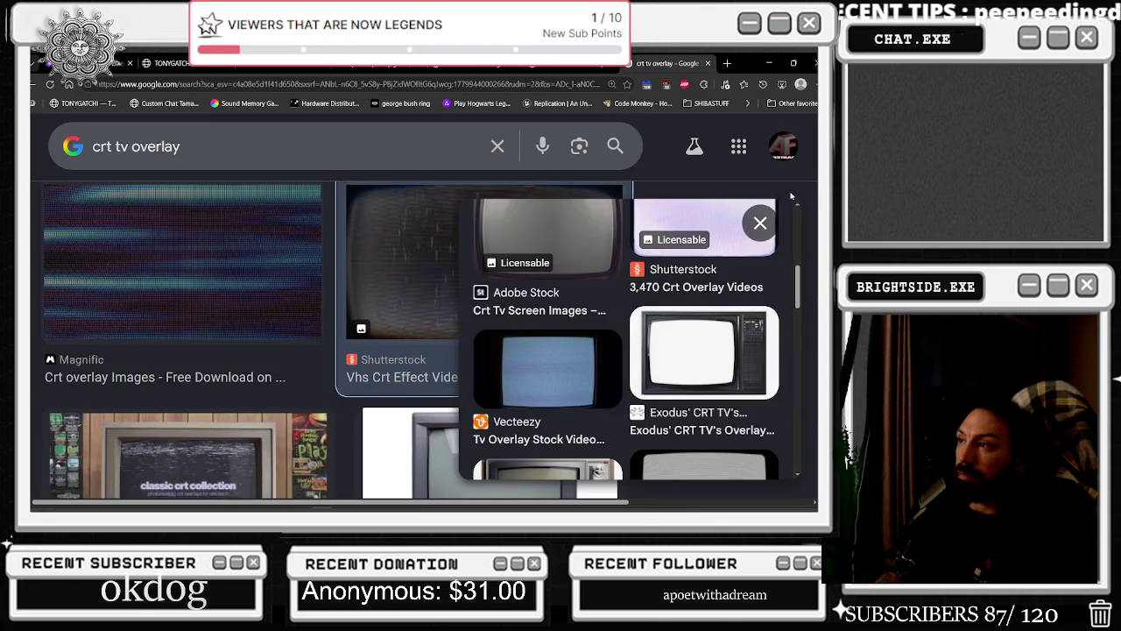
{"action": "scroll", "coordinate": [762, 333], "scroll_direction": "down", "scroll_amount": 2}
{"action": "scroll", "coordinate": [753, 351], "scroll_direction": "down", "scroll_amount": 2}
{"action": "scroll", "coordinate": [744, 368], "scroll_direction": "down", "scroll_amount": 2}
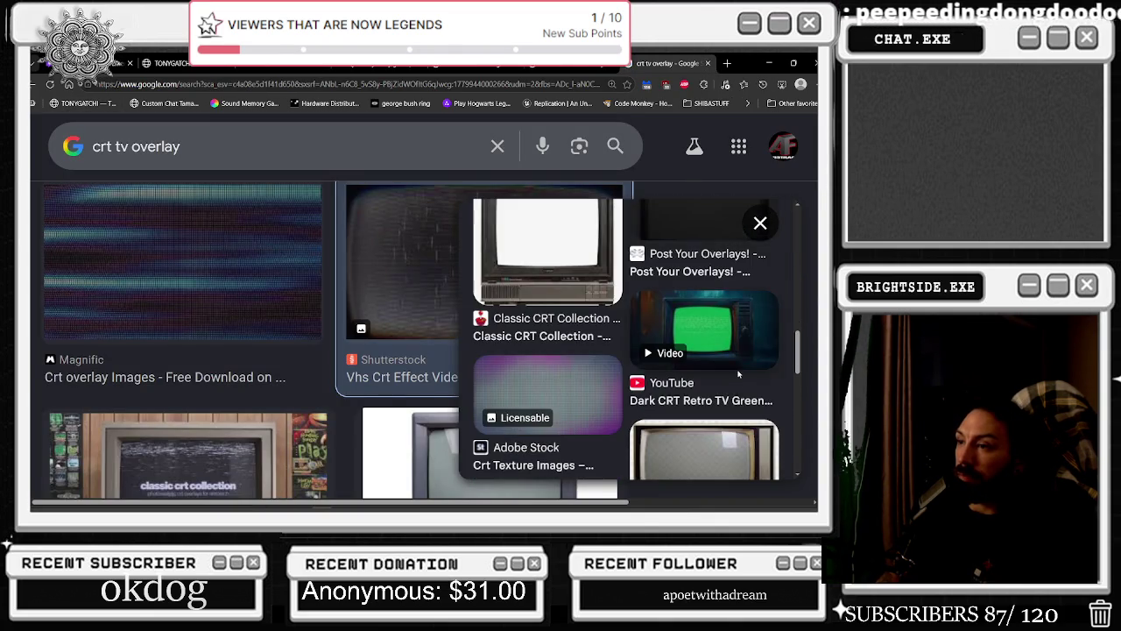
{"action": "scroll", "coordinate": [738, 374], "scroll_direction": "down", "scroll_amount": 3}
{"action": "scroll", "coordinate": [646, 438], "scroll_direction": "up", "scroll_amount": 3}
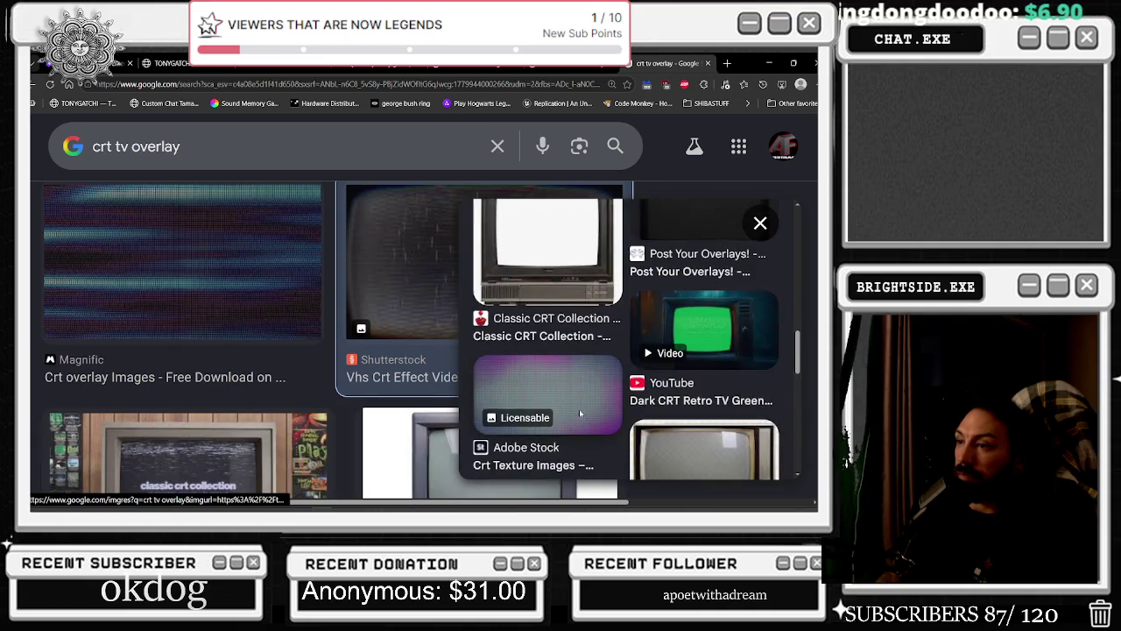
{"action": "left_click", "coordinate": [580, 414]}
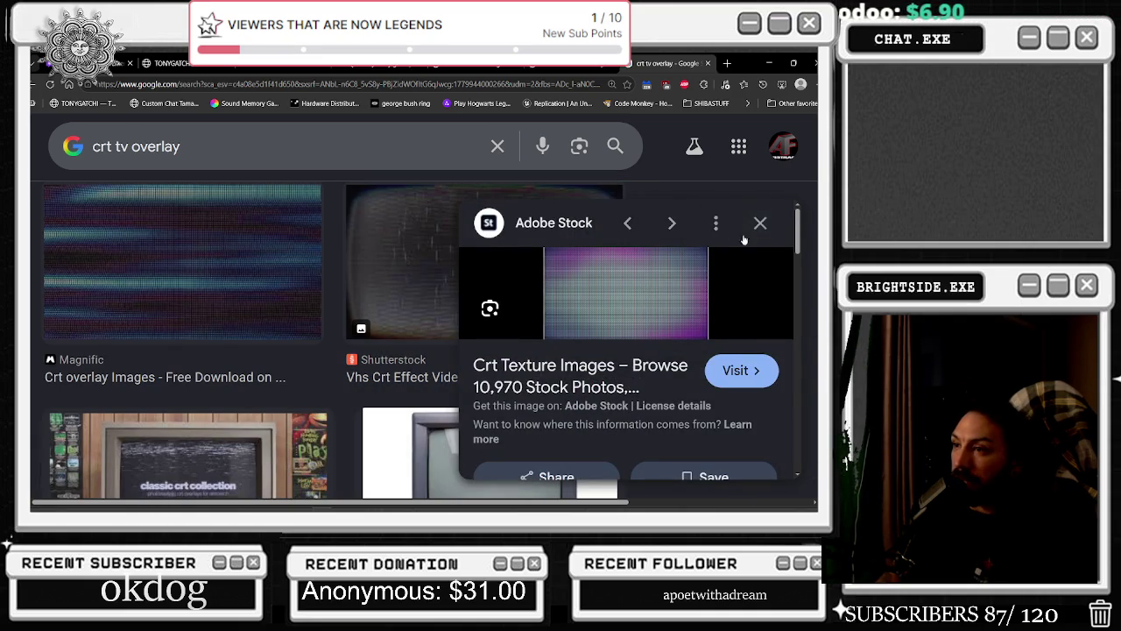
{"action": "left_click", "coordinate": [761, 223]}
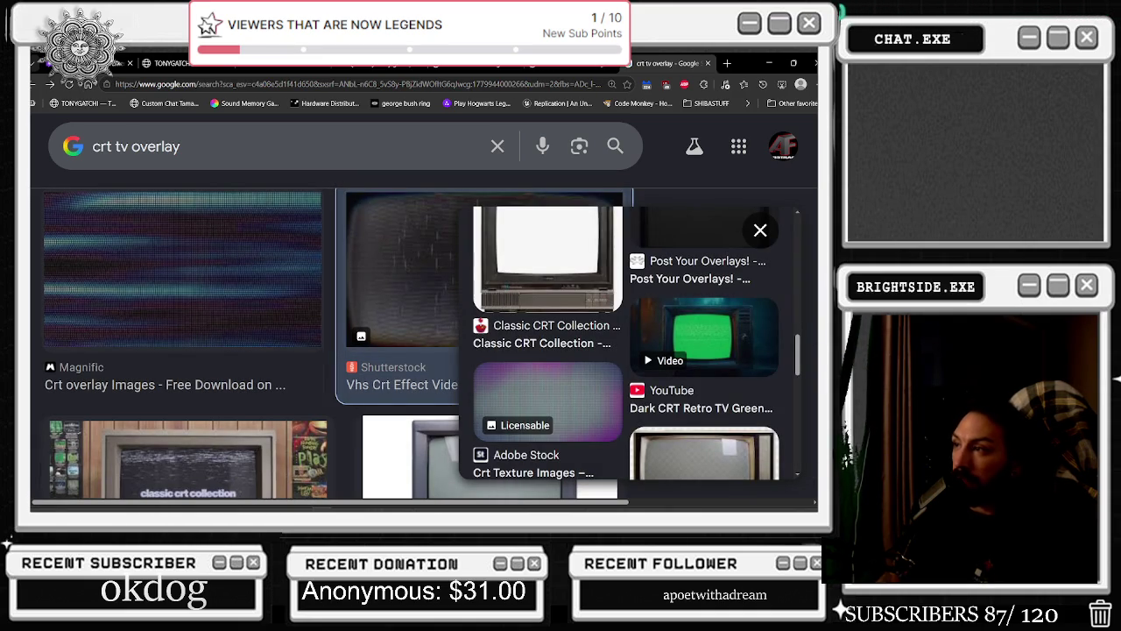
{"action": "left_click", "coordinate": [760, 230]}
Scroll further through the results and open the Dark CRT Retro TV green-screen video on YouTube
{"action": "scroll", "coordinate": [549, 423], "scroll_direction": "down", "scroll_amount": 2}
{"action": "scroll", "coordinate": [550, 423], "scroll_direction": "up", "scroll_amount": 2}
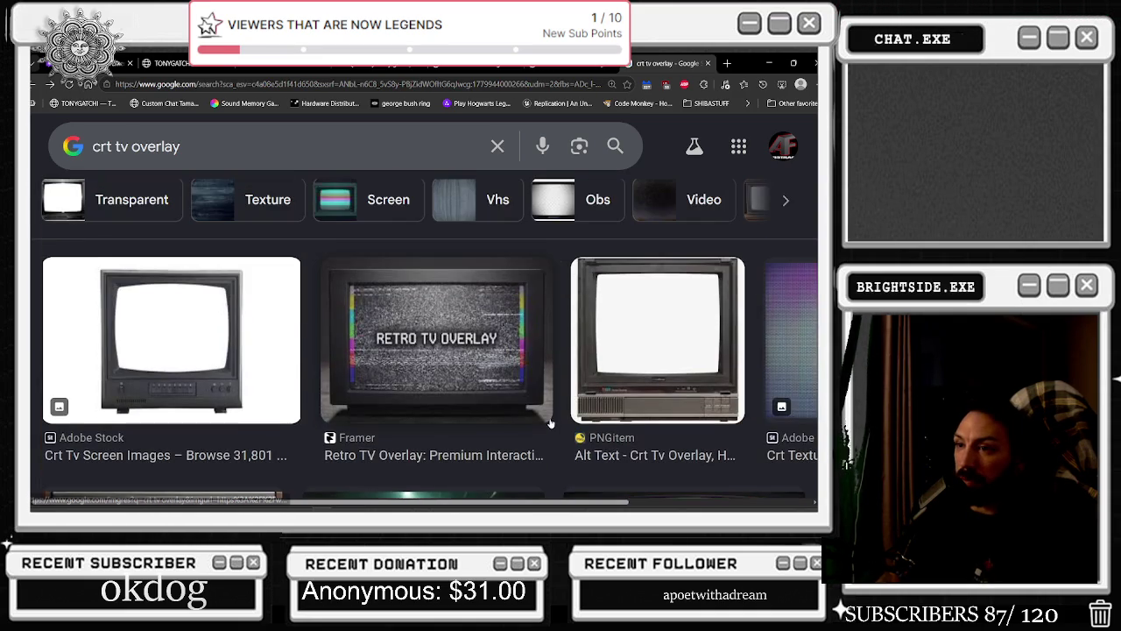
{"action": "scroll", "coordinate": [550, 423], "scroll_direction": "down", "scroll_amount": 3}
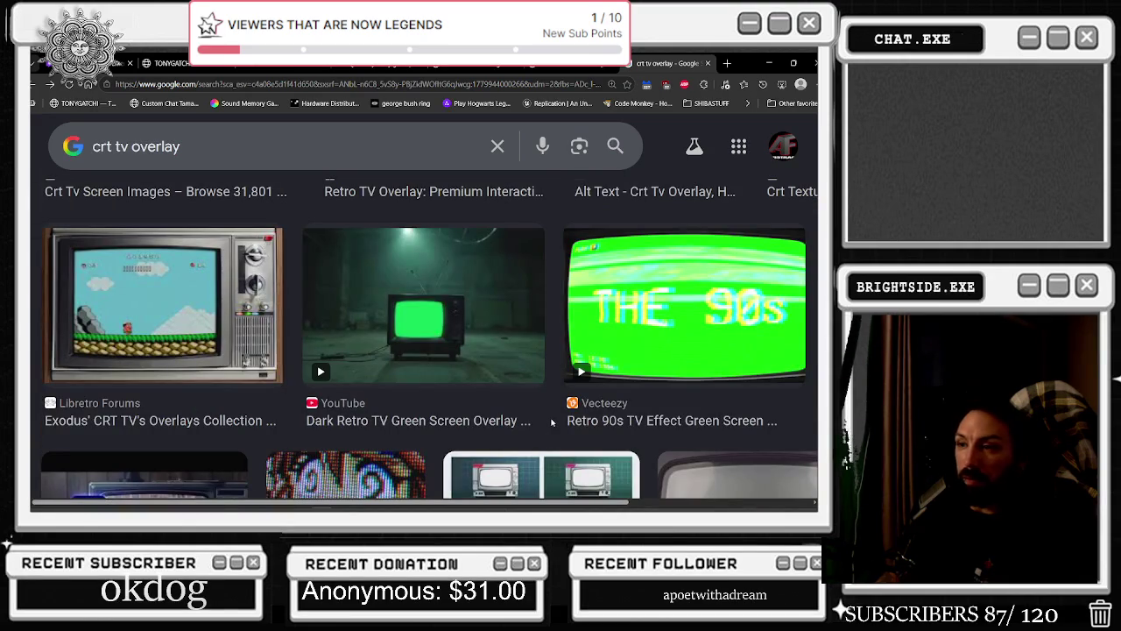
{"action": "scroll", "coordinate": [552, 422], "scroll_direction": "down", "scroll_amount": 1}
{"action": "scroll", "coordinate": [552, 422], "scroll_direction": "down", "scroll_amount": 2}
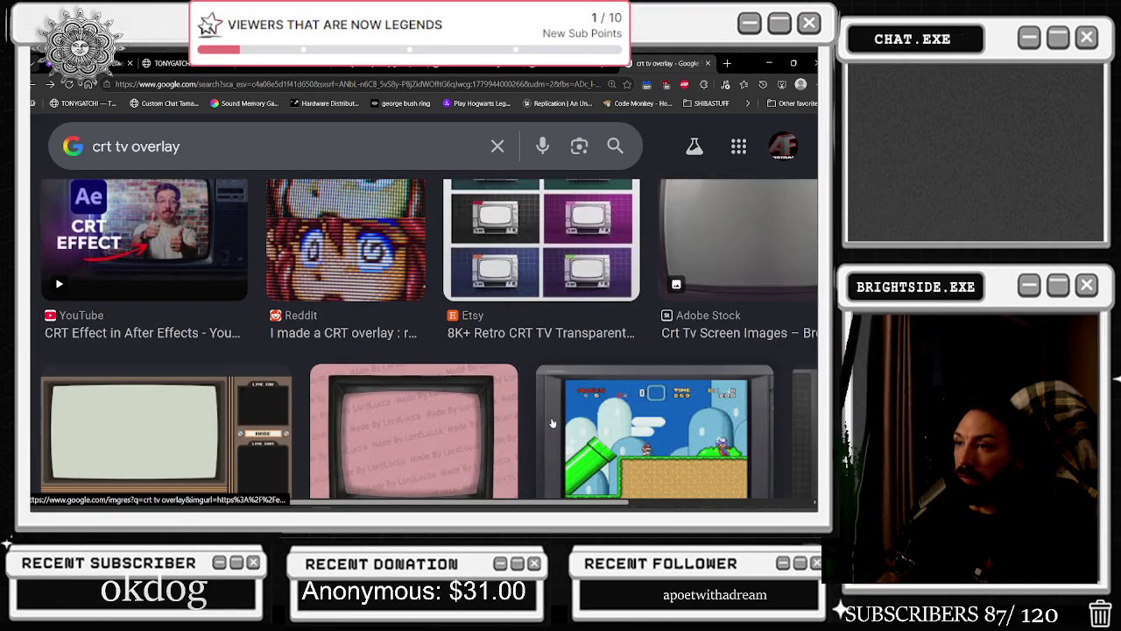
{"action": "scroll", "coordinate": [552, 423], "scroll_direction": "down", "scroll_amount": 2}
{"action": "scroll", "coordinate": [552, 422], "scroll_direction": "up", "scroll_amount": 3}
{"action": "scroll", "coordinate": [552, 411], "scroll_direction": "down", "scroll_amount": 3}
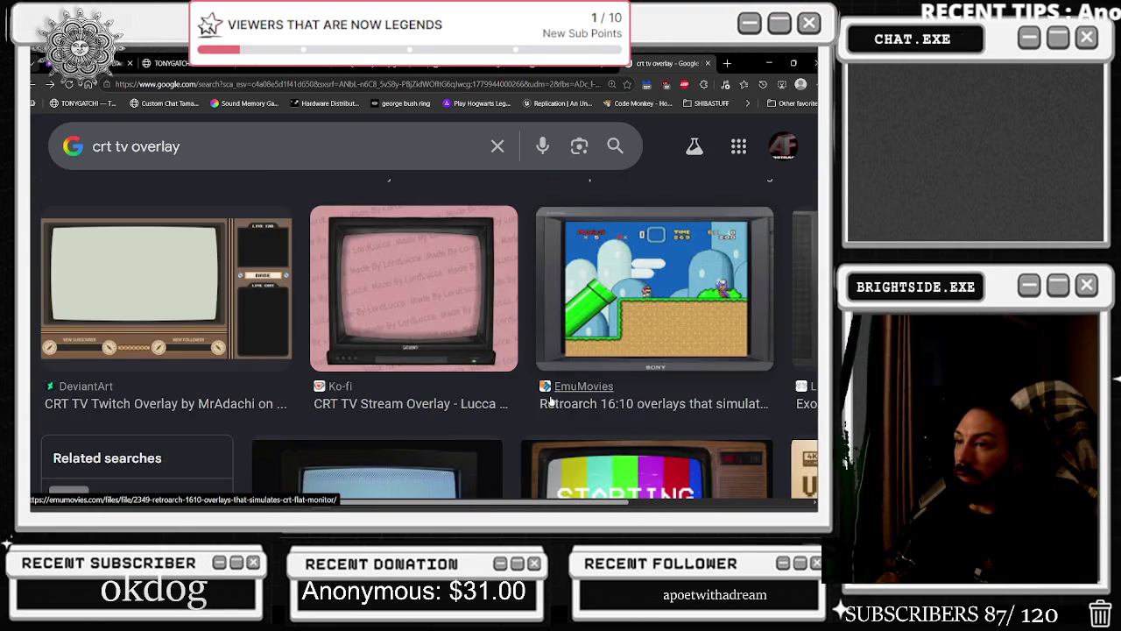
{"action": "scroll", "coordinate": [550, 400], "scroll_direction": "down", "scroll_amount": 2}
{"action": "scroll", "coordinate": [550, 400], "scroll_direction": "down", "scroll_amount": 2}
{"action": "scroll", "coordinate": [550, 403], "scroll_direction": "down", "scroll_amount": 1}
{"action": "scroll", "coordinate": [544, 408], "scroll_direction": "down", "scroll_amount": 1}
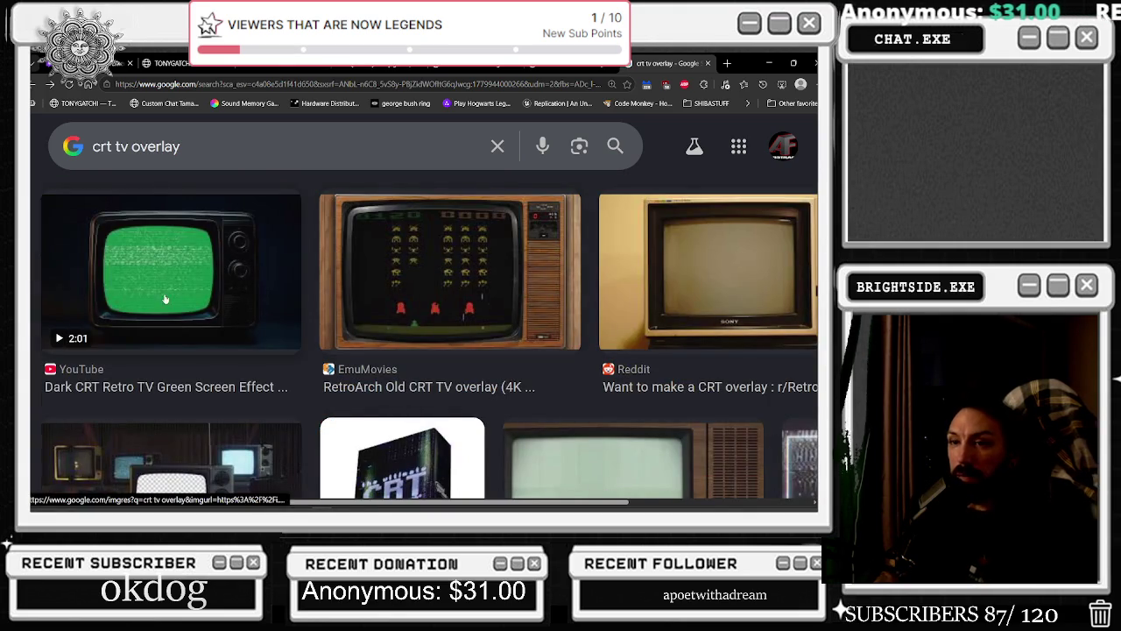
{"action": "left_click", "coordinate": [170, 271]}
{"action": "left_click", "coordinate": [536, 371]}
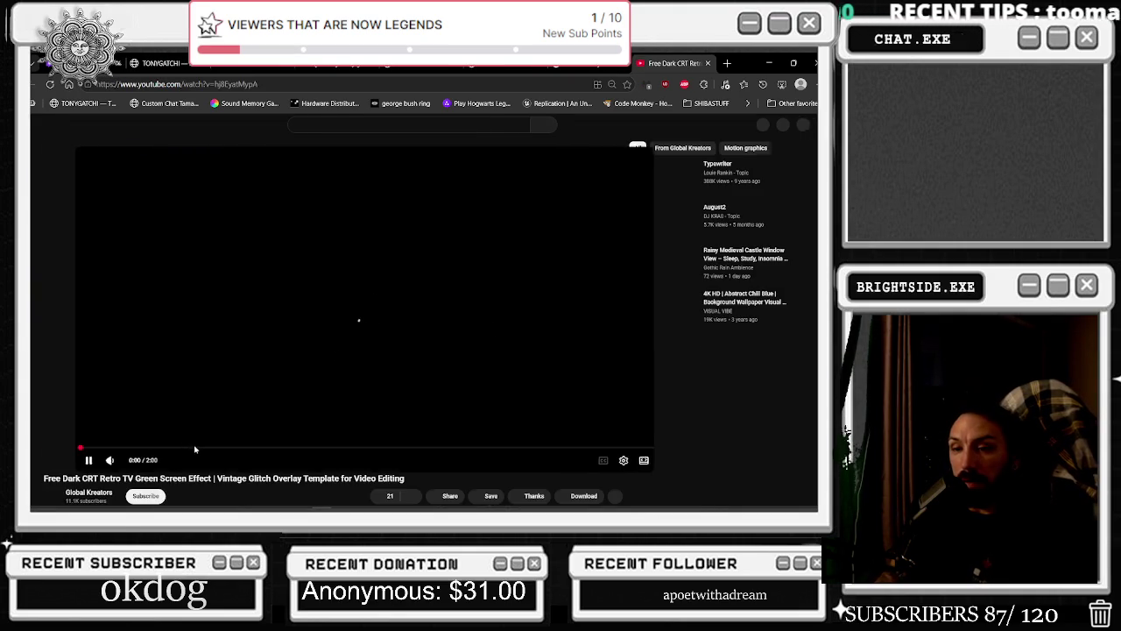
Scrub the green-screen video forward to about 1:30 to see the TV
{"action": "left_click", "coordinate": [192, 443]}
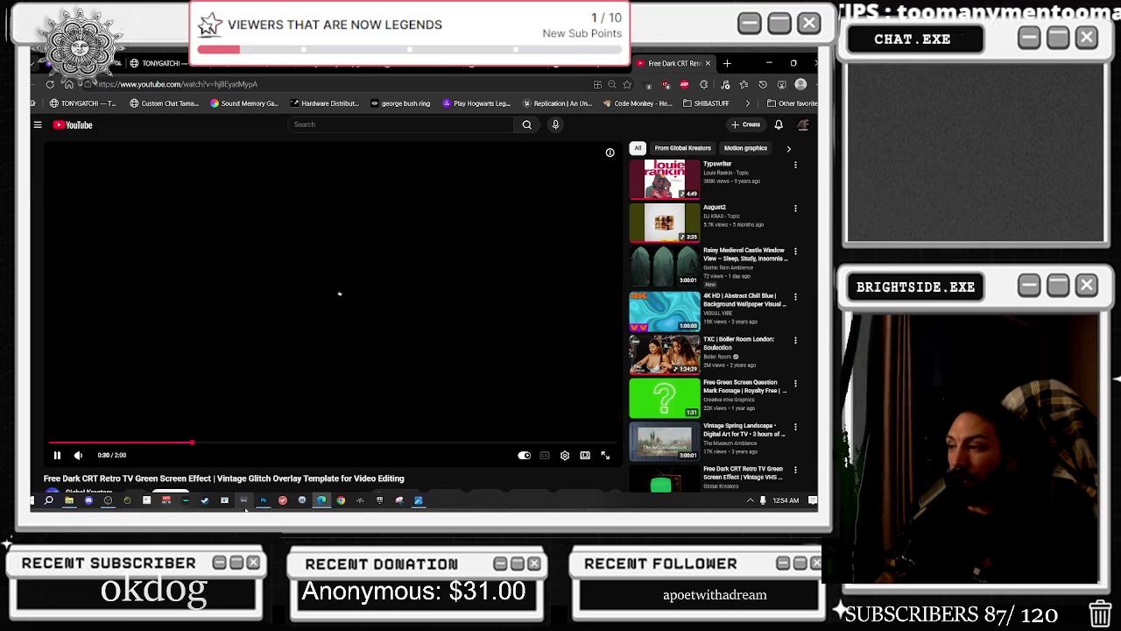
{"action": "left_click", "coordinate": [338, 443]}
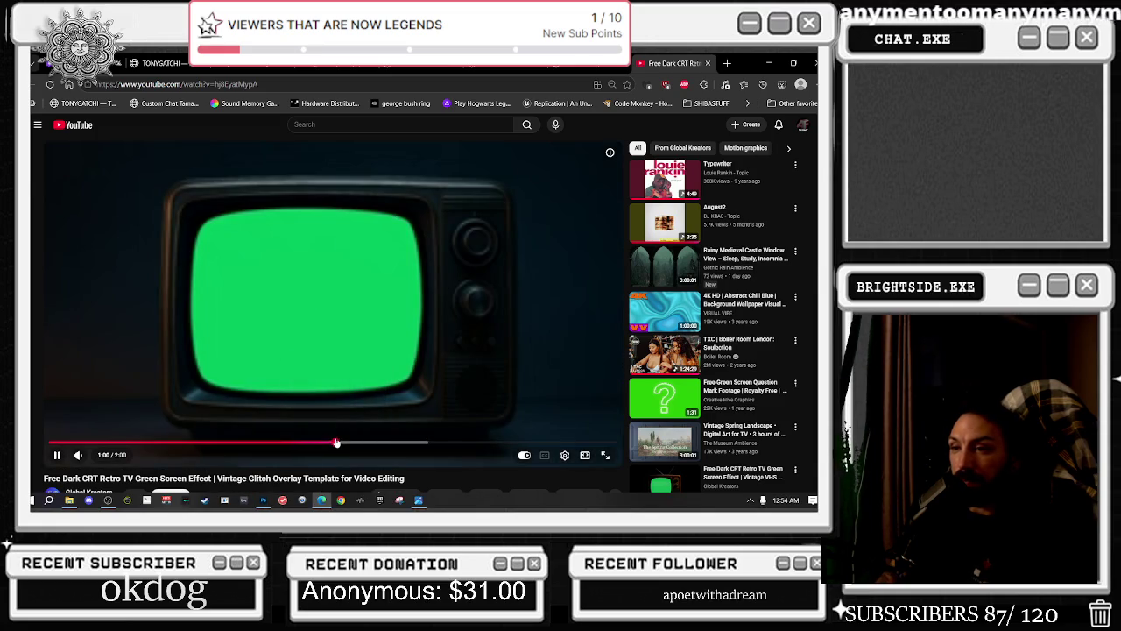
{"action": "left_click_drag", "start_coordinate": [464, 443], "coordinate": [473, 444]}
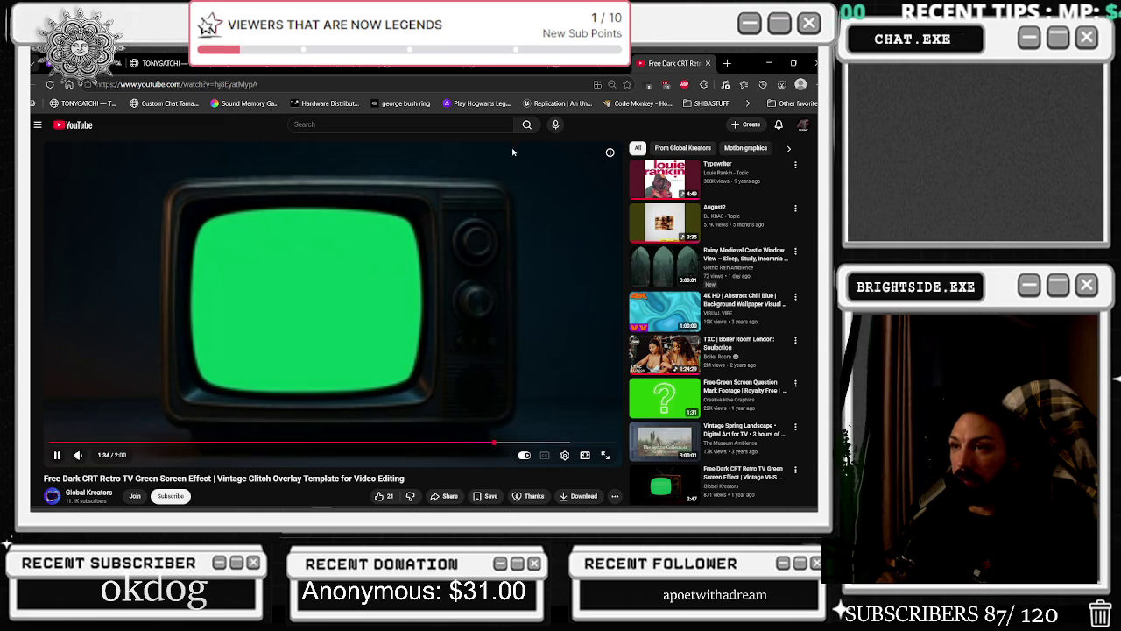
Search Google Images for 'crt overlay' and scroll through the results
{"action": "left_click", "coordinate": [382, 86]}
{"action": "type", "text": "crt overlay"}
{"action": "key", "text": "Return"}
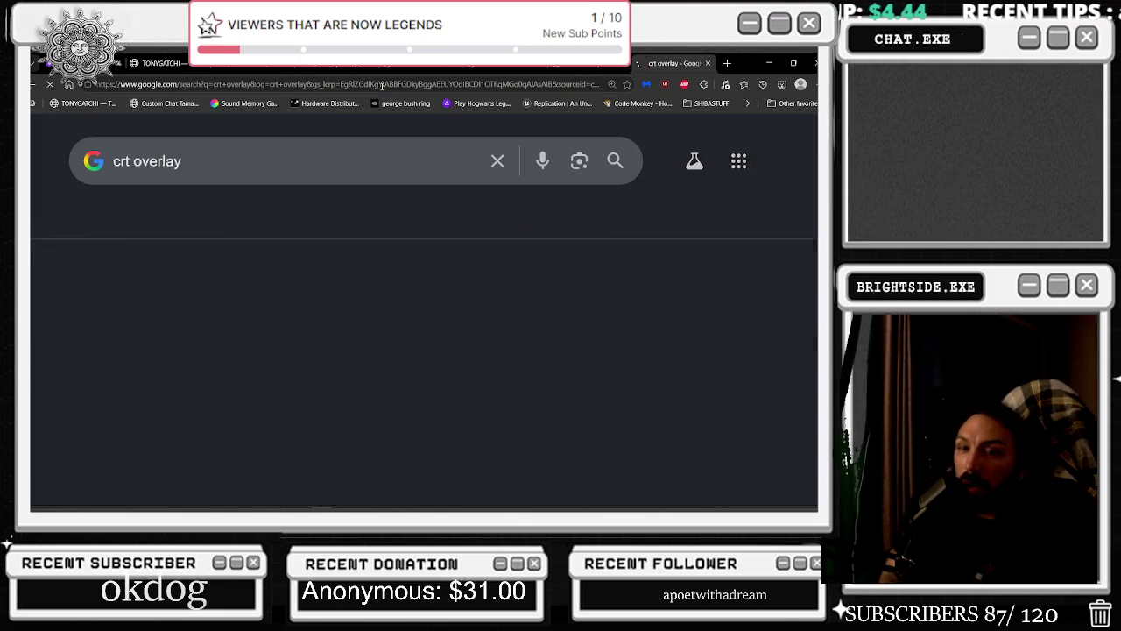
{"action": "left_click", "coordinate": [197, 221]}
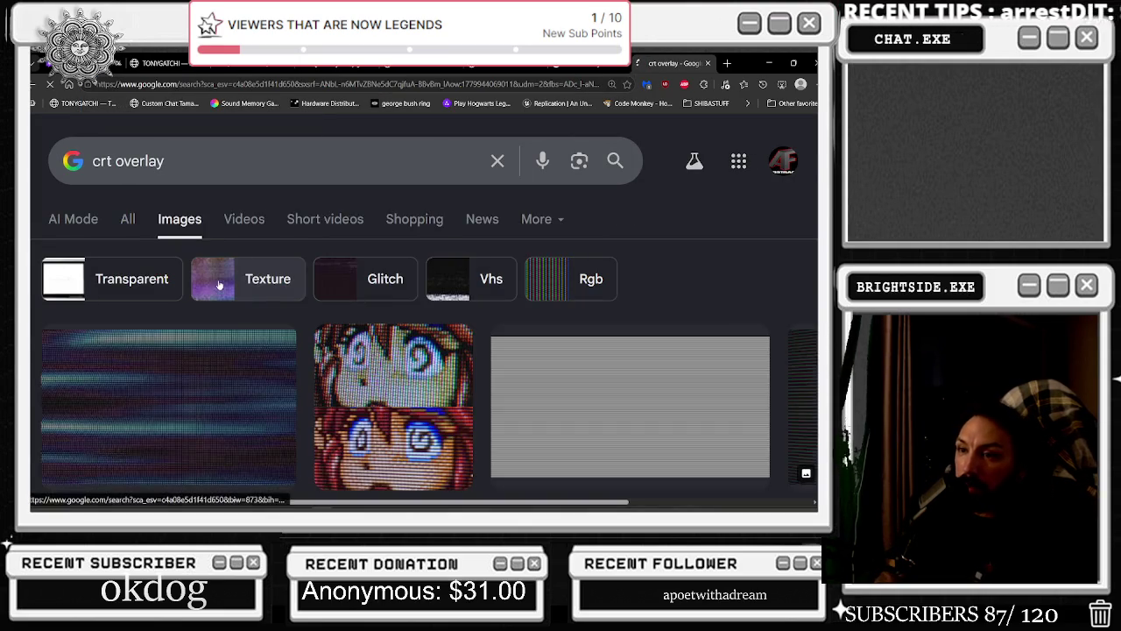
{"action": "scroll", "coordinate": [292, 341], "scroll_direction": "down", "scroll_amount": 1}
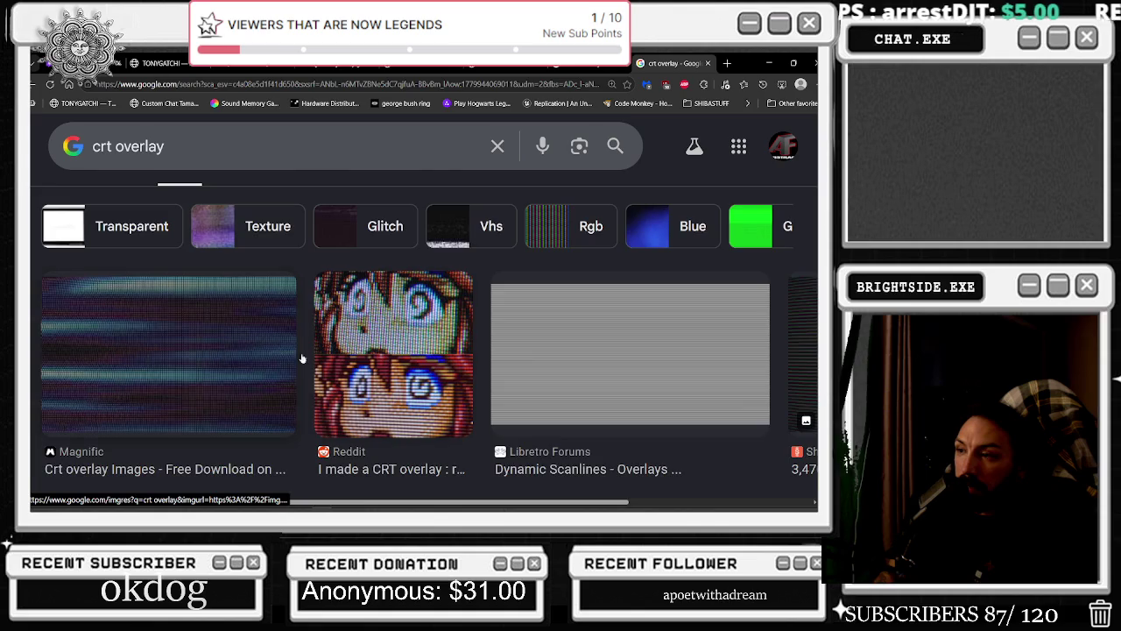
{"action": "scroll", "coordinate": [246, 356], "scroll_direction": "down", "scroll_amount": 3}
{"action": "scroll", "coordinate": [510, 357], "scroll_direction": "down", "scroll_amount": 2}
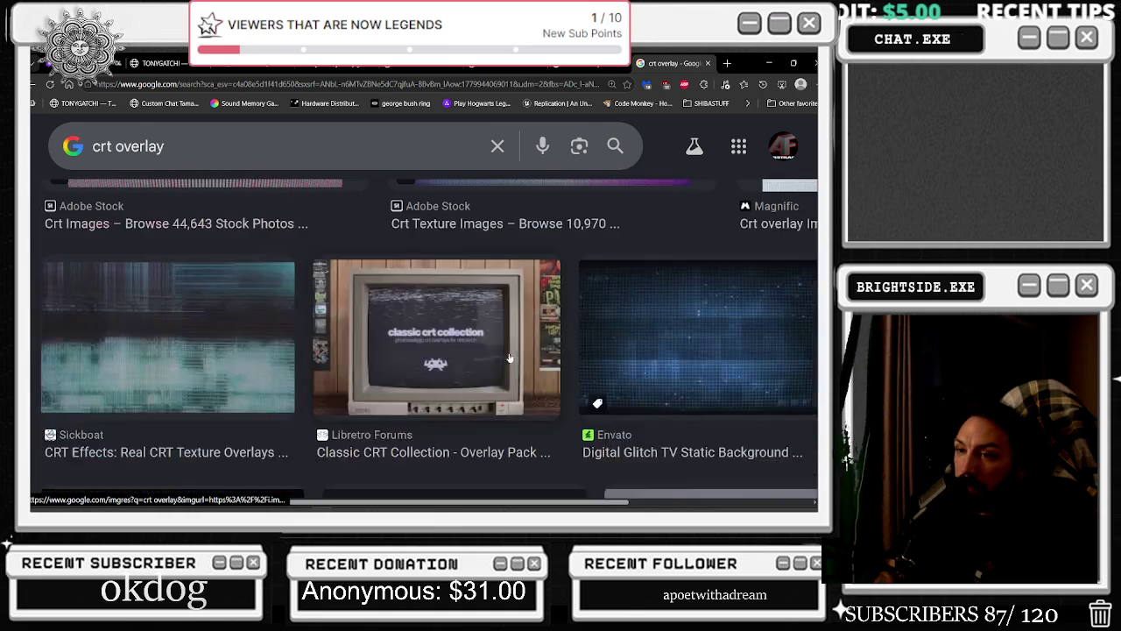
{"action": "scroll", "coordinate": [746, 344], "scroll_direction": "down", "scroll_amount": 3}
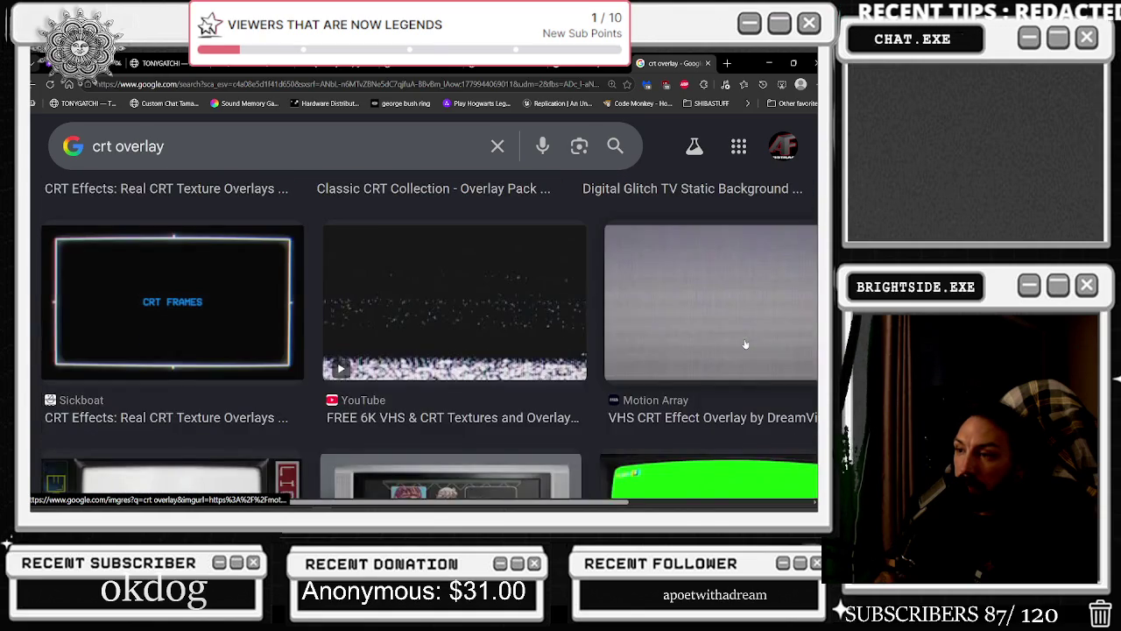
{"action": "scroll", "coordinate": [745, 344], "scroll_direction": "down", "scroll_amount": 3}
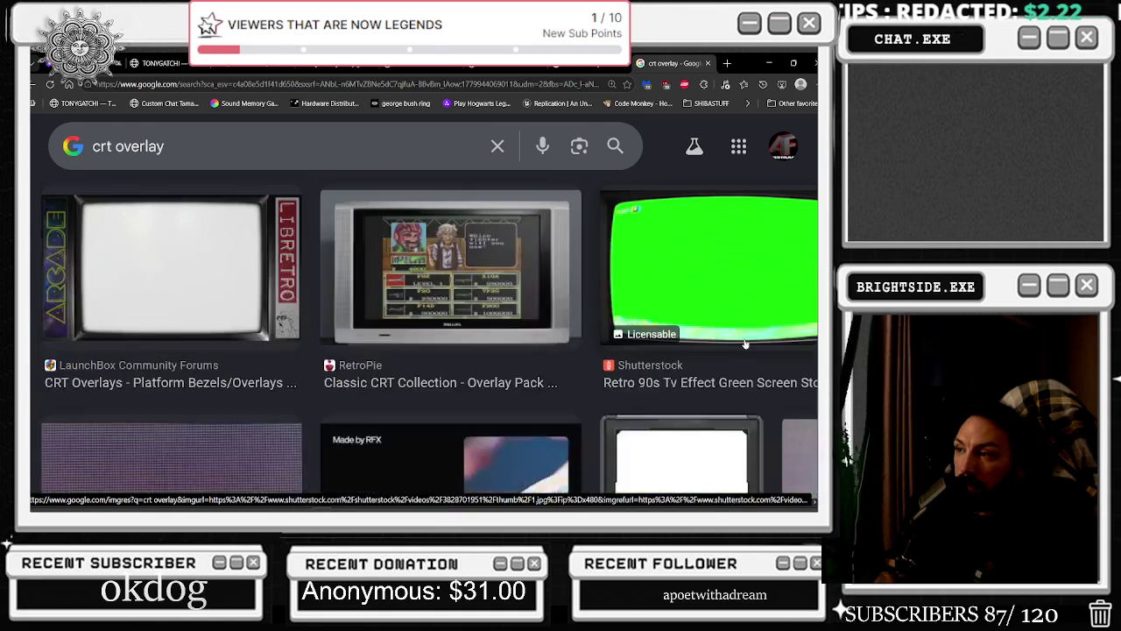
{"action": "scroll", "coordinate": [745, 344], "scroll_direction": "down", "scroll_amount": 2}
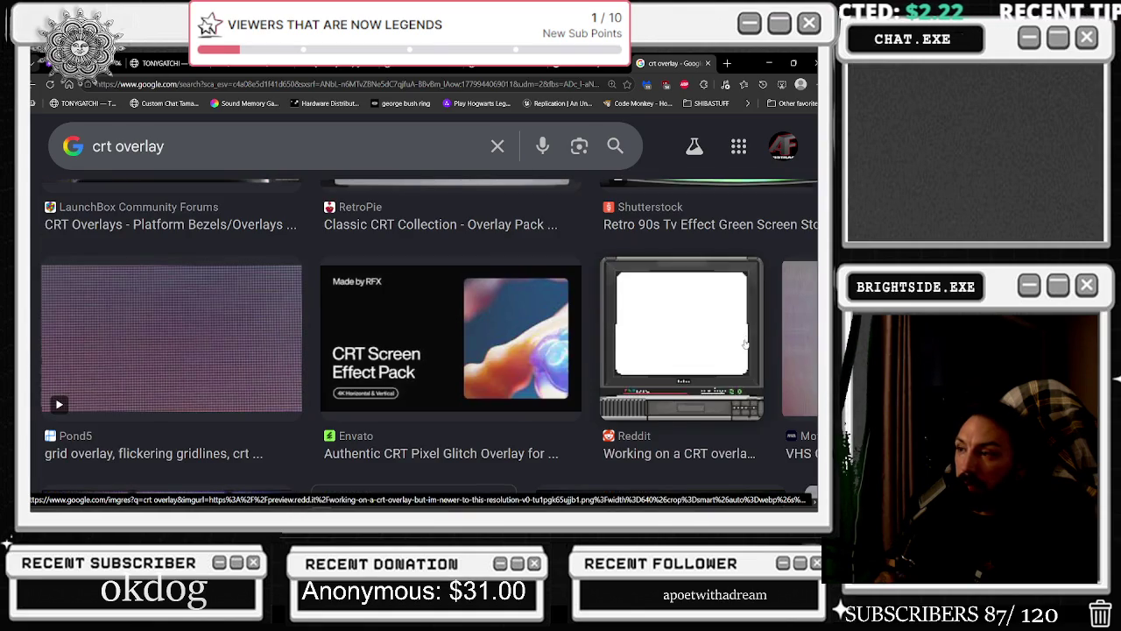
{"action": "scroll", "coordinate": [745, 344], "scroll_direction": "down", "scroll_amount": 3}
{"action": "scroll", "coordinate": [755, 353], "scroll_direction": "down", "scroll_amount": 2}
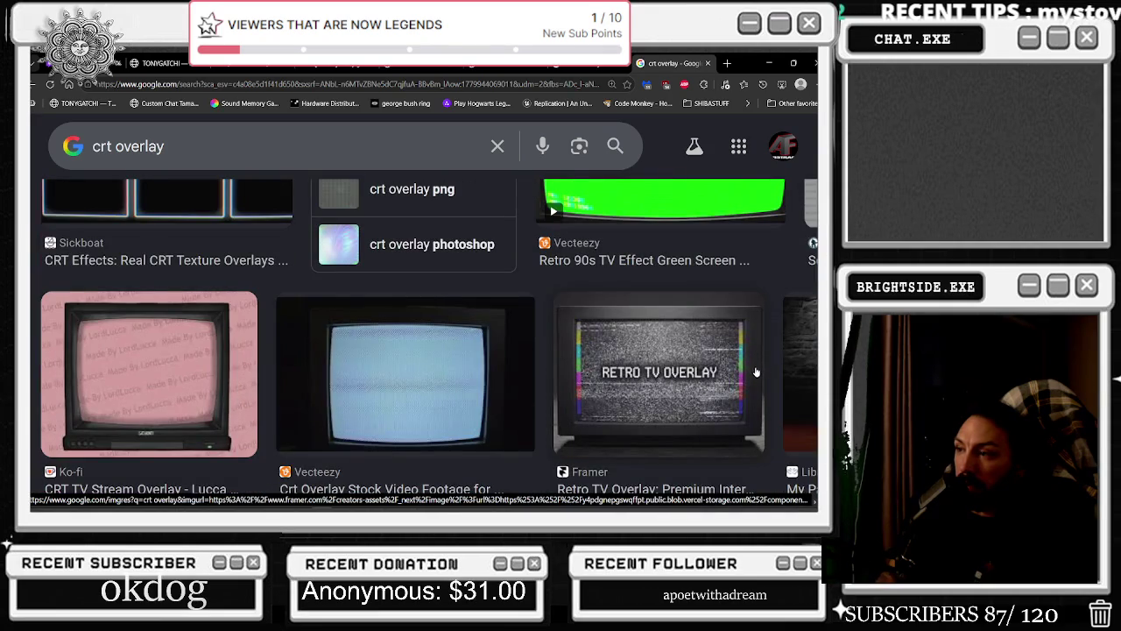
{"action": "scroll", "coordinate": [756, 371], "scroll_direction": "down", "scroll_amount": 3}
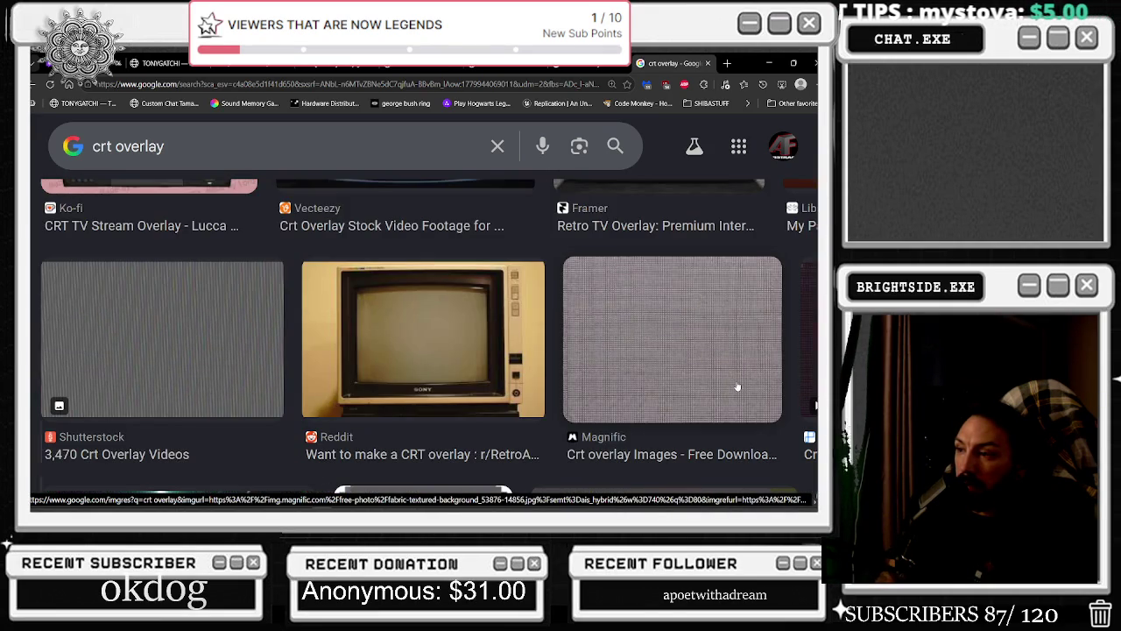
{"action": "scroll", "coordinate": [738, 386], "scroll_direction": "down", "scroll_amount": 3}
{"action": "scroll", "coordinate": [700, 387], "scroll_direction": "down", "scroll_amount": 3}
{"action": "scroll", "coordinate": [640, 390], "scroll_direction": "down", "scroll_amount": 3}
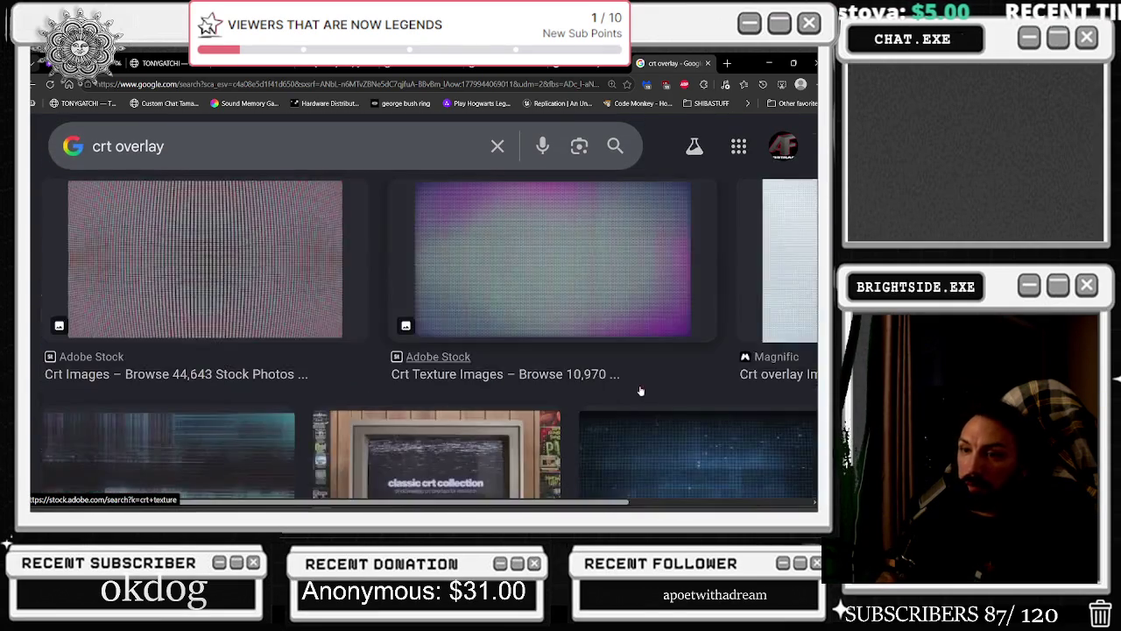
{"action": "scroll", "coordinate": [640, 391], "scroll_direction": "up", "scroll_amount": 2}
Compare the Adobe Stock, Reddit and Magnific CRT overlay previews, then close the preview
{"action": "left_click", "coordinate": [283, 438]}
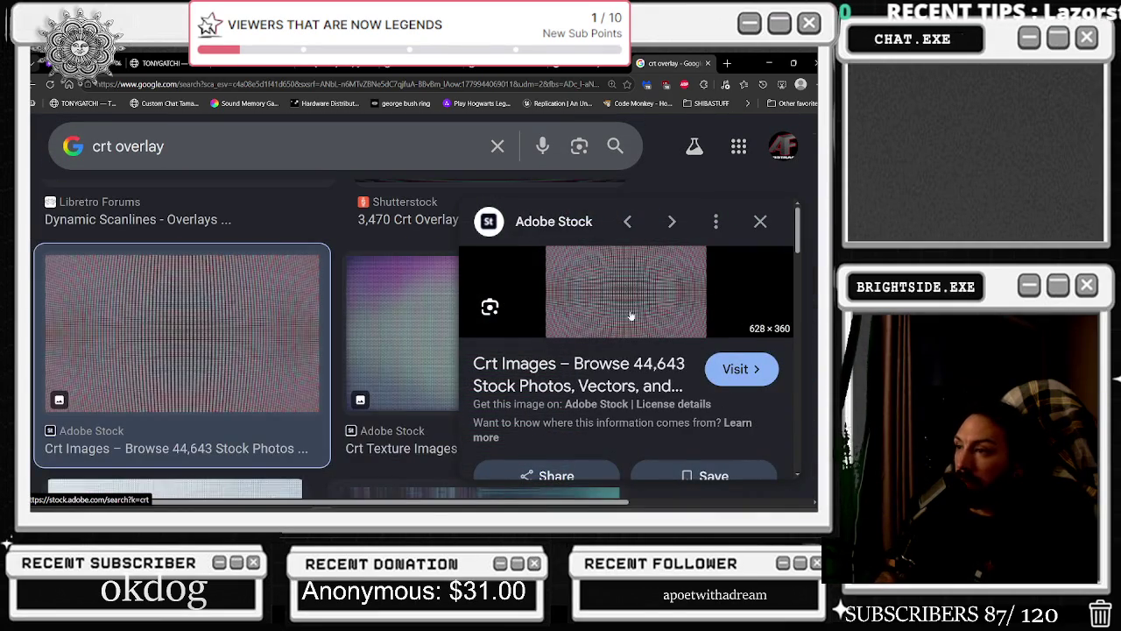
{"action": "left_click", "coordinate": [397, 341]}
{"action": "scroll", "coordinate": [438, 394], "scroll_direction": "down", "scroll_amount": 3}
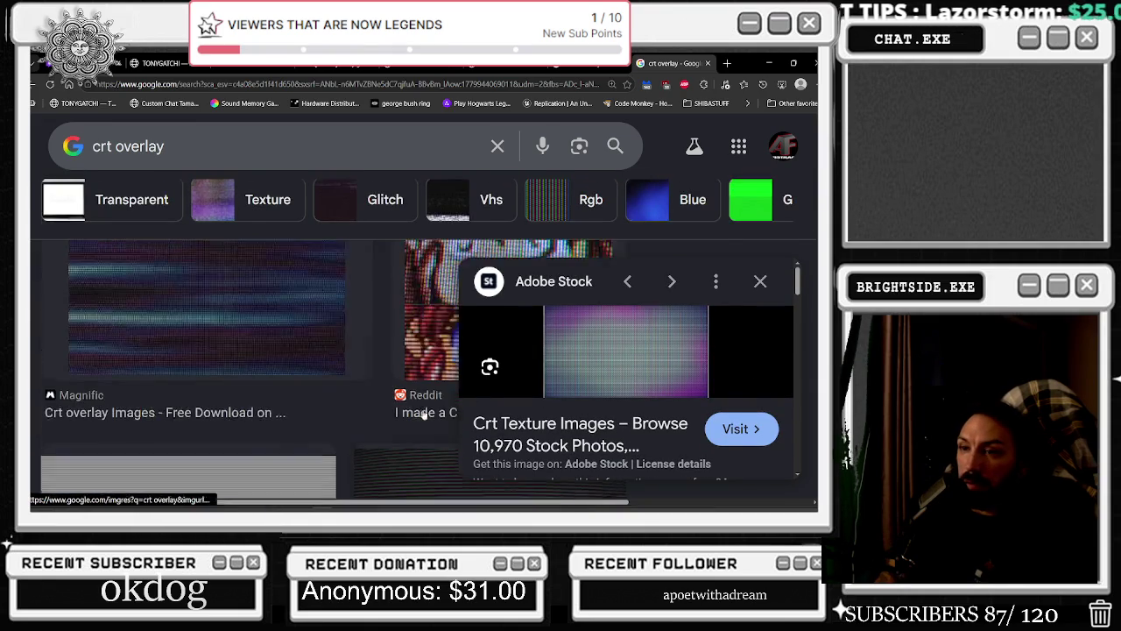
{"action": "scroll", "coordinate": [374, 385], "scroll_direction": "up", "scroll_amount": 2}
{"action": "left_click", "coordinate": [403, 377]}
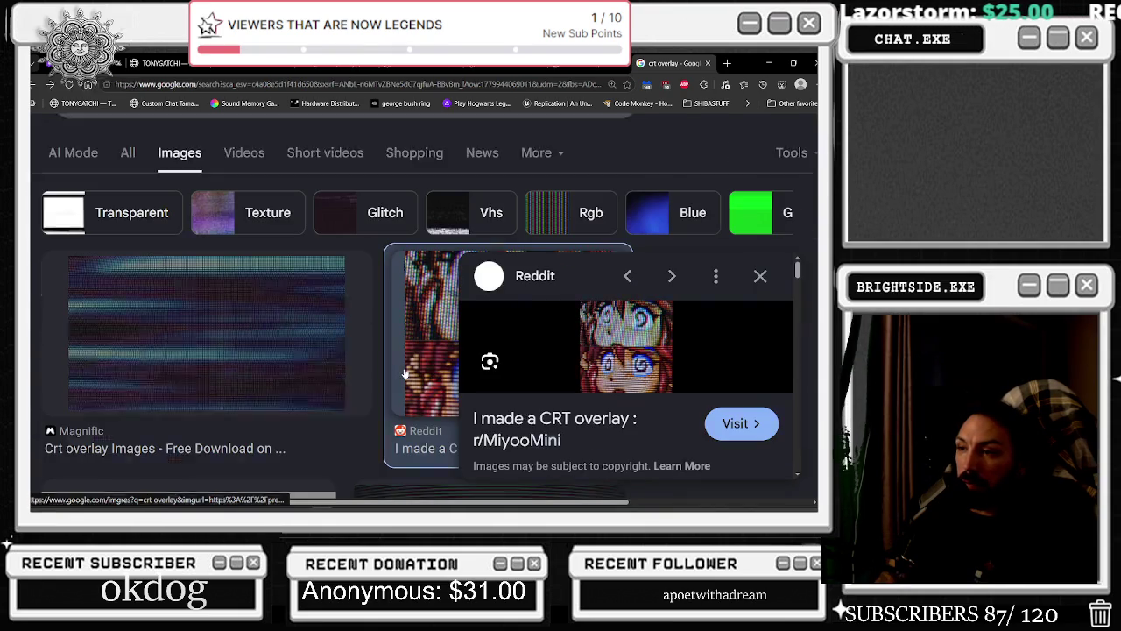
{"action": "left_click", "coordinate": [320, 357]}
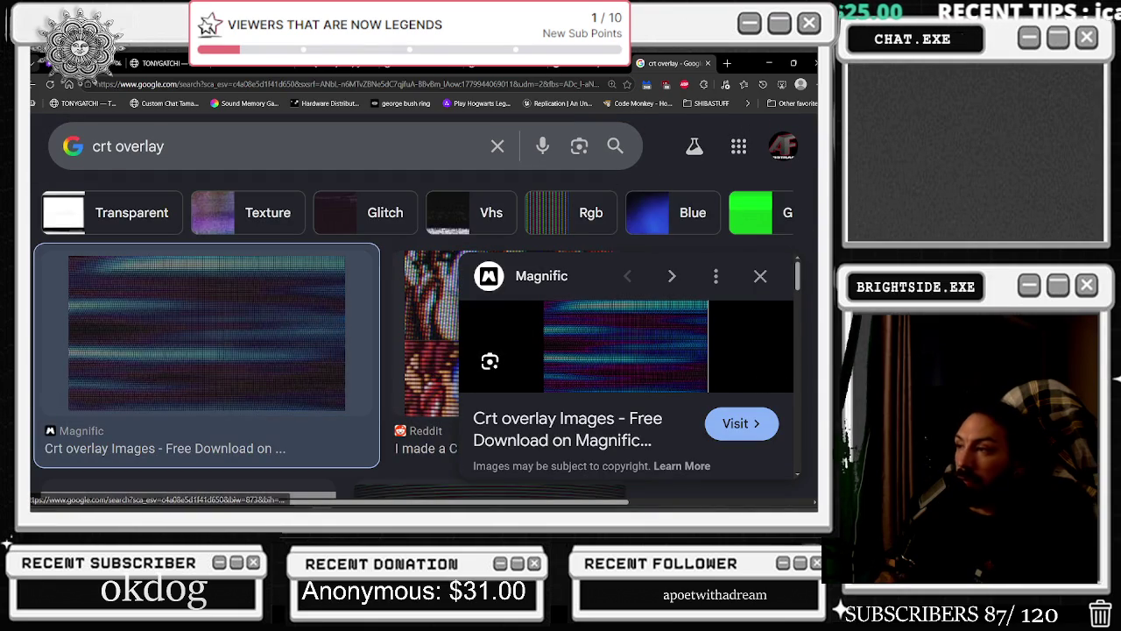
{"action": "left_click", "coordinate": [761, 276]}
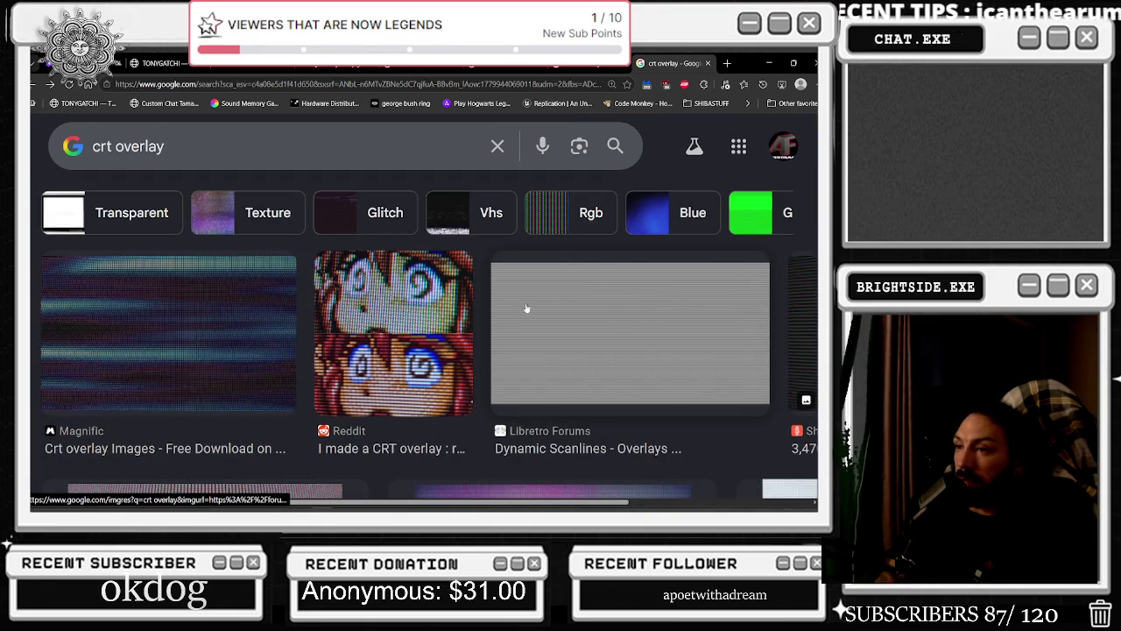
Preview the Envato glitch TV, Magnific, Libretro scanline and Shutterstock overlay candidates, then close the preview
{"action": "scroll", "coordinate": [365, 294], "scroll_direction": "down", "scroll_amount": 2}
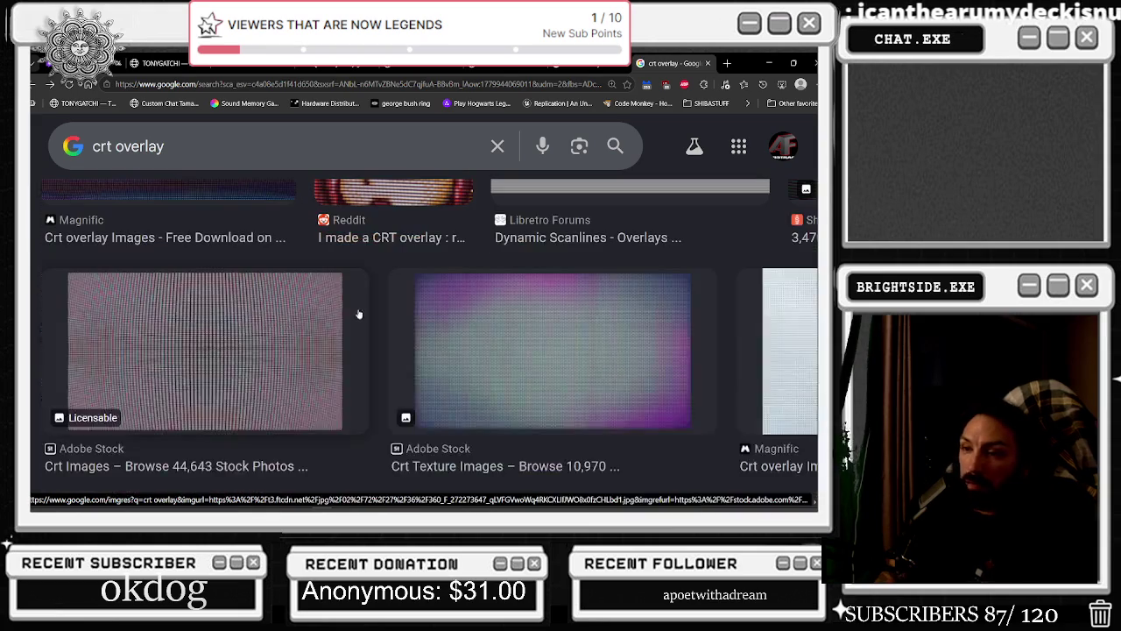
{"action": "scroll", "coordinate": [566, 324], "scroll_direction": "down", "scroll_amount": 3}
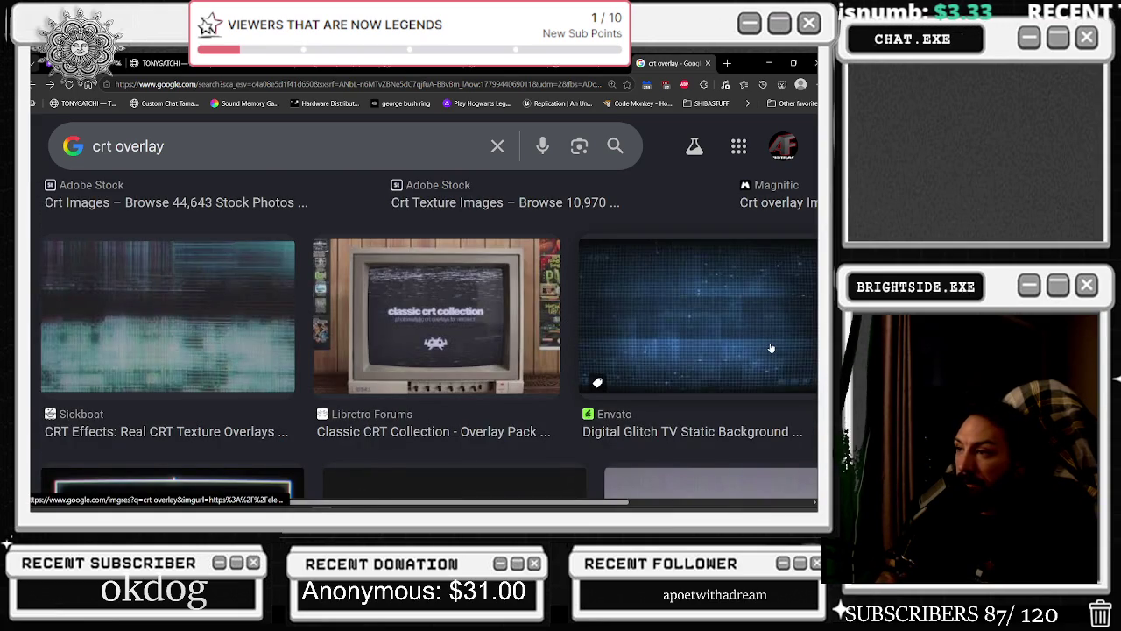
{"action": "left_click", "coordinate": [771, 349]}
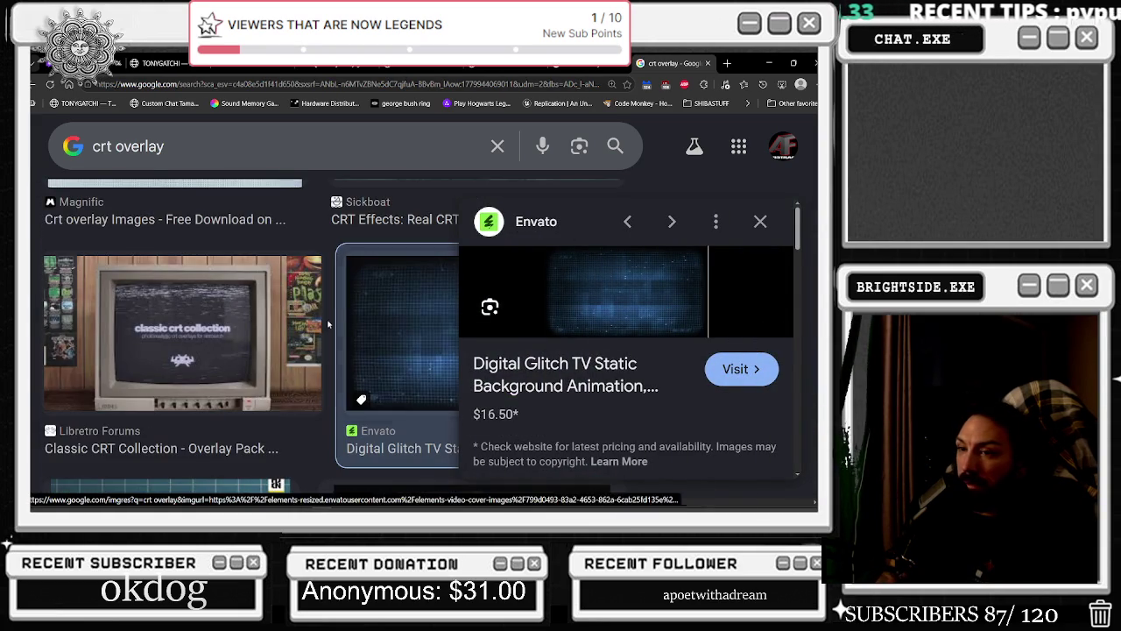
{"action": "scroll", "coordinate": [235, 374], "scroll_direction": "down", "scroll_amount": 3}
{"action": "scroll", "coordinate": [234, 374], "scroll_direction": "up", "scroll_amount": 5}
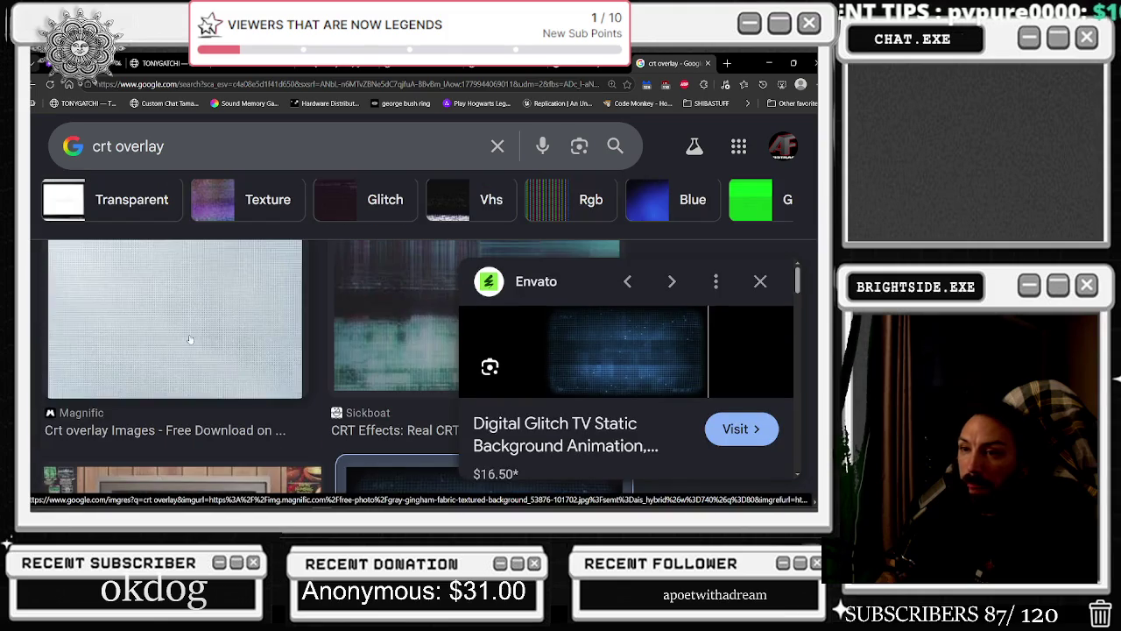
{"action": "left_click", "coordinate": [189, 338]}
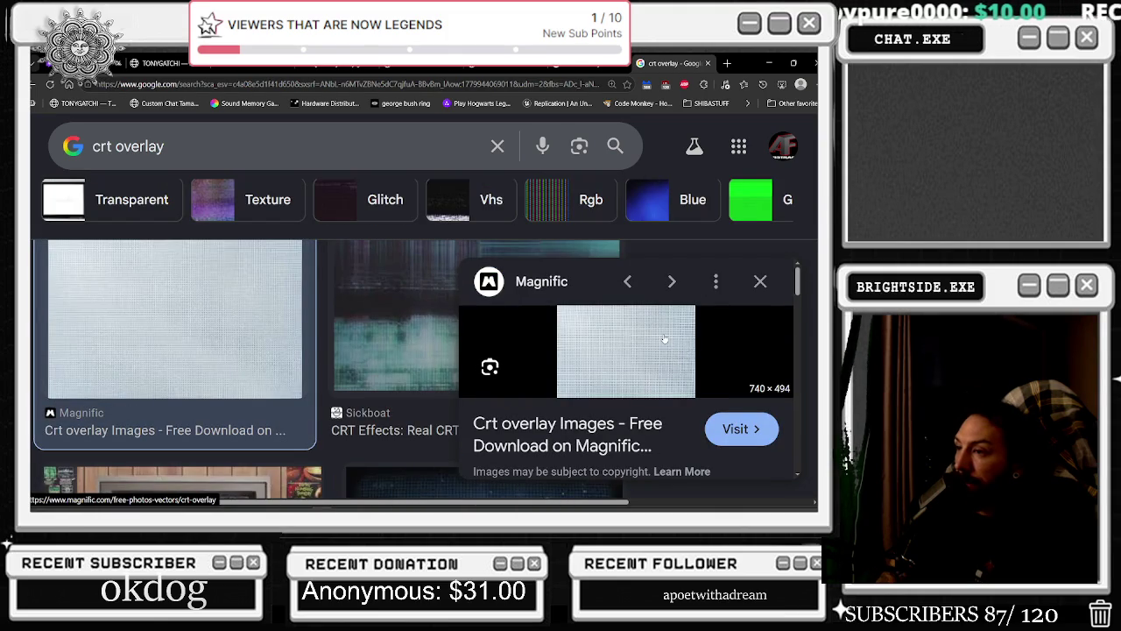
{"action": "scroll", "coordinate": [664, 339], "scroll_direction": "down", "scroll_amount": 1}
{"action": "scroll", "coordinate": [250, 298], "scroll_direction": "down", "scroll_amount": 2}
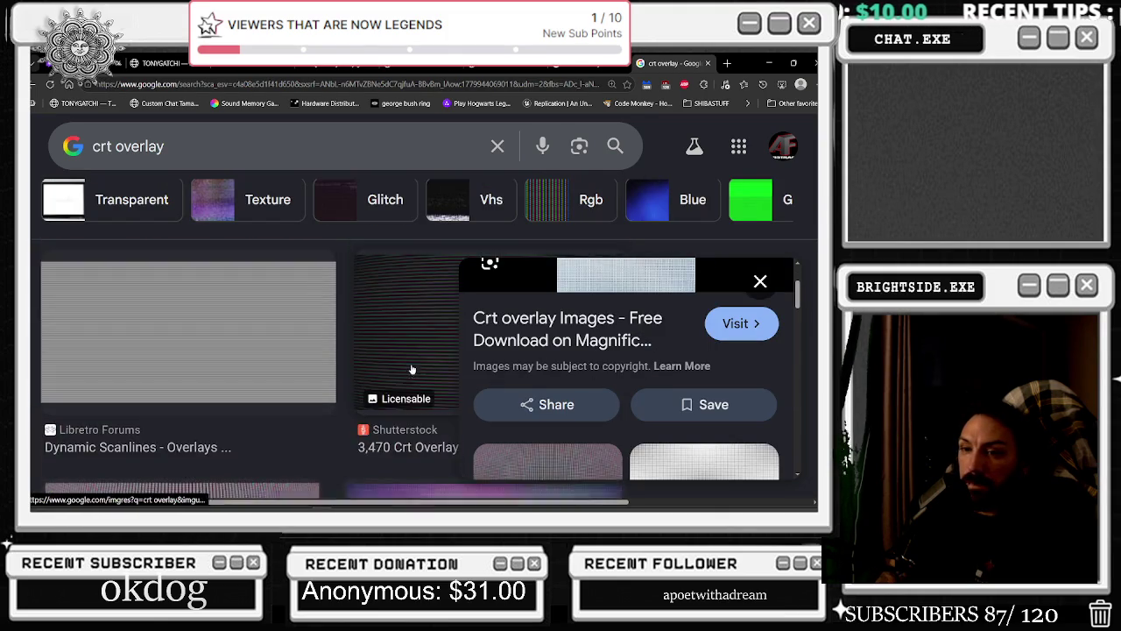
{"action": "scroll", "coordinate": [249, 282], "scroll_direction": "down", "scroll_amount": 2}
{"action": "left_click", "coordinate": [251, 282]}
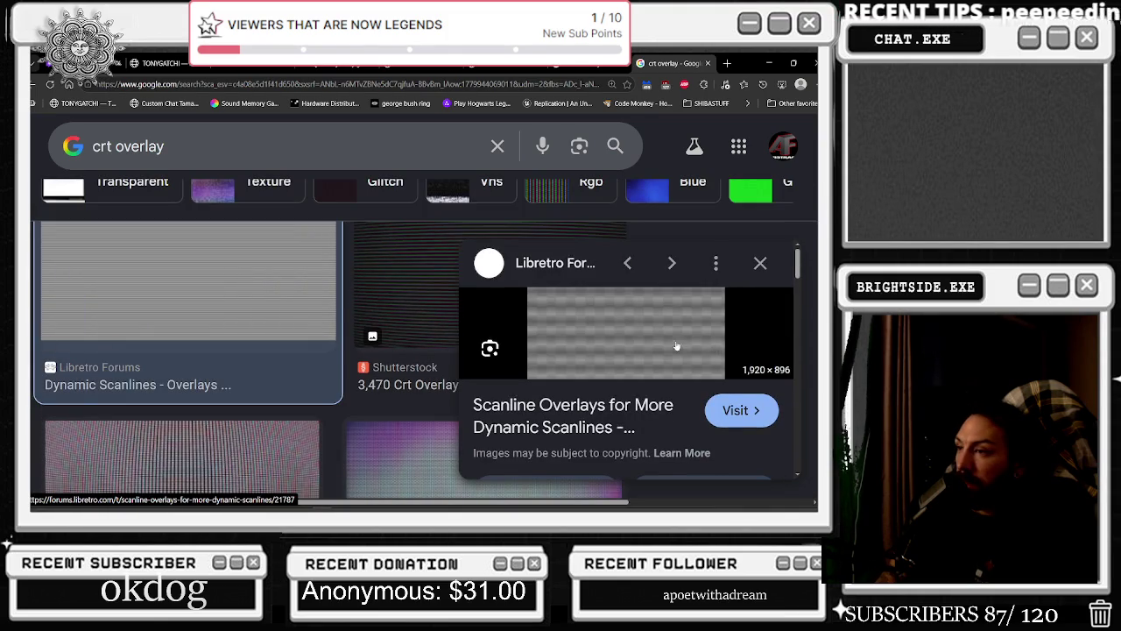
{"action": "scroll", "coordinate": [376, 314], "scroll_direction": "down", "scroll_amount": 1}
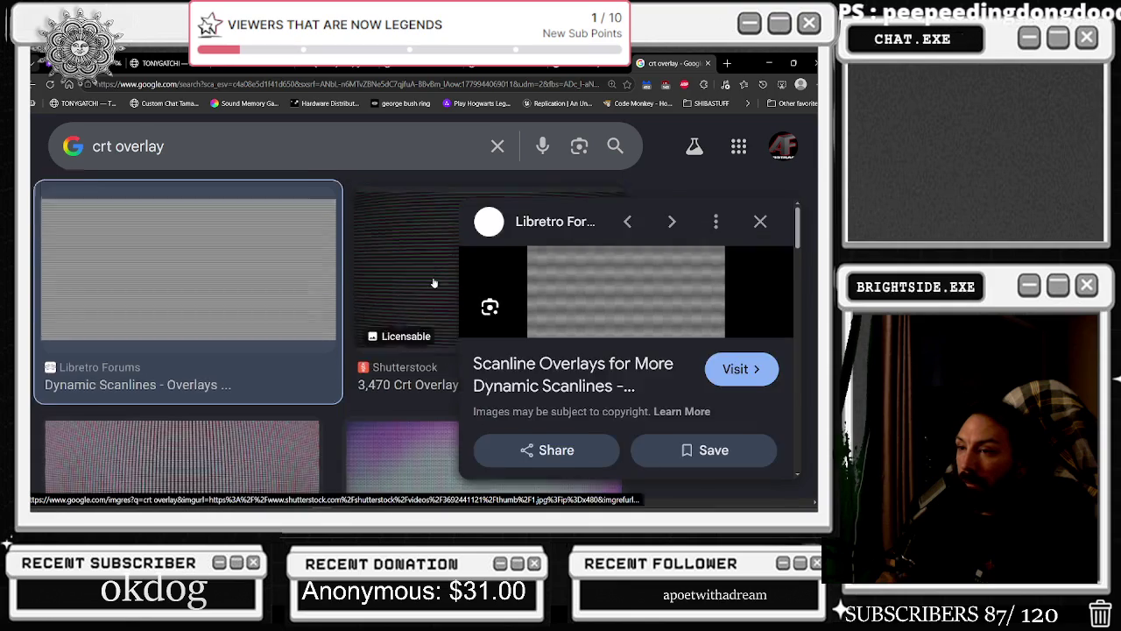
{"action": "scroll", "coordinate": [420, 289], "scroll_direction": "up", "scroll_amount": 2}
{"action": "left_click", "coordinate": [424, 325]}
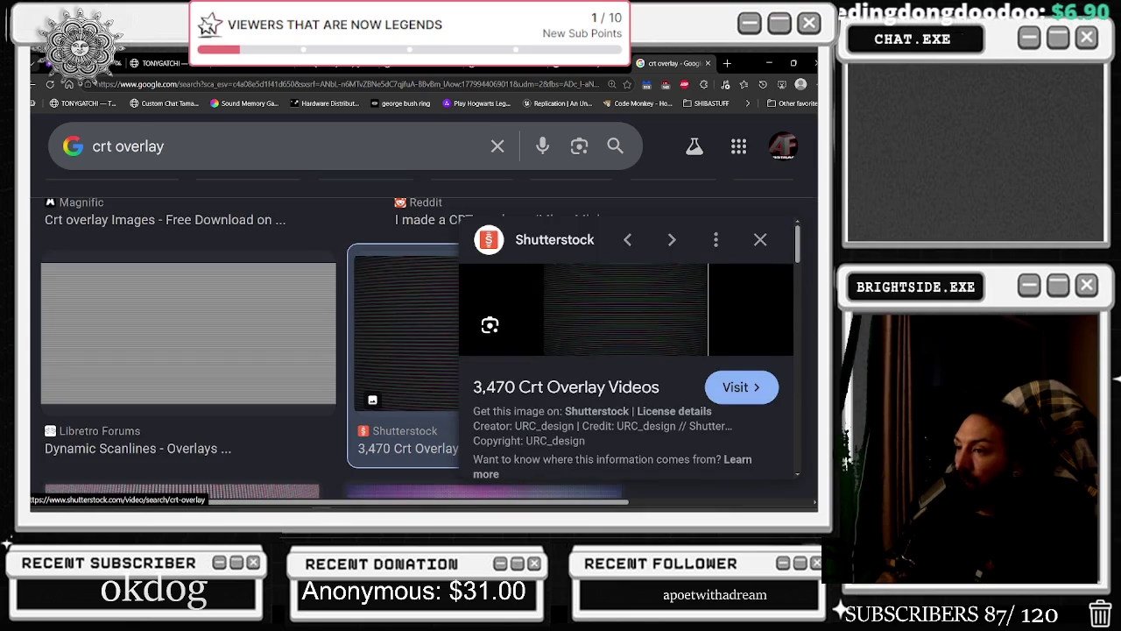
{"action": "left_click", "coordinate": [759, 238]}
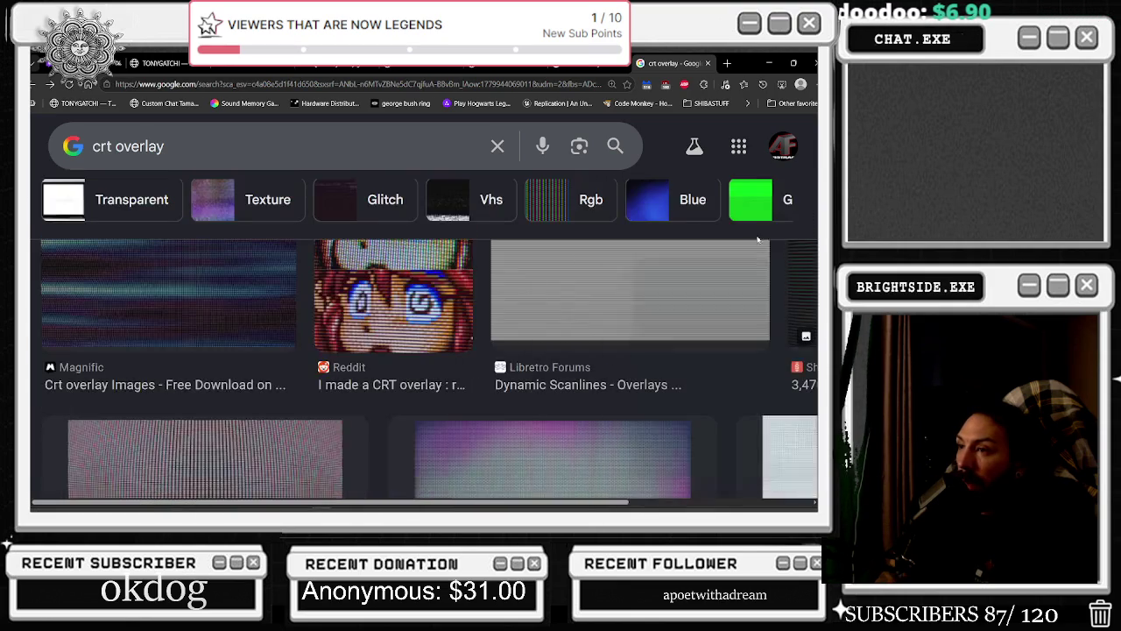
Scroll on and check one more Adobe Stock CRT texture before closing its preview
{"action": "scroll", "coordinate": [429, 377], "scroll_direction": "down", "scroll_amount": 3}
{"action": "scroll", "coordinate": [438, 375], "scroll_direction": "down", "scroll_amount": 2}
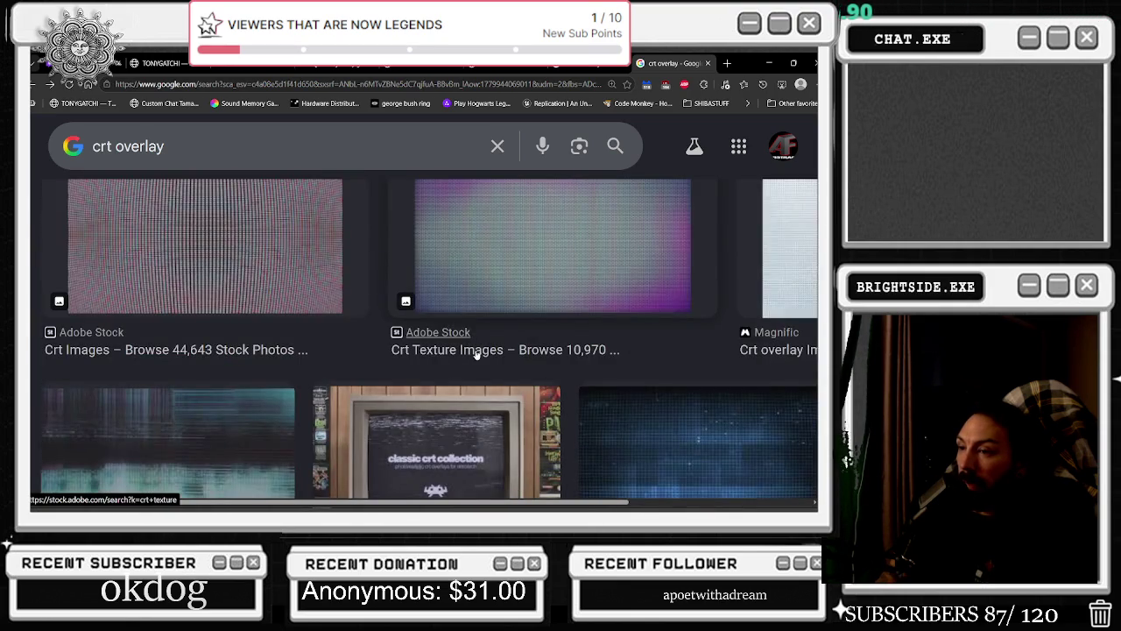
{"action": "scroll", "coordinate": [477, 350], "scroll_direction": "down", "scroll_amount": 2}
{"action": "scroll", "coordinate": [477, 363], "scroll_direction": "up", "scroll_amount": 4}
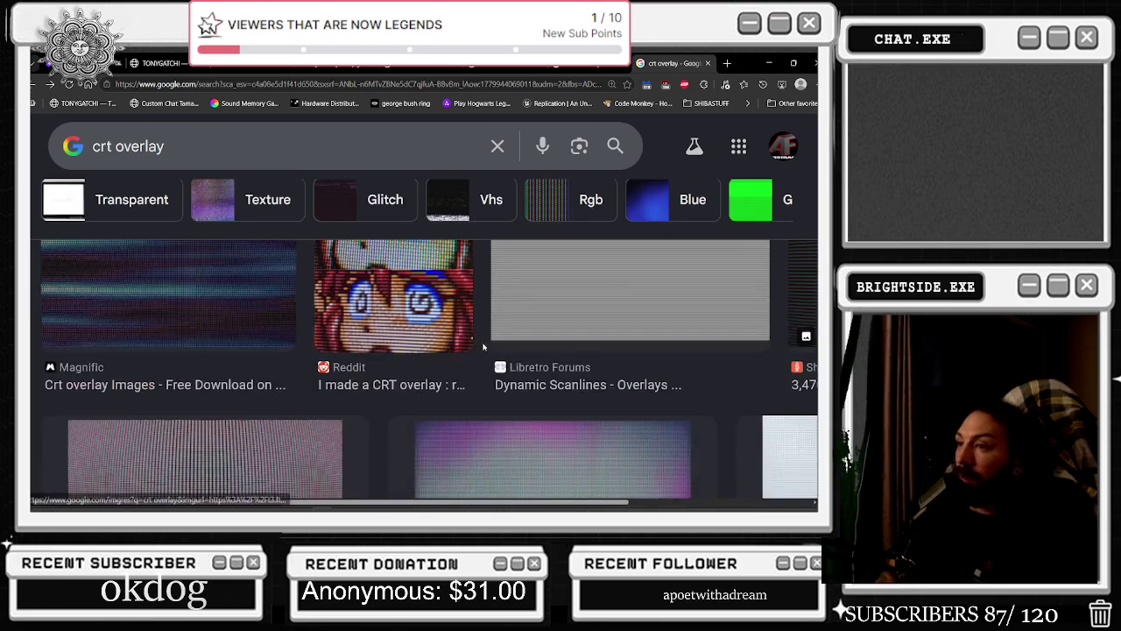
{"action": "scroll", "coordinate": [486, 341], "scroll_direction": "down", "scroll_amount": 2}
{"action": "scroll", "coordinate": [491, 324], "scroll_direction": "down", "scroll_amount": 1}
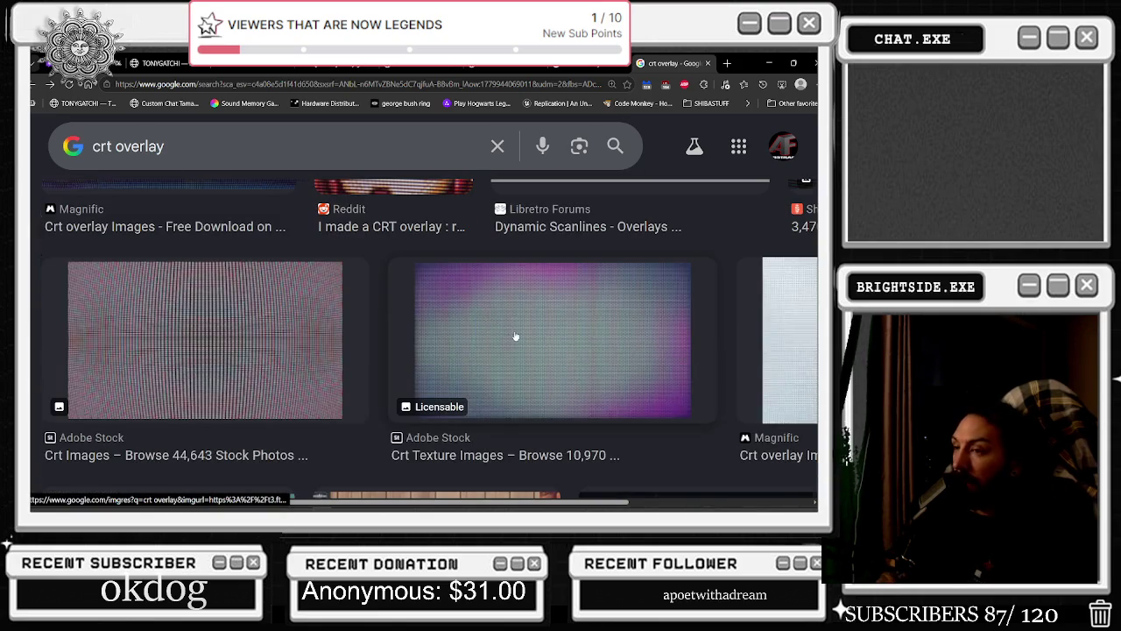
{"action": "left_click", "coordinate": [516, 336]}
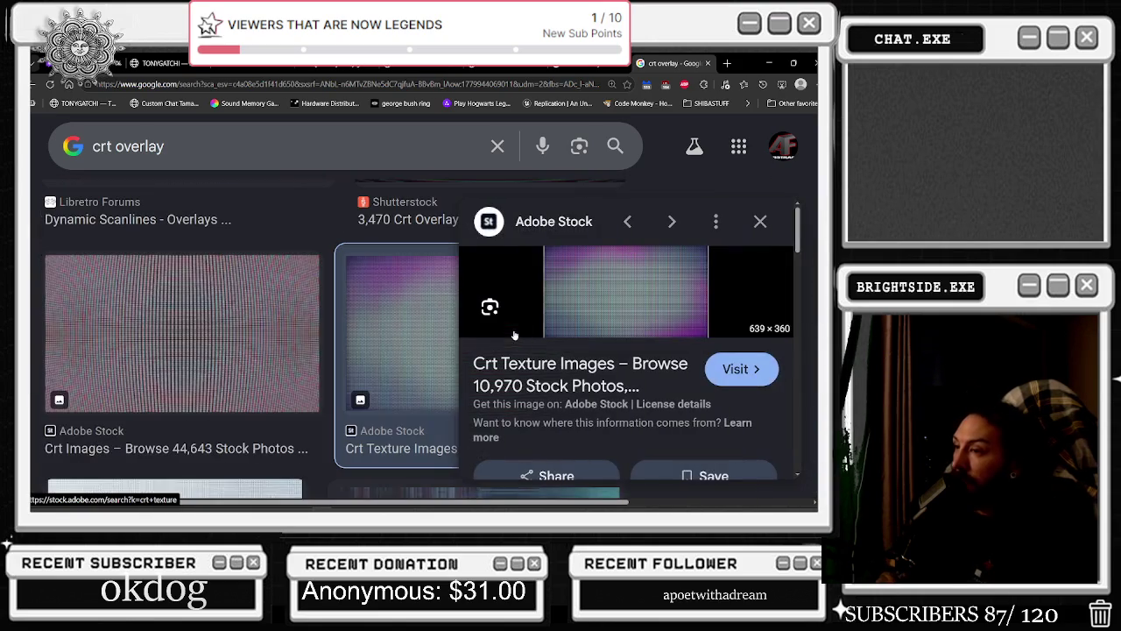
{"action": "left_click", "coordinate": [761, 221]}
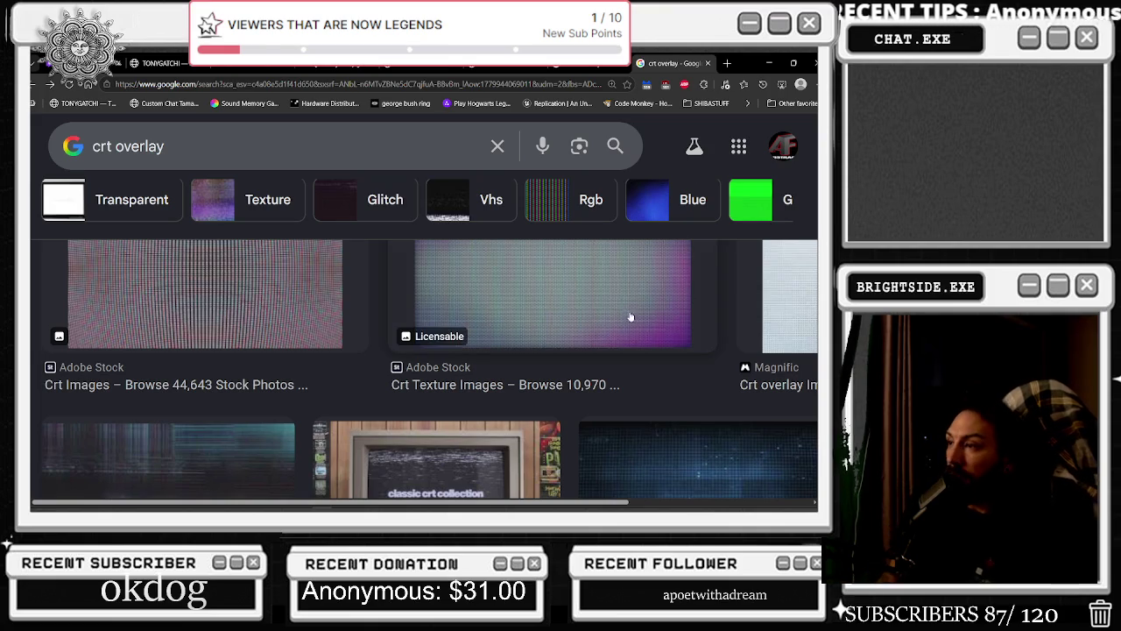
Preview the Sickboat, Adobe Stock grid, Shutterstock scanline and Magnific CRT wave images
{"action": "left_click", "coordinate": [793, 63]}
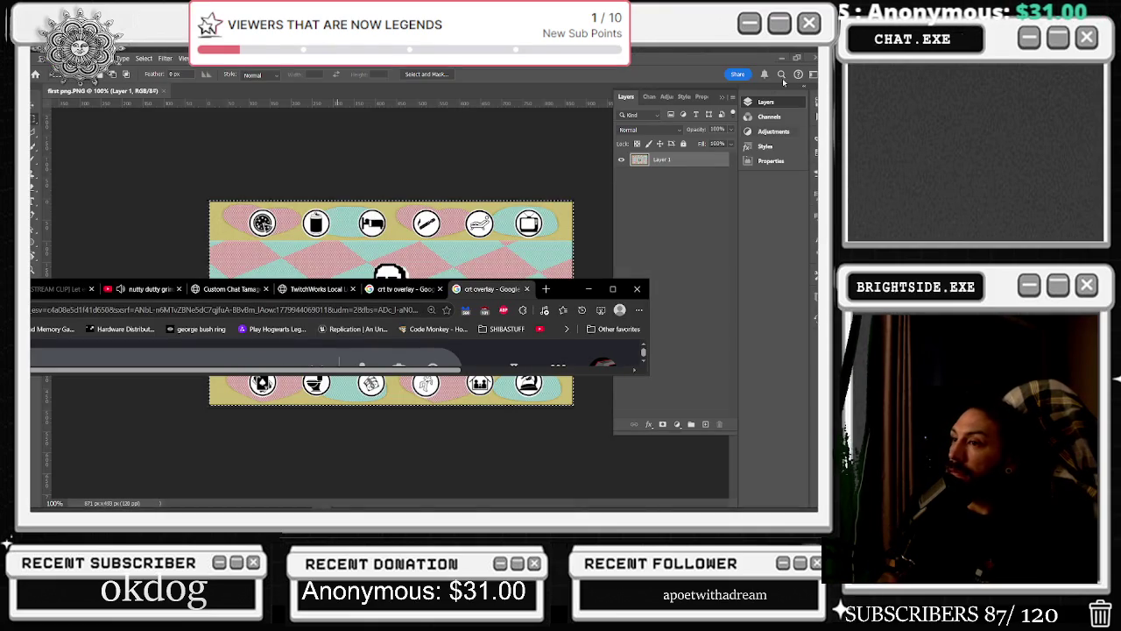
{"action": "left_click", "coordinate": [612, 288]}
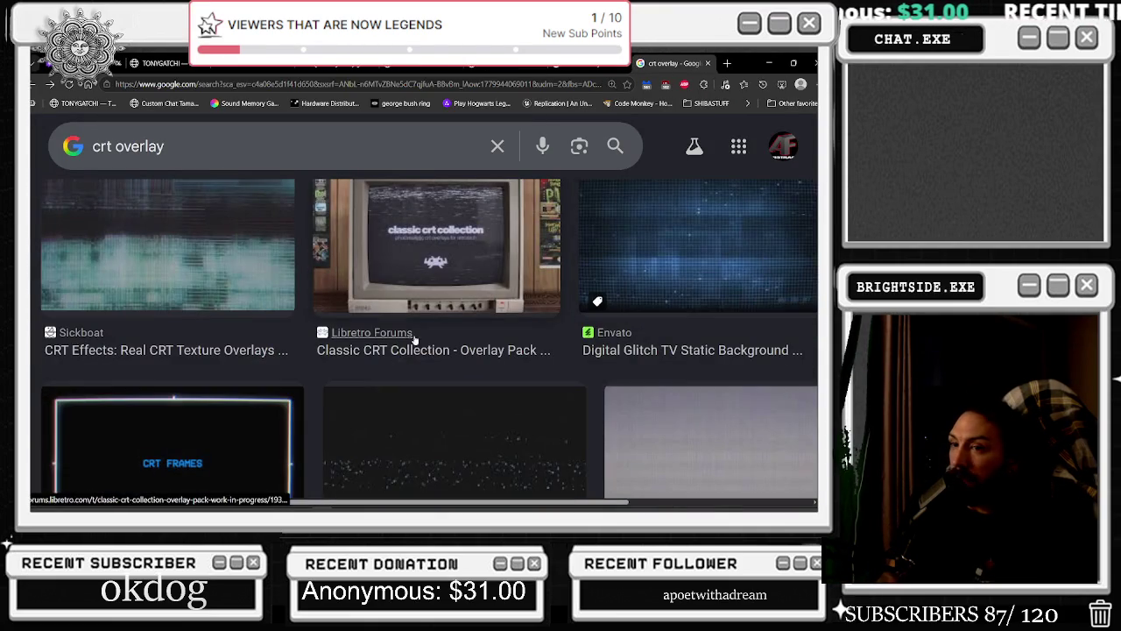
{"action": "left_click", "coordinate": [183, 259]}
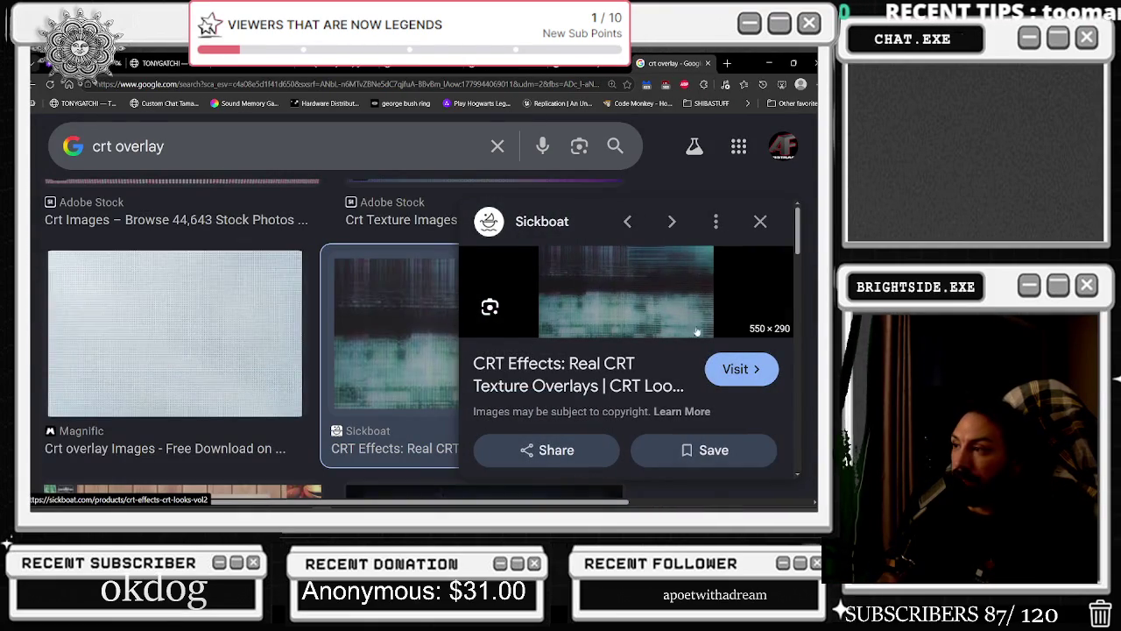
{"action": "scroll", "coordinate": [306, 347], "scroll_direction": "down", "scroll_amount": 3}
{"action": "scroll", "coordinate": [300, 361], "scroll_direction": "down", "scroll_amount": 3}
{"action": "scroll", "coordinate": [296, 365], "scroll_direction": "down", "scroll_amount": 3}
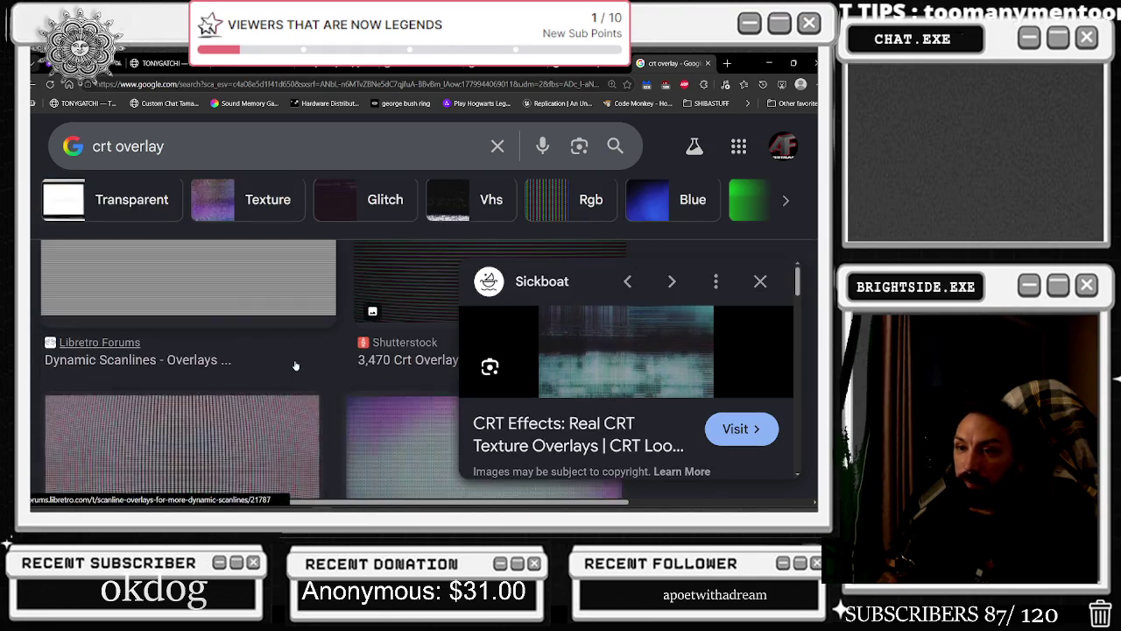
{"action": "left_click", "coordinate": [253, 407]}
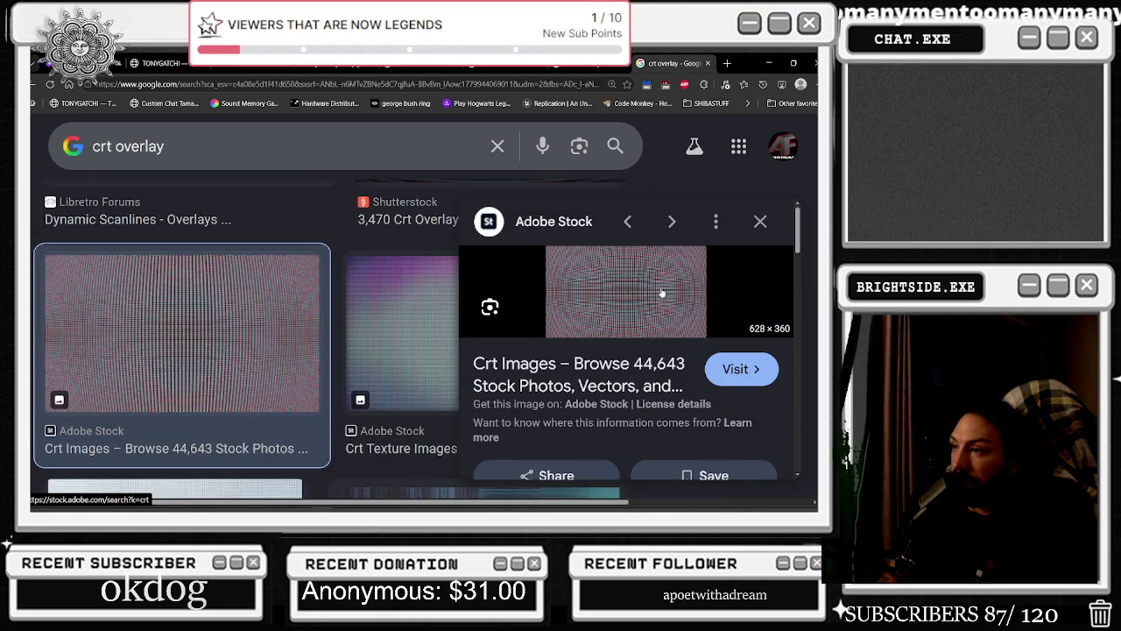
{"action": "scroll", "coordinate": [456, 355], "scroll_direction": "up", "scroll_amount": 2}
{"action": "scroll", "coordinate": [380, 360], "scroll_direction": "up", "scroll_amount": 2}
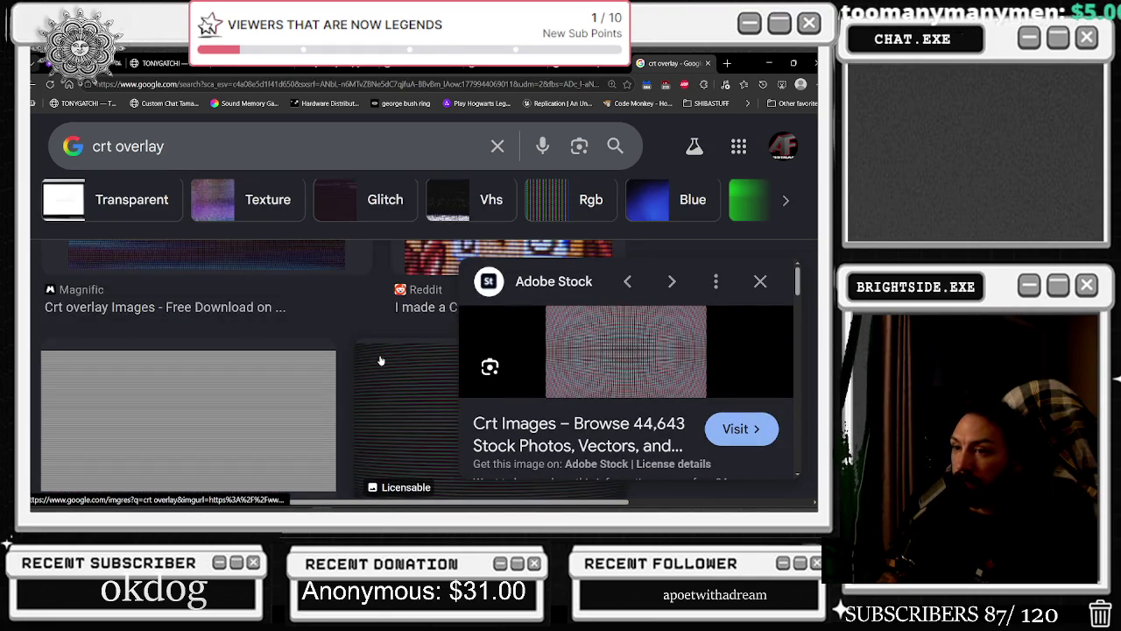
{"action": "left_click", "coordinate": [417, 383]}
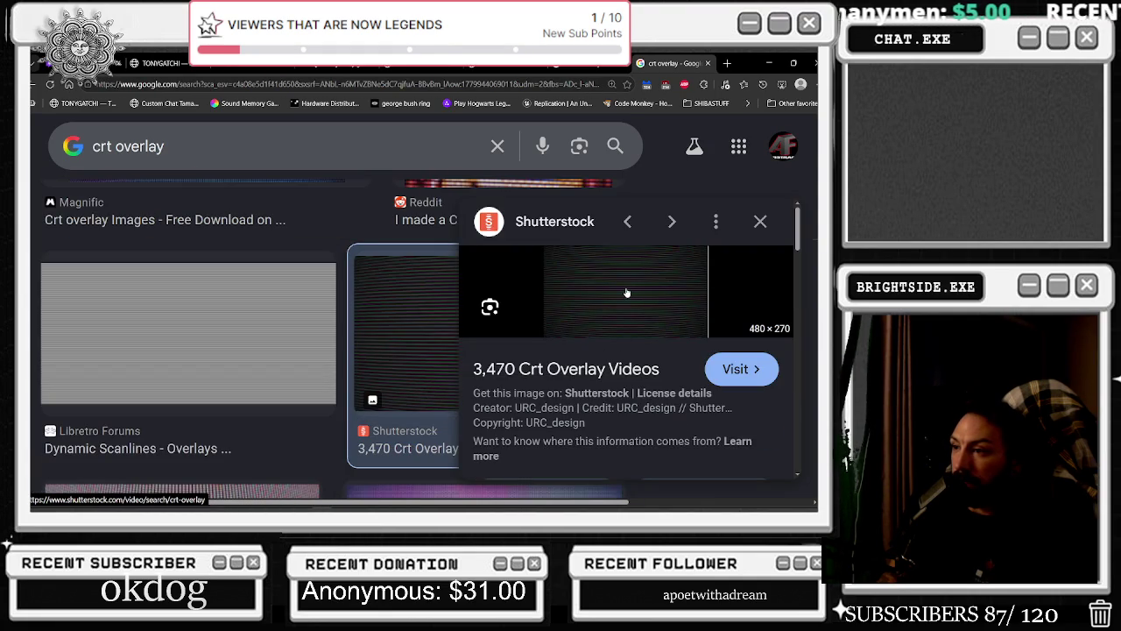
{"action": "scroll", "coordinate": [263, 410], "scroll_direction": "up", "scroll_amount": 3}
{"action": "left_click", "coordinate": [263, 410]}
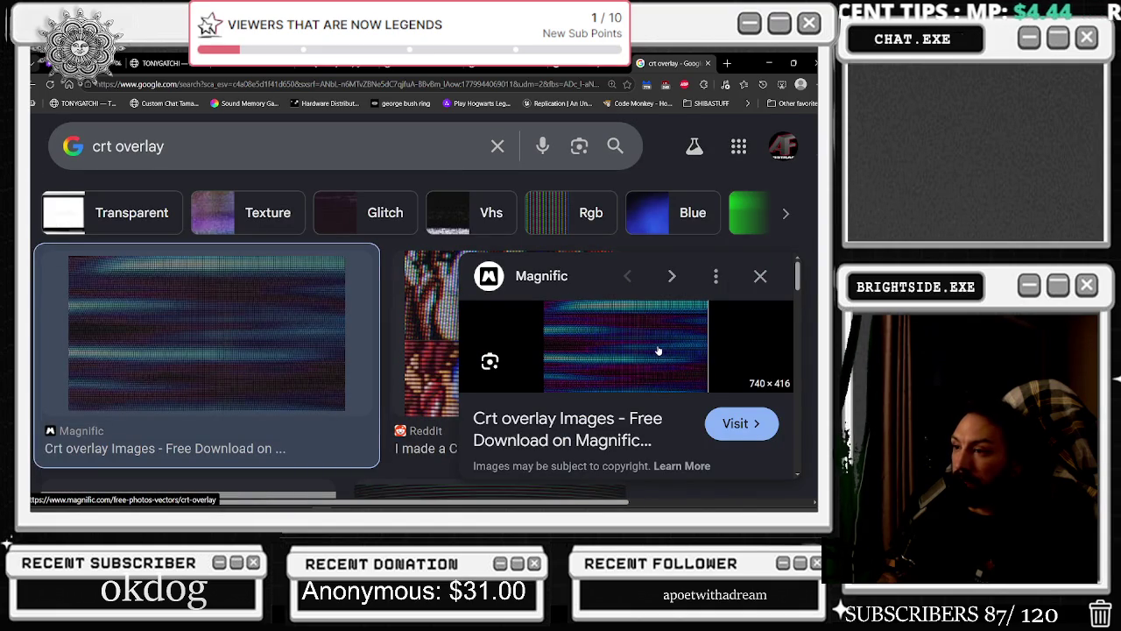
Open the full-size Magnific CRT wave image in a new tab and save it to the desktop
{"action": "right_click", "coordinate": [657, 350]}
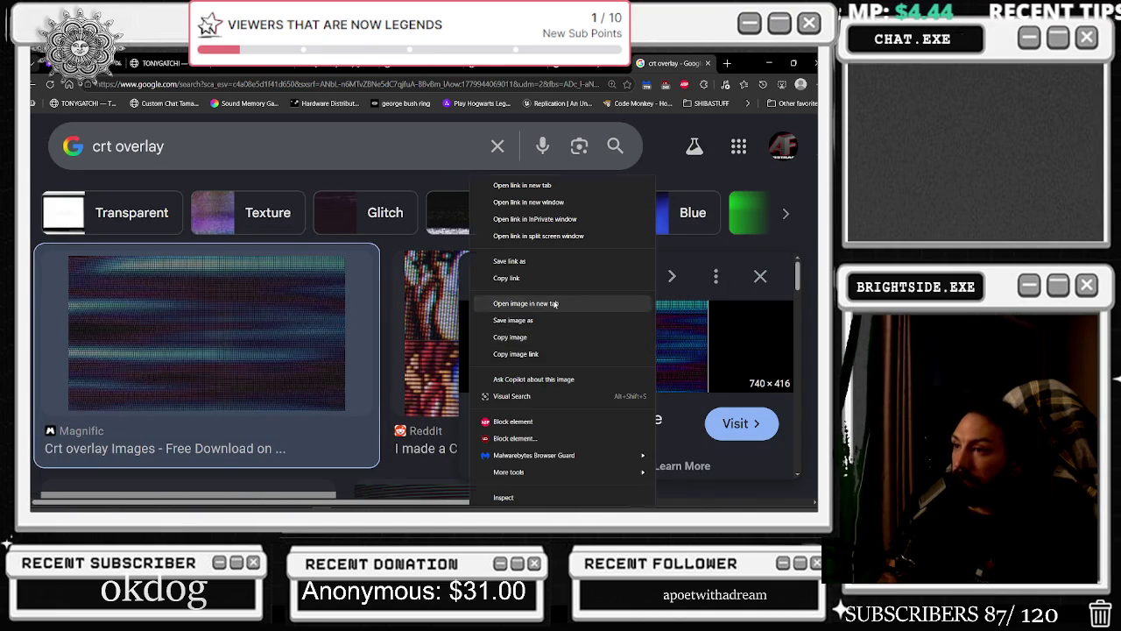
{"action": "left_click", "coordinate": [561, 304]}
{"action": "left_click", "coordinate": [692, 62]}
{"action": "left_click_drag", "start_coordinate": [746, 60], "coordinate": [639, 200]}
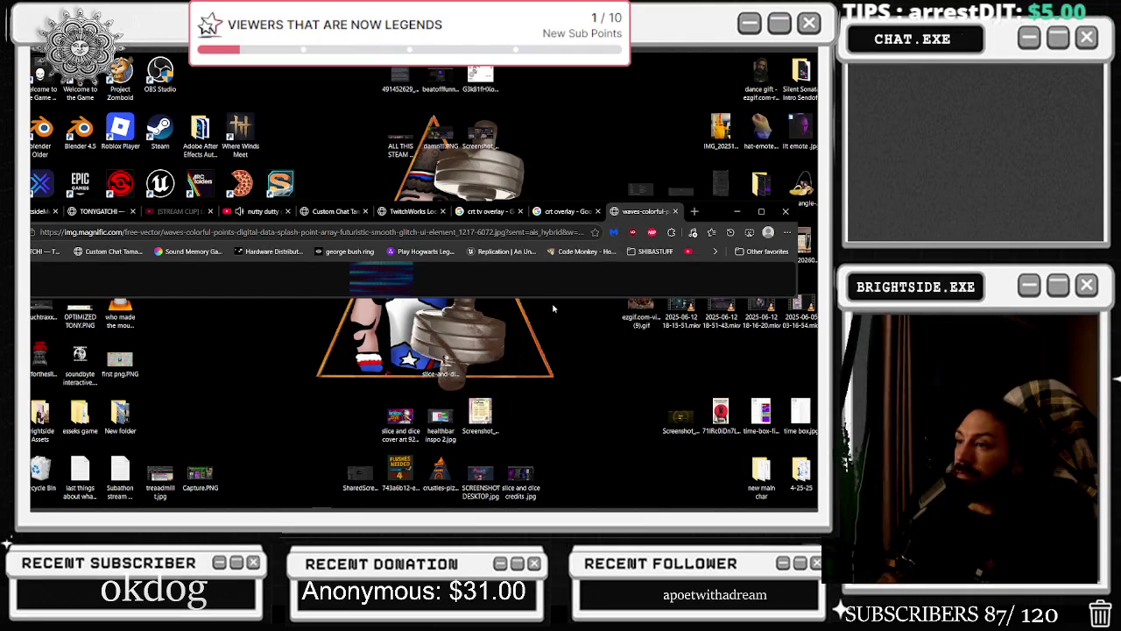
{"action": "left_click_drag", "start_coordinate": [549, 300], "coordinate": [167, 361]}
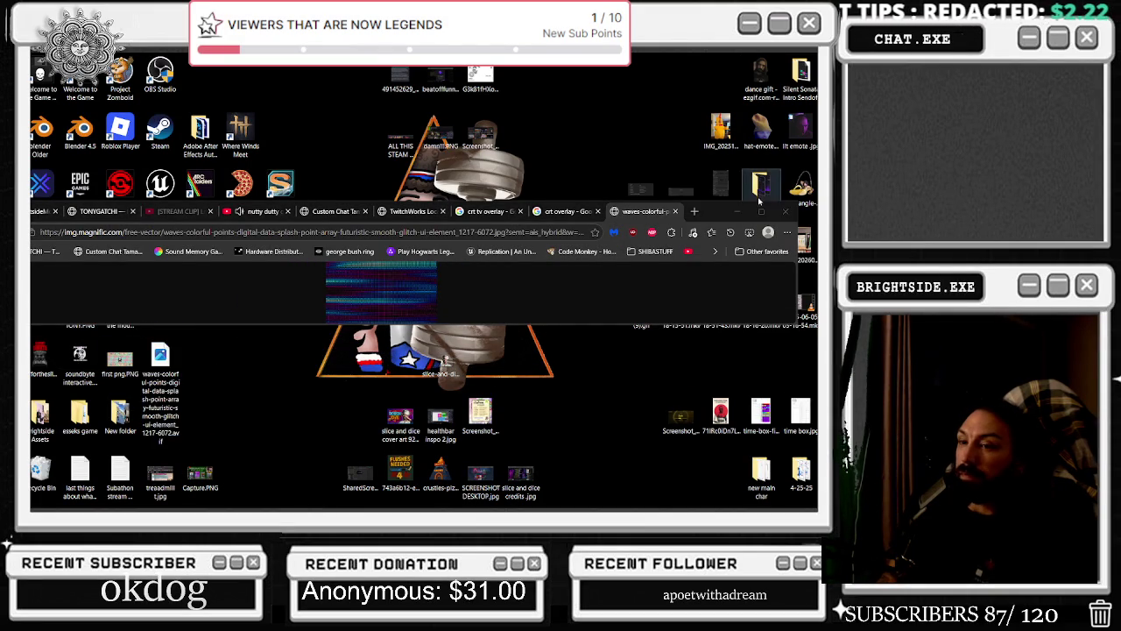
{"action": "key", "text": "alt+Tab"}
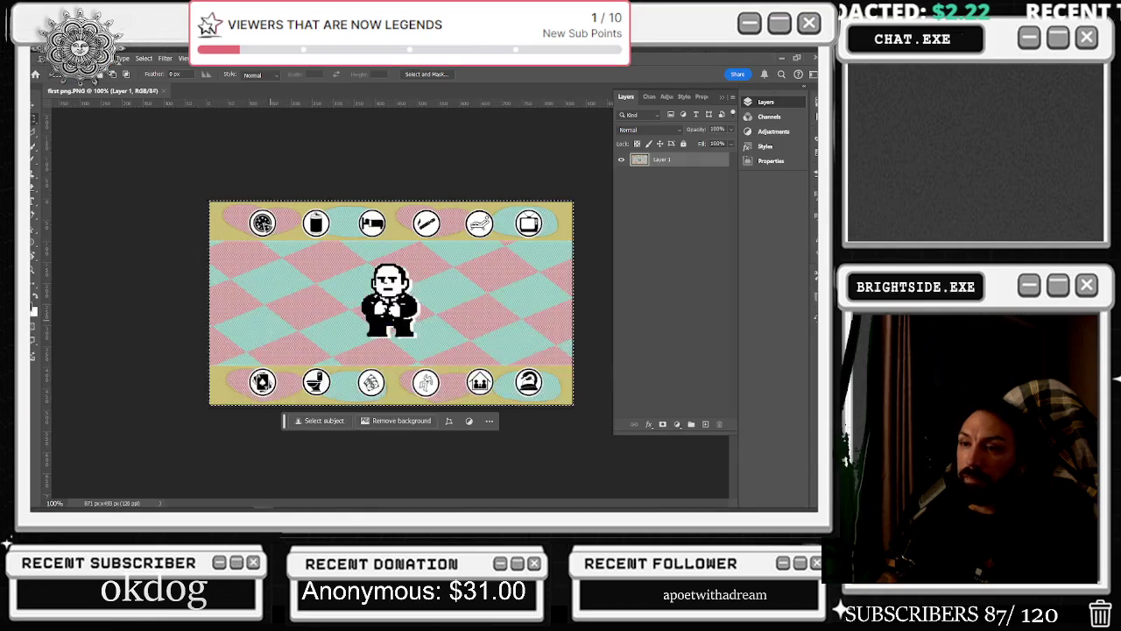
Place the Magnific CRT wave image onto the first png.PNG canvas and maximize Photoshop
{"action": "mouse_move", "coordinate": [289, 72]}
{"action": "left_mouse_down"}
{"action": "mouse_move", "coordinate": [552, 81]}
{"action": "mouse_move", "coordinate": [510, 85]}
{"action": "left_mouse_up"}
{"action": "left_click_drag", "start_coordinate": [120, 359], "coordinate": [766, 104]}
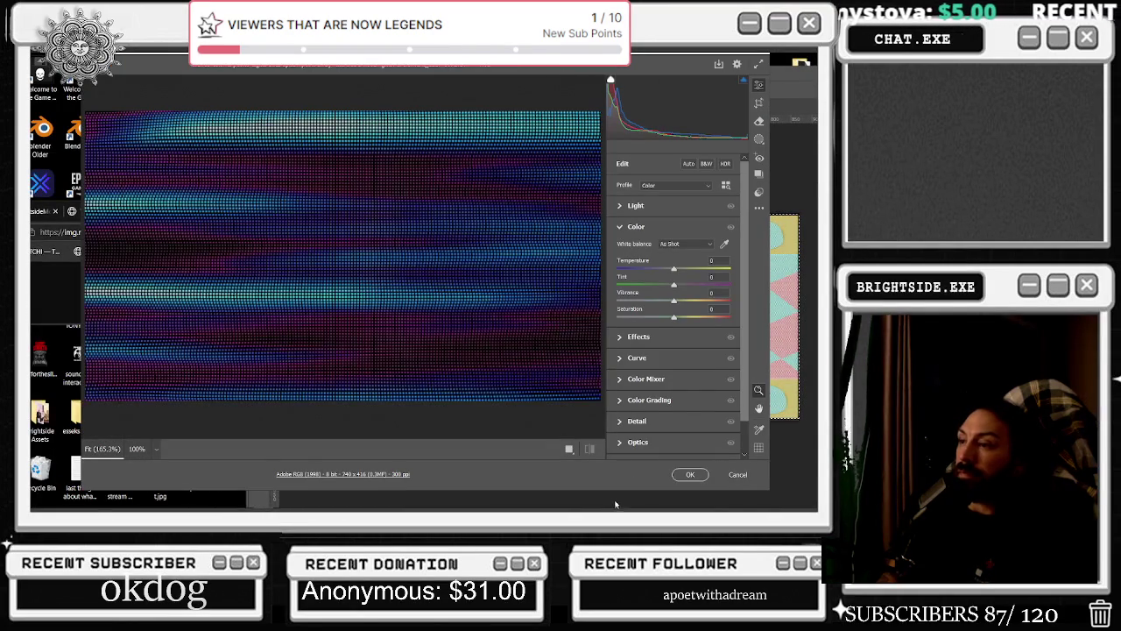
{"action": "left_click", "coordinate": [689, 474]}
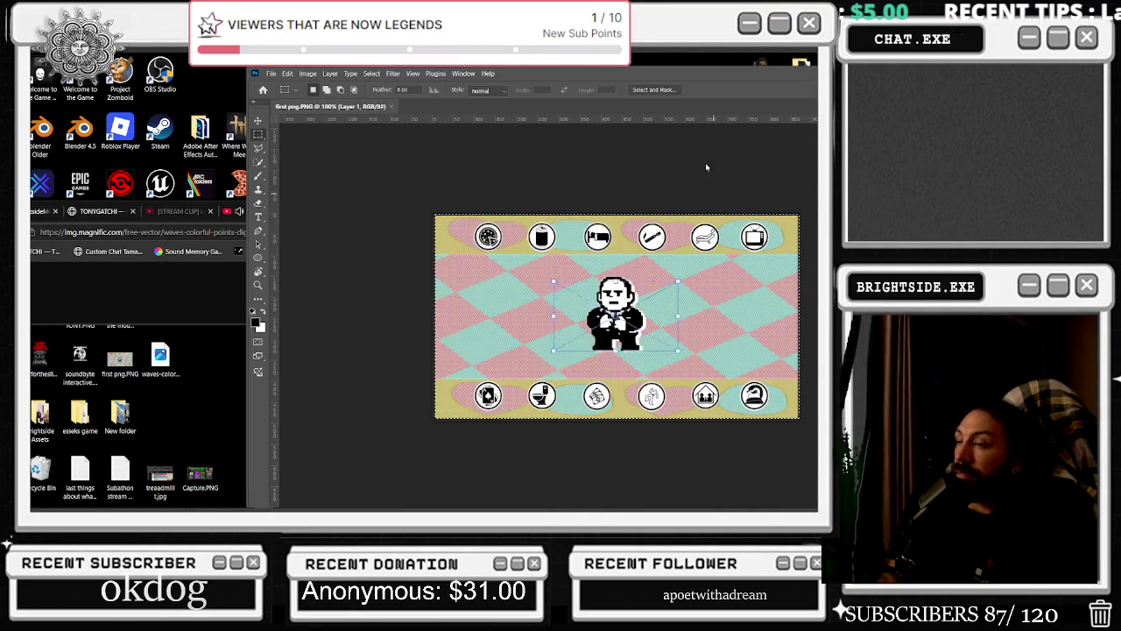
{"action": "double_click", "coordinate": [649, 78]}
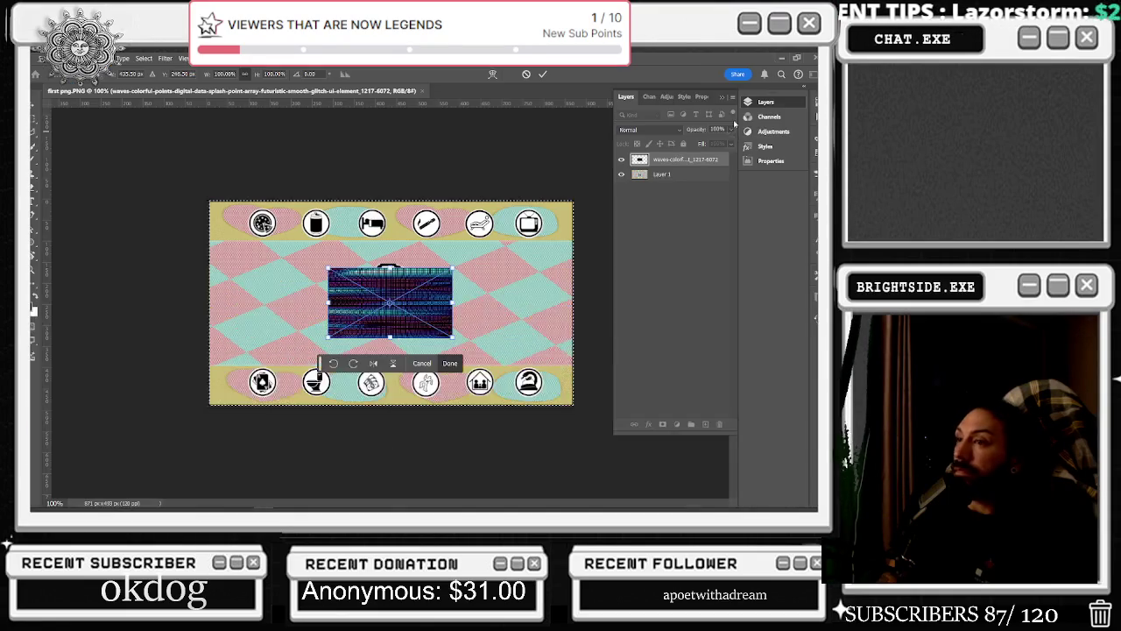
Scale the wave overlay to cover the whole canvas and set its opacity to 43%
{"action": "left_click_drag", "start_coordinate": [452, 268], "coordinate": [574, 199]}
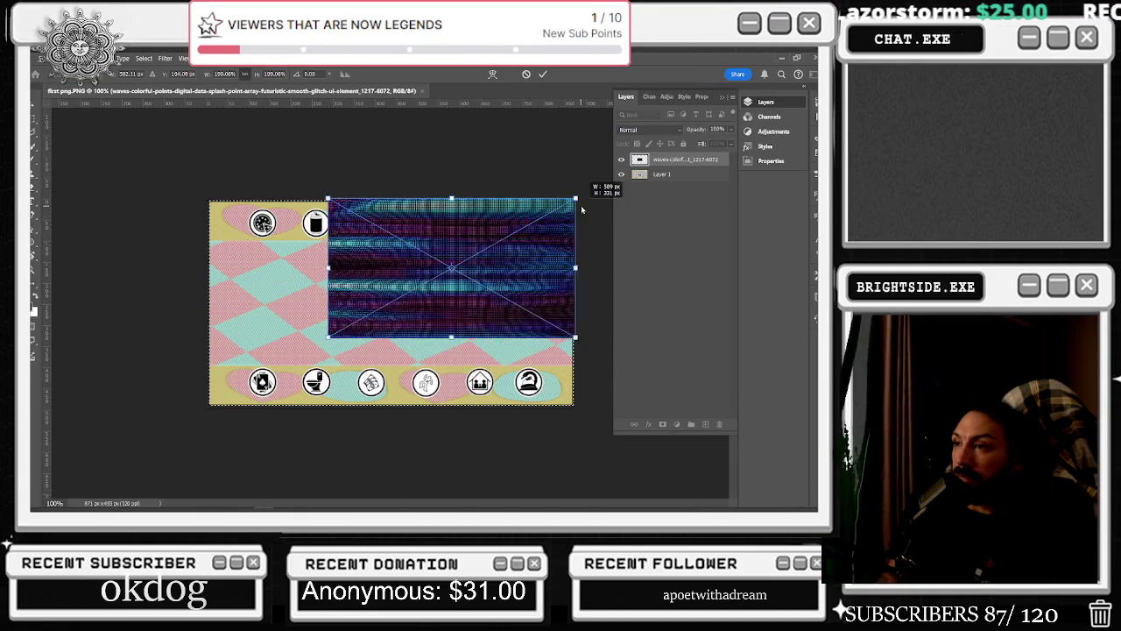
{"action": "left_click_drag", "start_coordinate": [329, 336], "coordinate": [203, 407]}
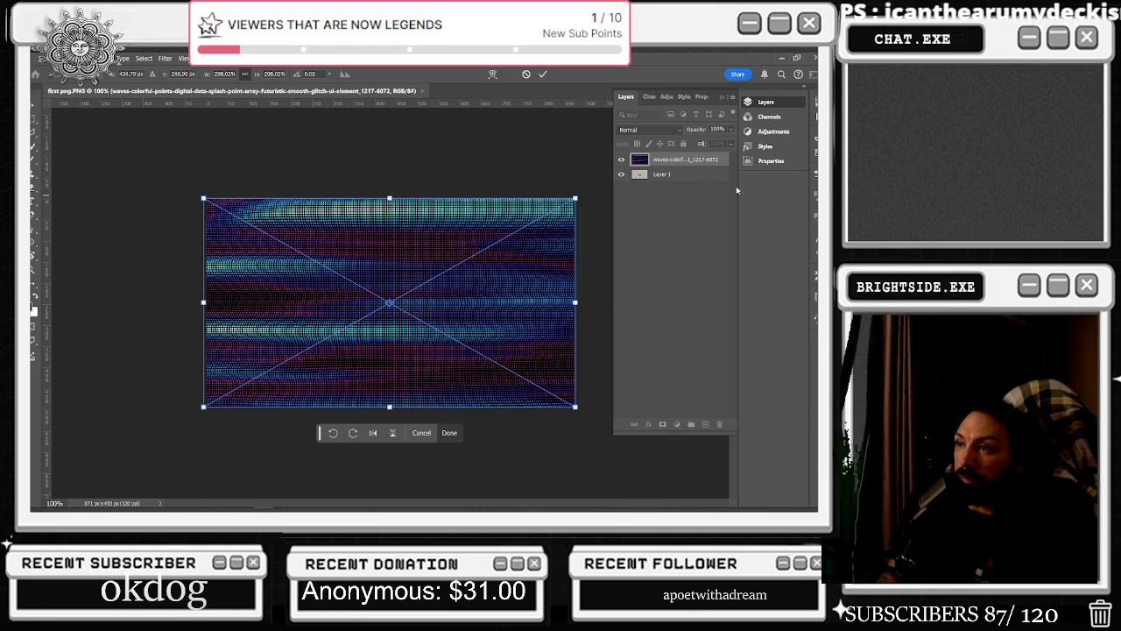
{"action": "key", "text": "Return"}
{"action": "key", "text": "2"}
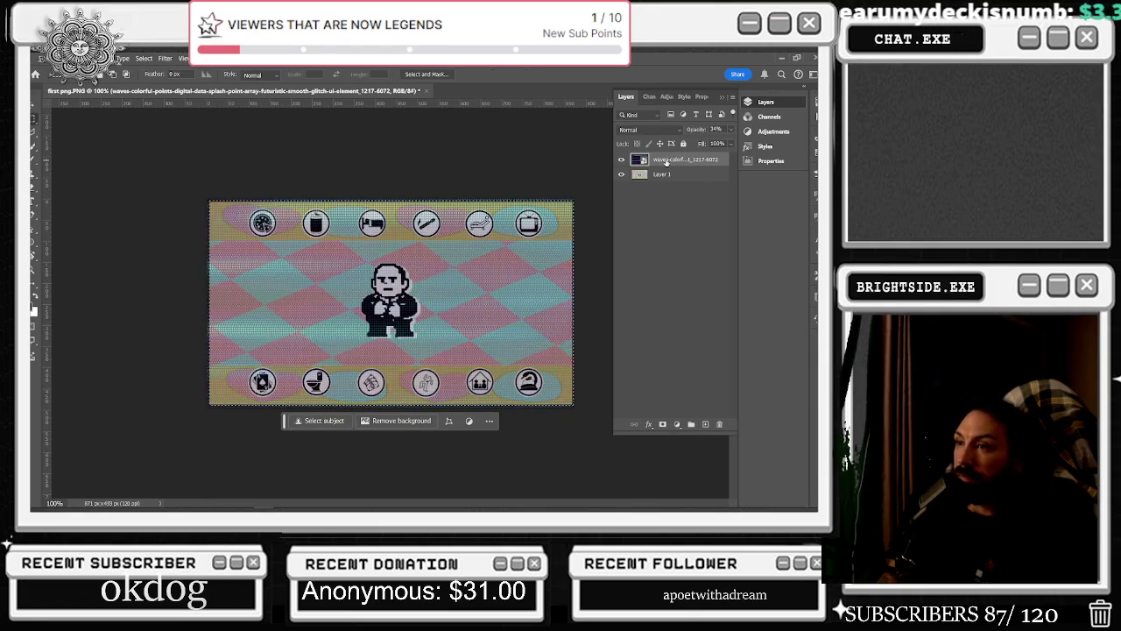
{"action": "key", "text": "4"}
{"action": "key", "text": "3"}
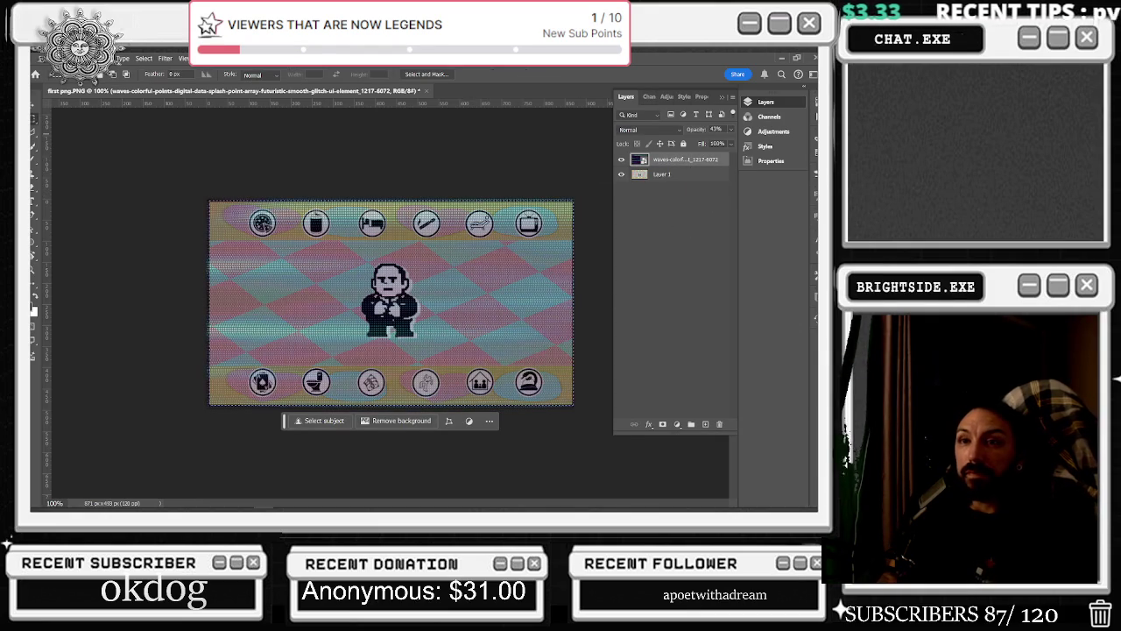
{"action": "key", "text": "v"}
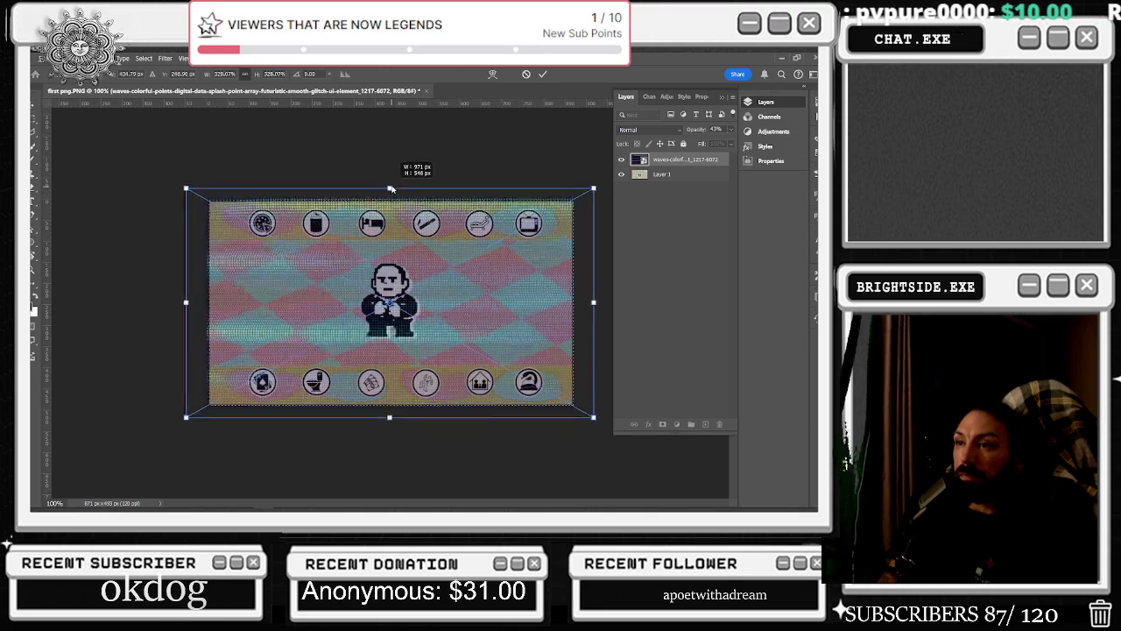
{"action": "key", "text": "ctrl+t"}
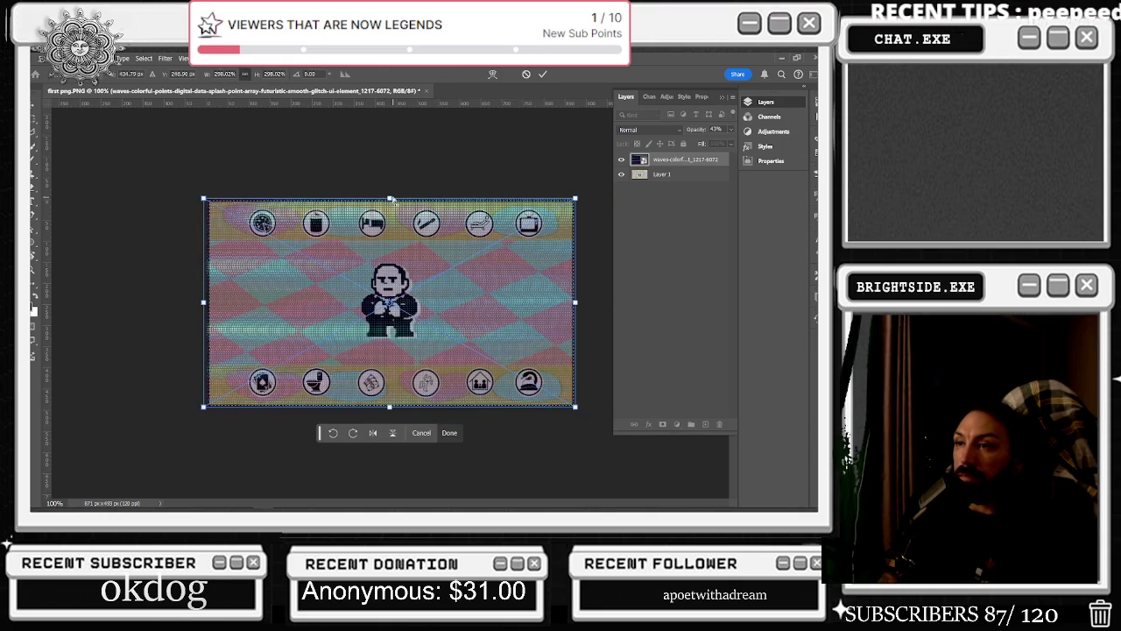
Stretch the overlay vertically past the canvas edges, widen its left edge slightly and align it
{"action": "left_click_drag", "start_coordinate": [389, 200], "coordinate": [392, 129]}
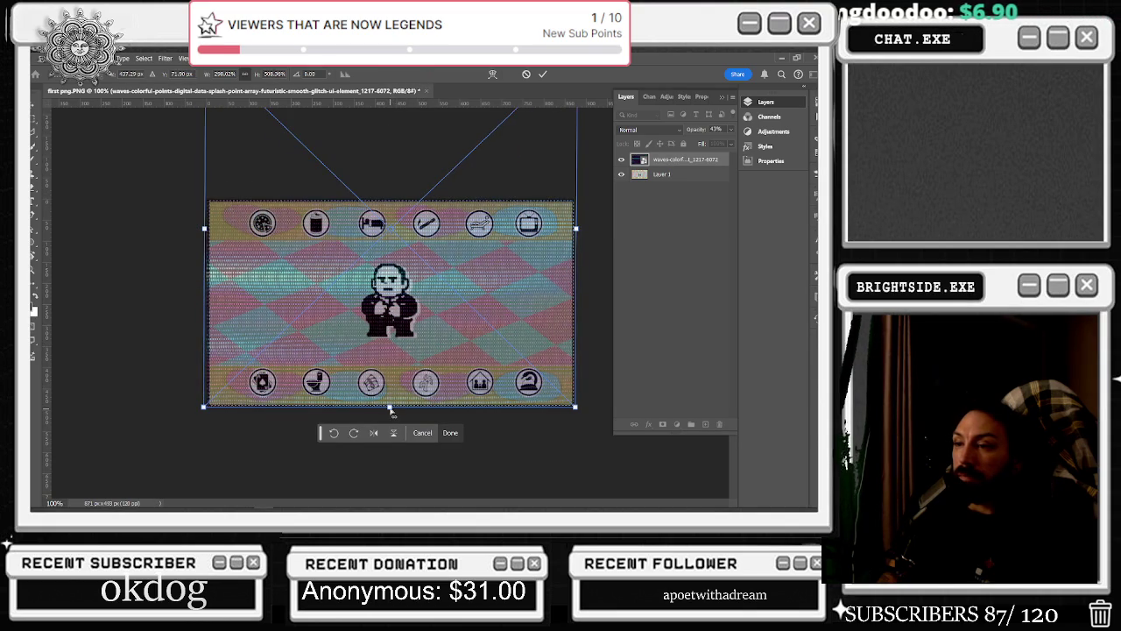
{"action": "left_click_drag", "start_coordinate": [390, 408], "coordinate": [390, 495]}
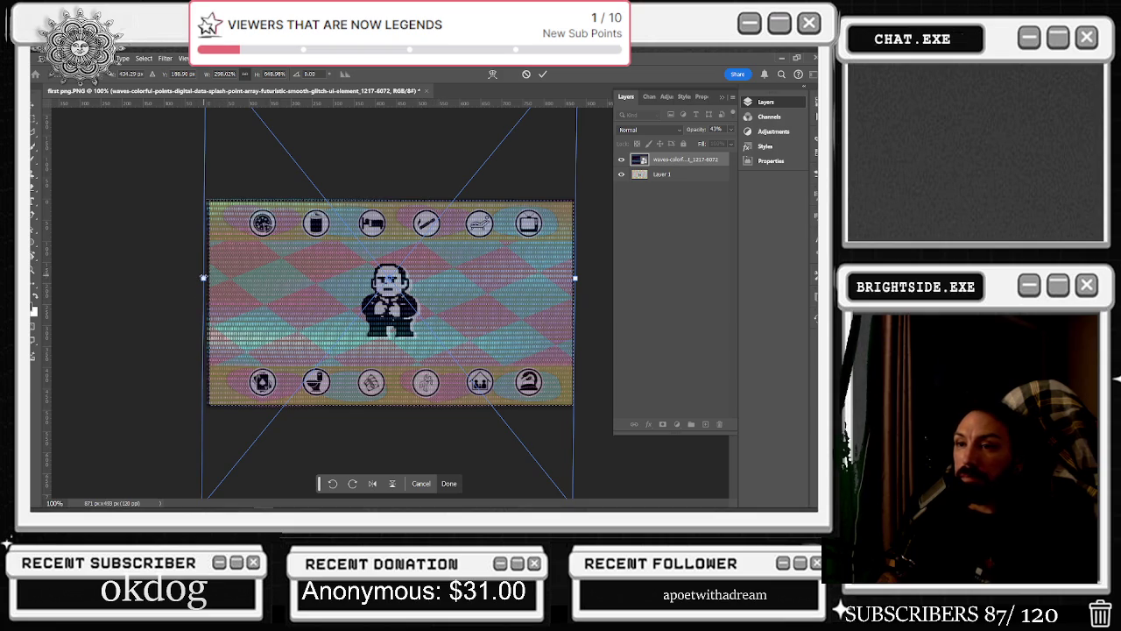
{"action": "key", "text": "Return"}
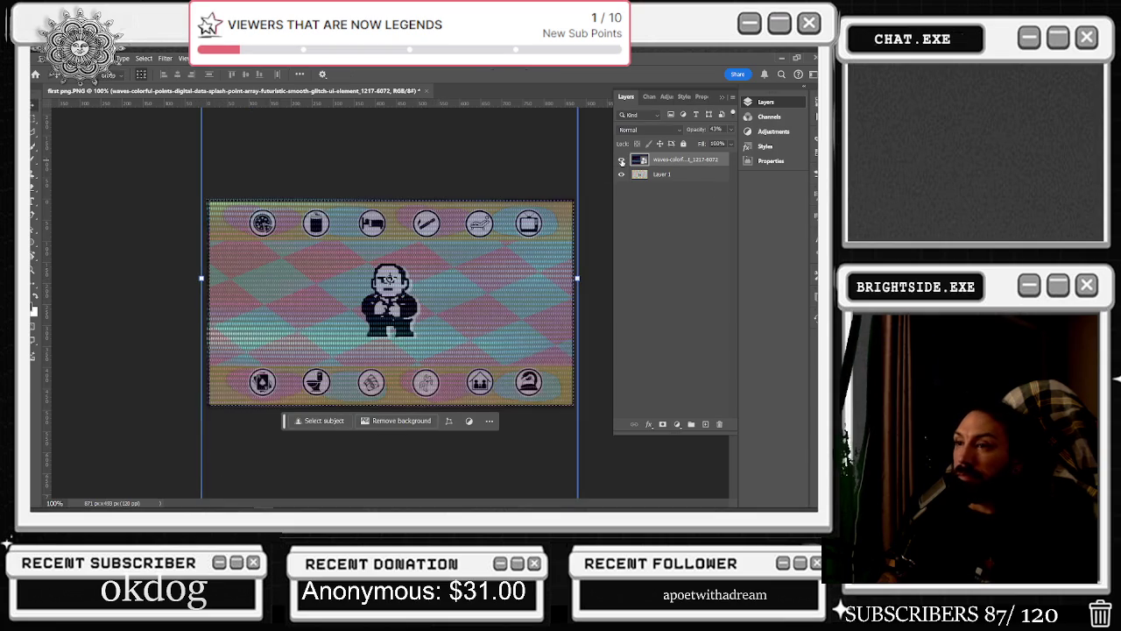
{"action": "left_click", "coordinate": [577, 279]}
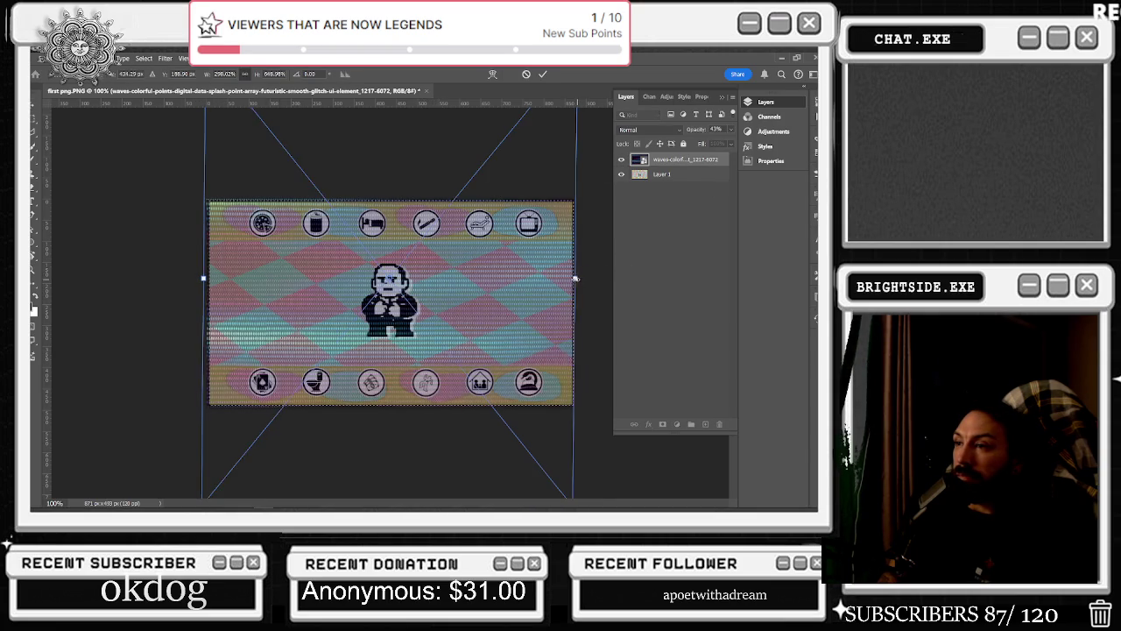
{"action": "left_click_drag", "start_coordinate": [203, 279], "coordinate": [201, 278]}
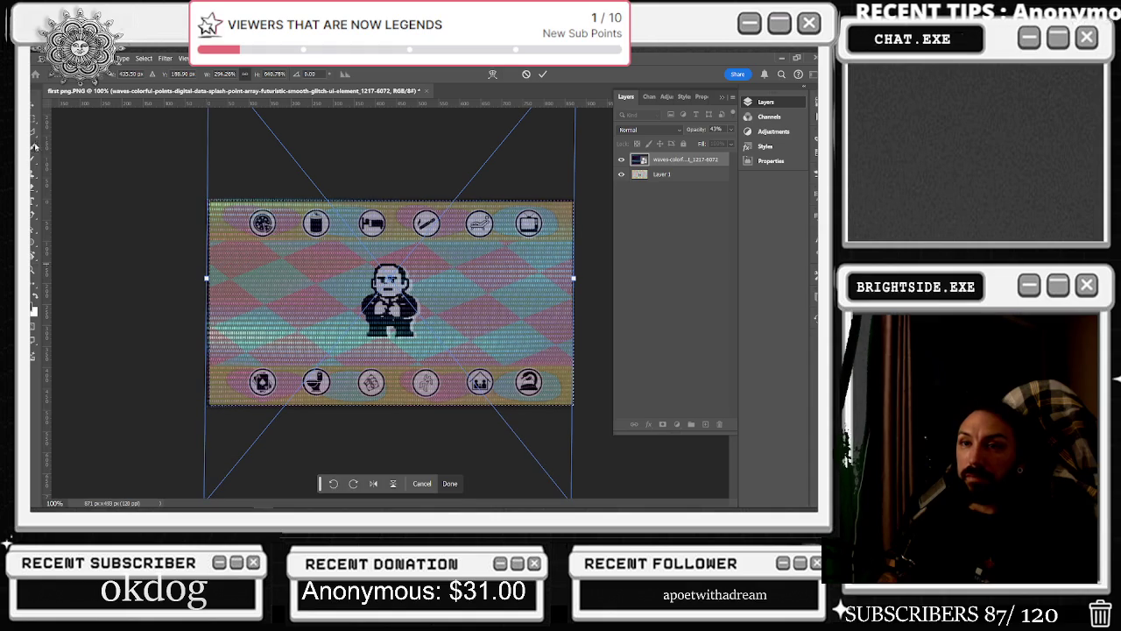
{"action": "key", "text": "Return"}
{"action": "mouse_move", "coordinate": [541, 340]}
{"action": "left_mouse_down"}
{"action": "mouse_move", "coordinate": [542, 243]}
{"action": "mouse_move", "coordinate": [526, 204]}
{"action": "left_mouse_up"}
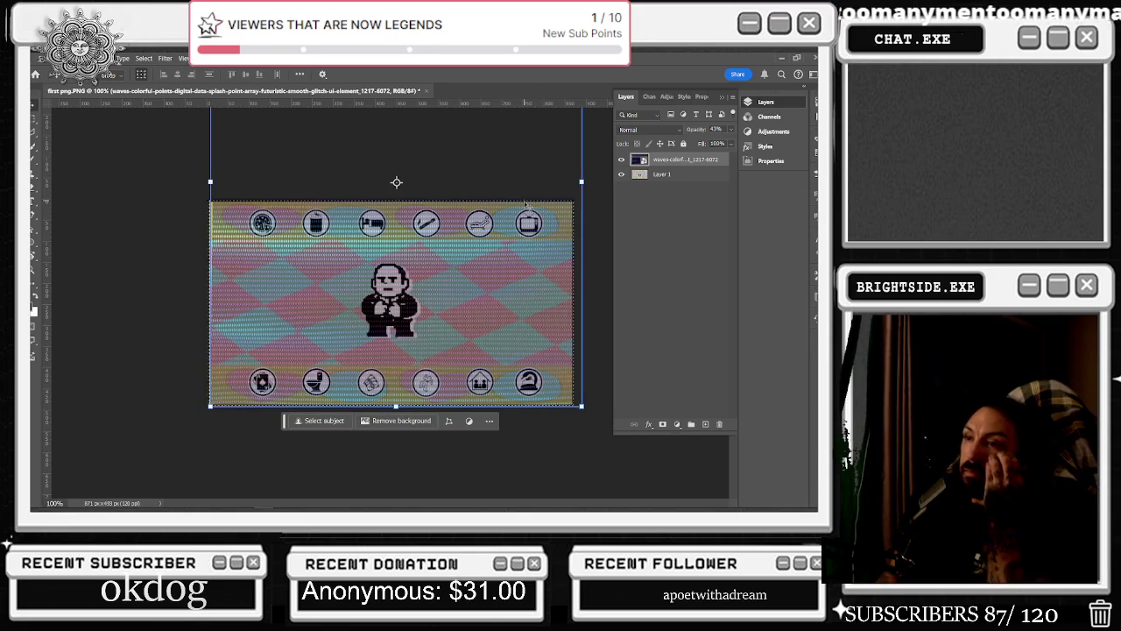
Toggle the overlay's visibility to compare the game scene with and without it
{"action": "left_click", "coordinate": [622, 160]}
{"action": "left_click", "coordinate": [621, 160]}
{"action": "left_click", "coordinate": [622, 175]}
{"action": "left_click", "coordinate": [621, 174]}
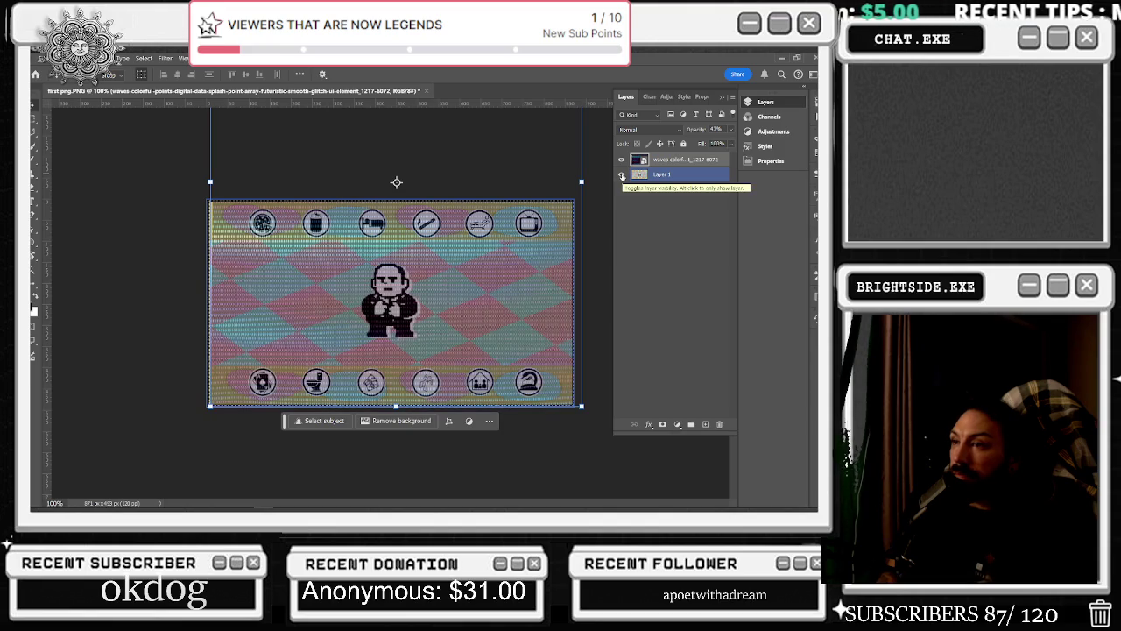
{"action": "left_click", "coordinate": [622, 174]}
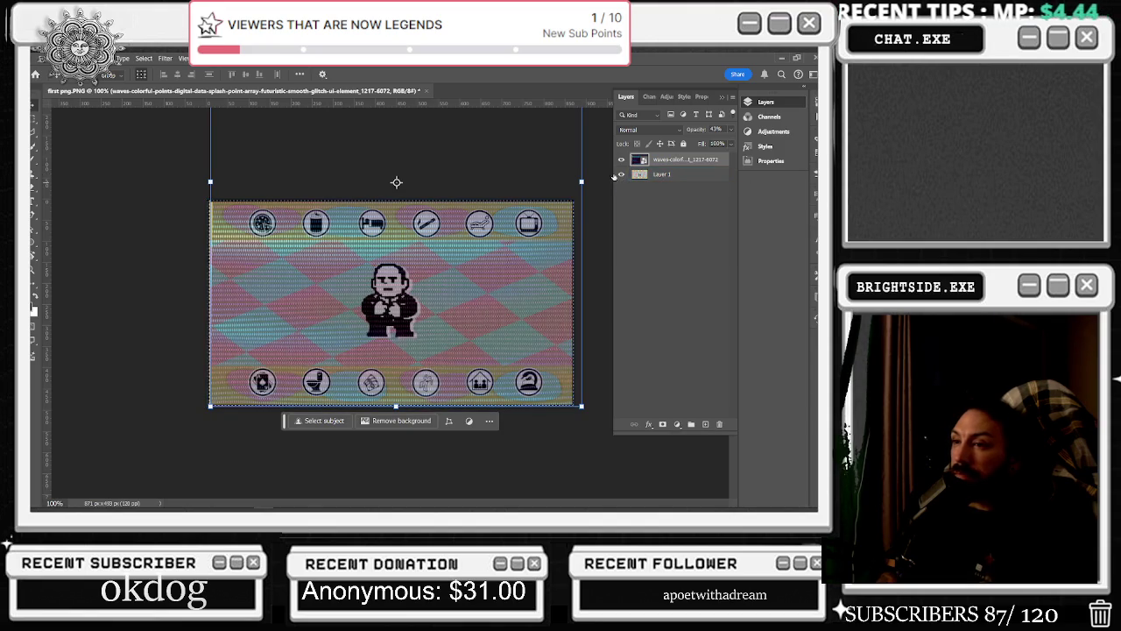
{"action": "scroll", "coordinate": [392, 302], "scroll_direction": "down", "scroll_amount": 1}
{"action": "scroll", "coordinate": [392, 303], "scroll_direction": "down", "scroll_amount": 1}
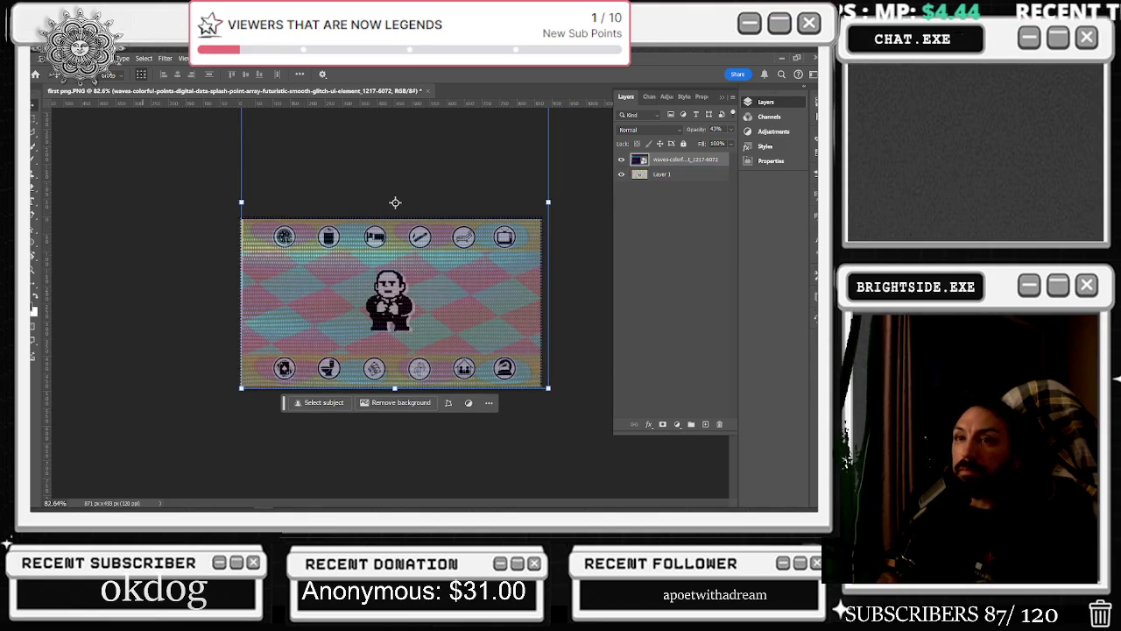
{"action": "left_click", "coordinate": [79, 58]}
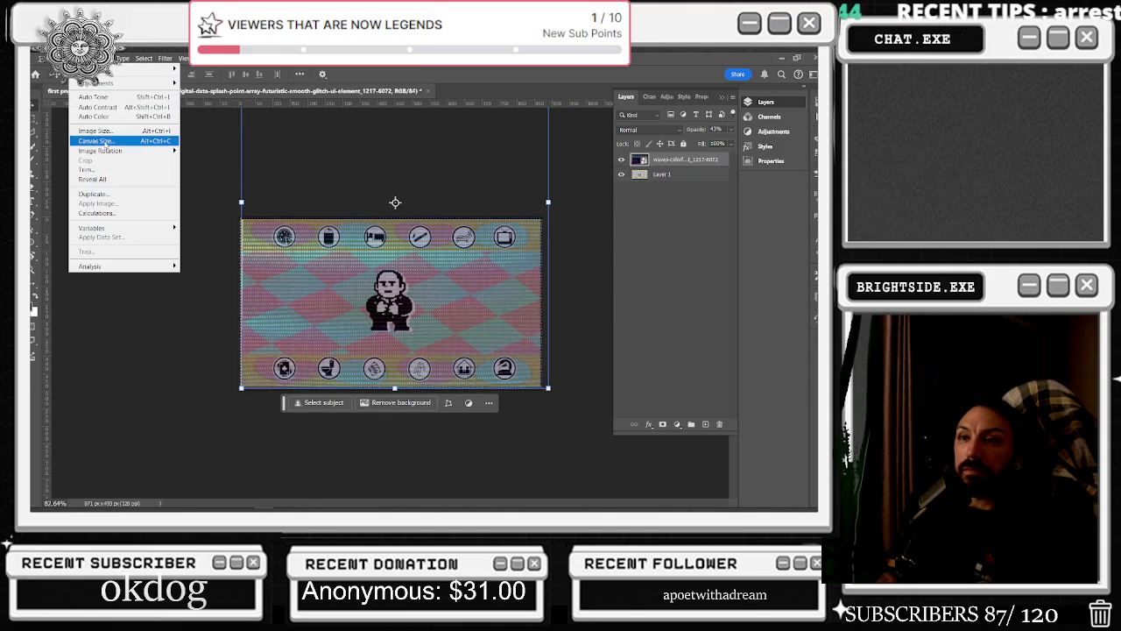
Resize the canvas to 920 px wide and about 986 px tall, adding space above and below
{"action": "left_click", "coordinate": [161, 161]}
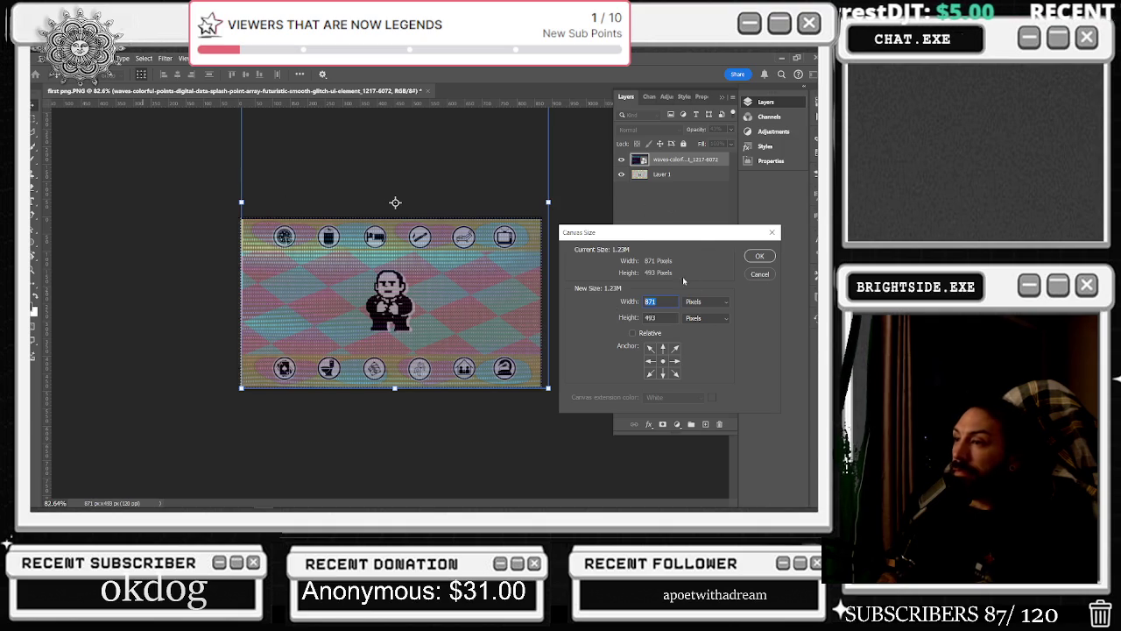
{"action": "type", "text": "900"}
{"action": "key", "text": "BackSpace"}
{"action": "key", "text": "BackSpace"}
{"action": "type", "text": "20"}
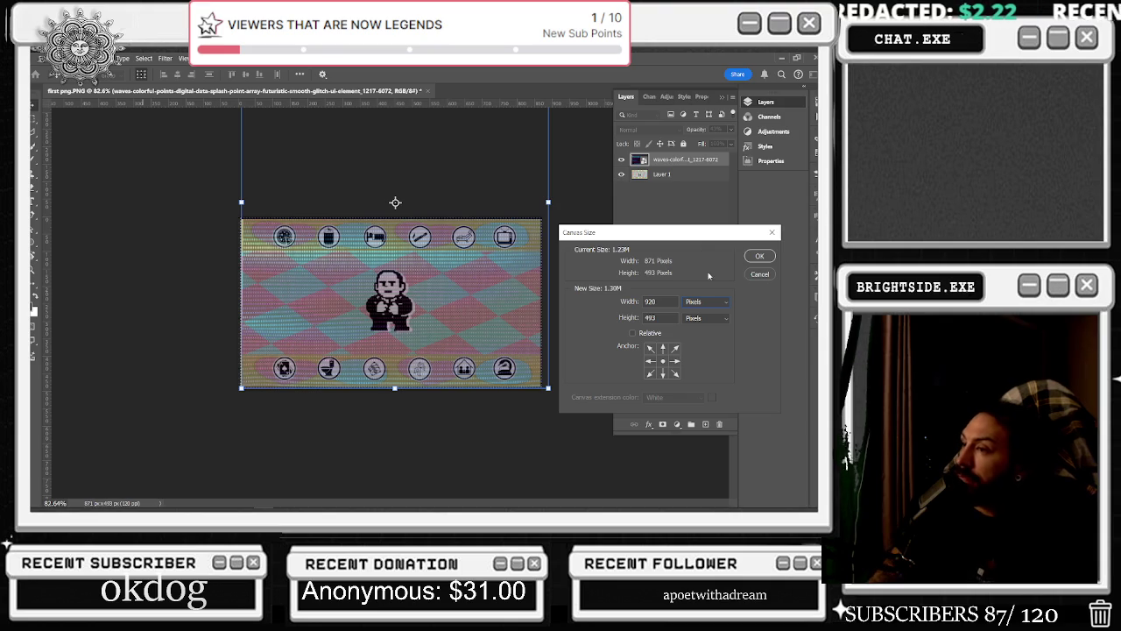
{"action": "type", "text": "+"}
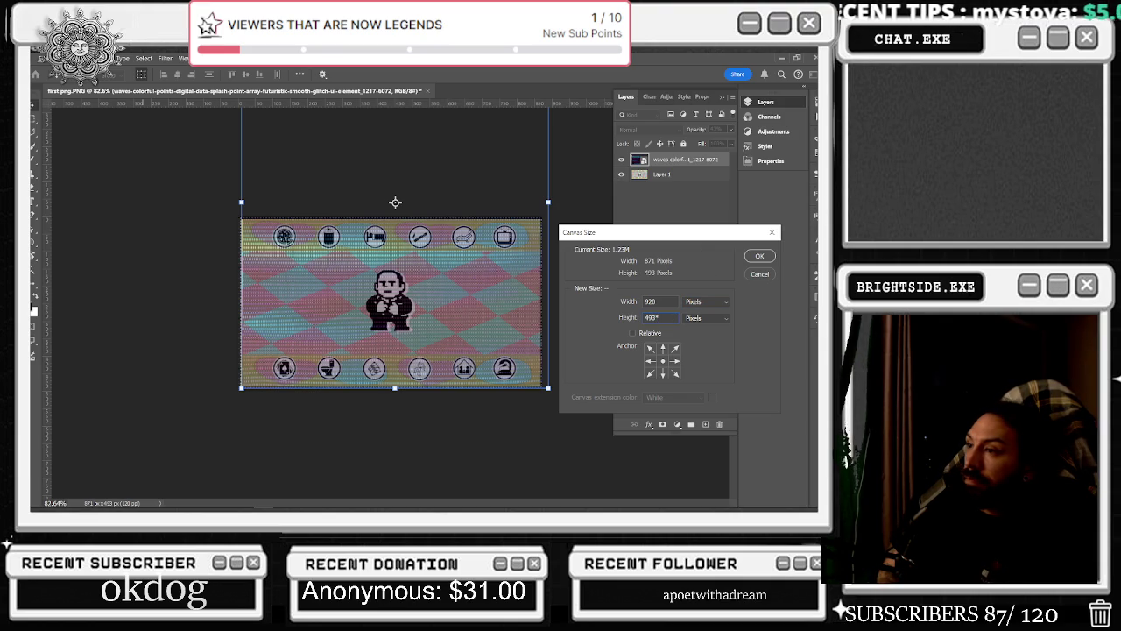
{"action": "key", "text": "Return"}
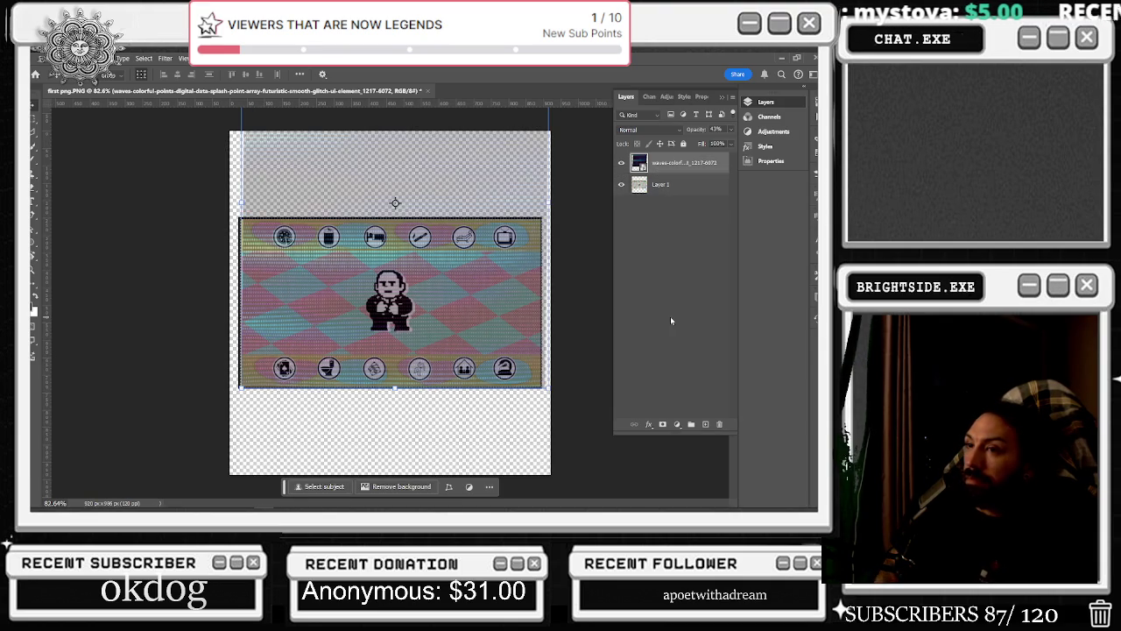
Check the TonyGatchi demo page, then add a new empty Layer 2 in Photoshop
{"action": "scroll", "coordinate": [560, 238], "scroll_direction": "down", "scroll_amount": 2}
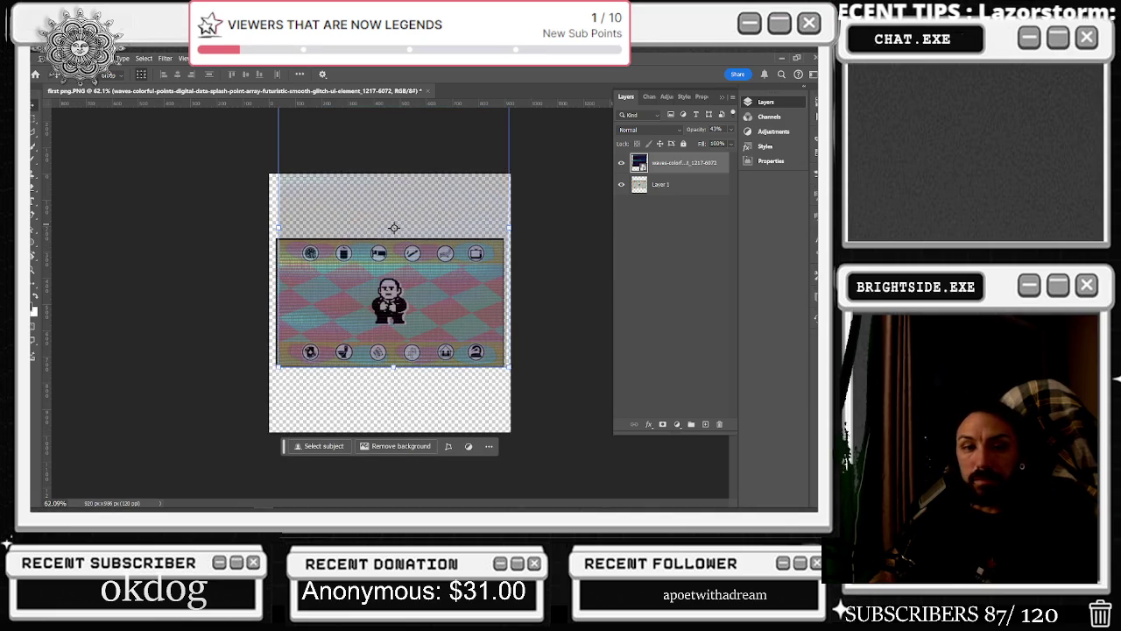
{"action": "key", "text": "alt+Tab"}
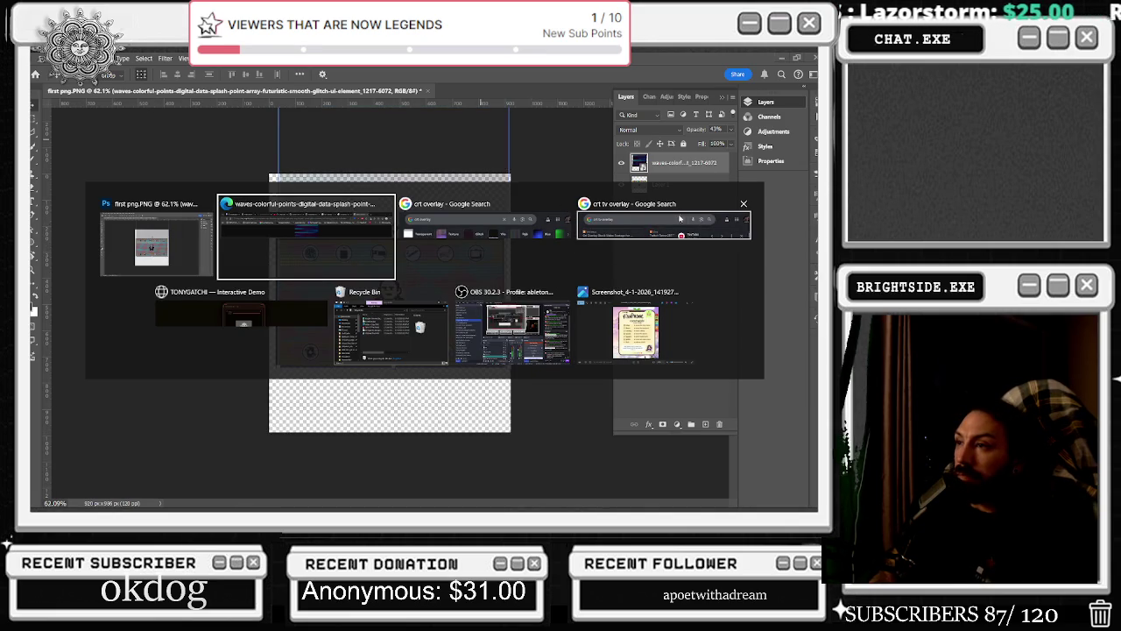
{"action": "key", "text": "Tab"}
{"action": "key", "text": "Tab"}
{"action": "key", "text": "Tab"}
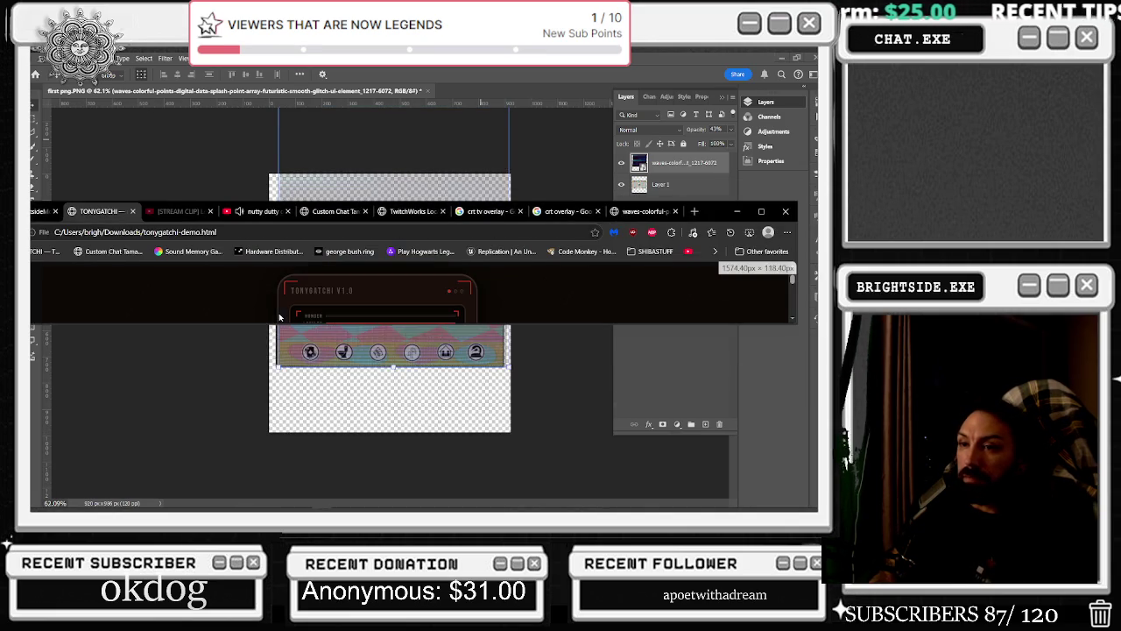
{"action": "key", "text": "alt+Tab"}
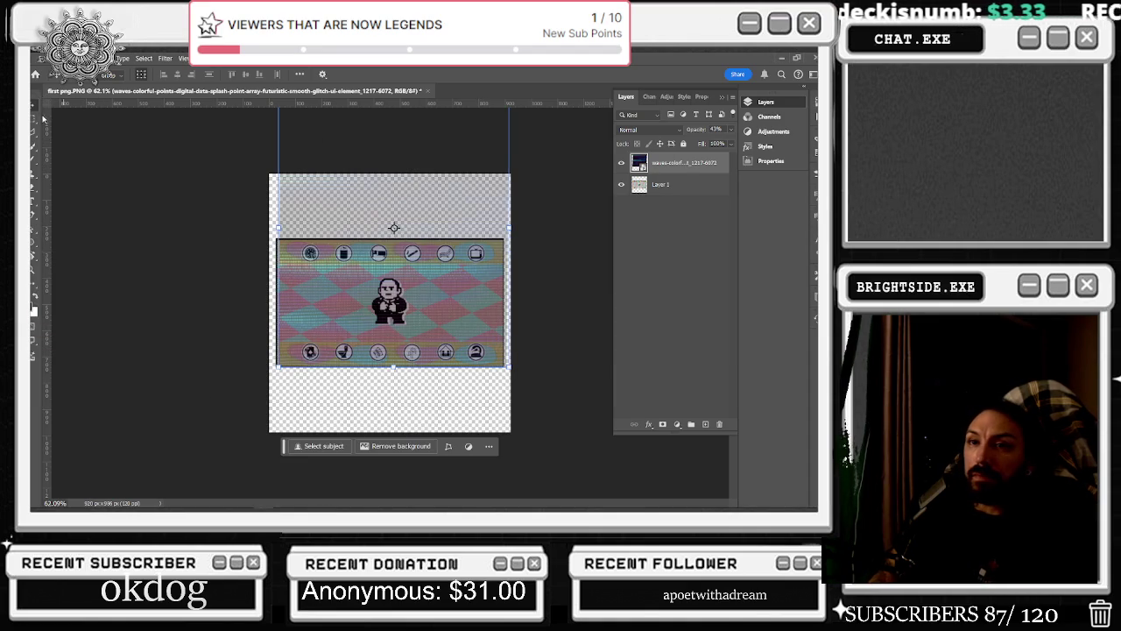
{"action": "left_click", "coordinate": [705, 425]}
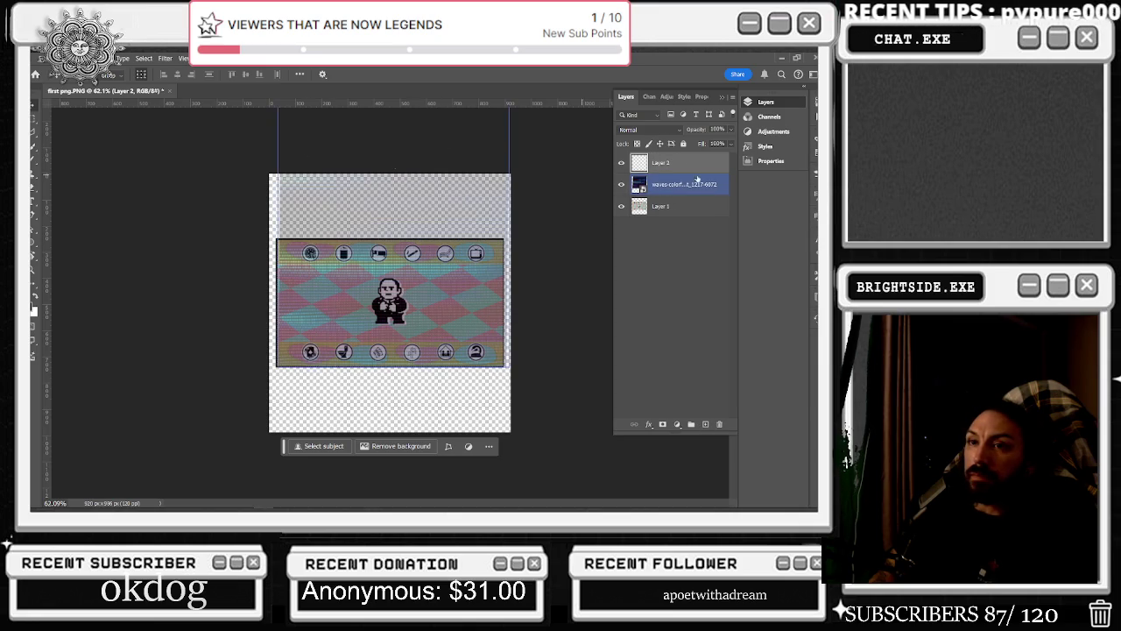
Move Layer 2 beneath the waves overlay and fill a canvas-wide selection with the background colour
{"action": "left_click_drag", "start_coordinate": [664, 162], "coordinate": [663, 194]}
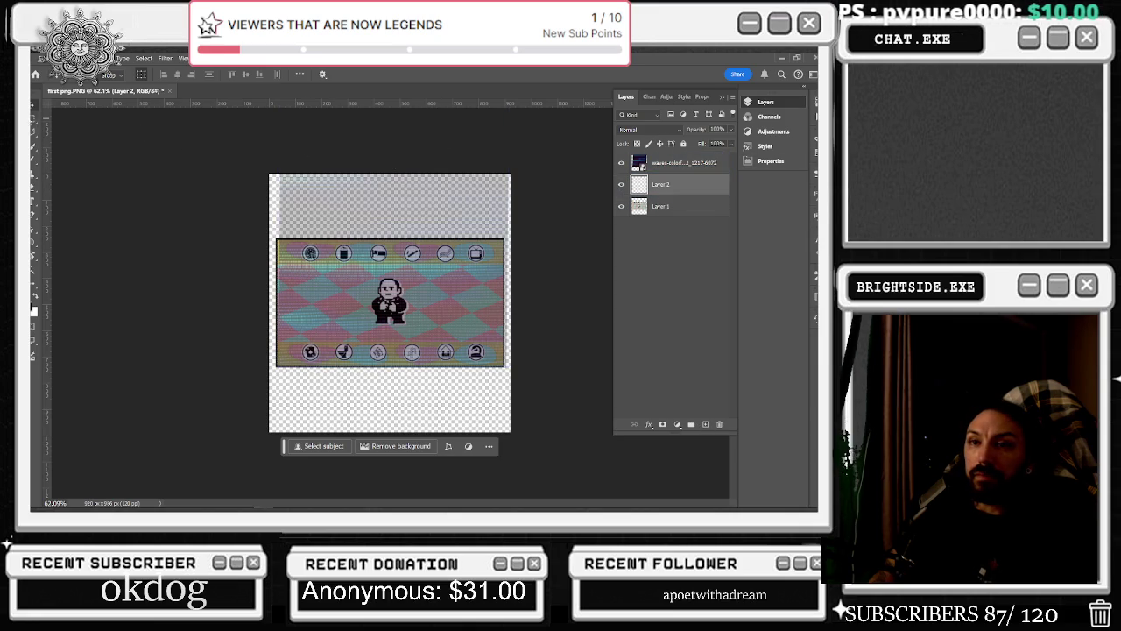
{"action": "left_click", "coordinate": [33, 122]}
{"action": "left_click_drag", "start_coordinate": [252, 158], "coordinate": [565, 510]}
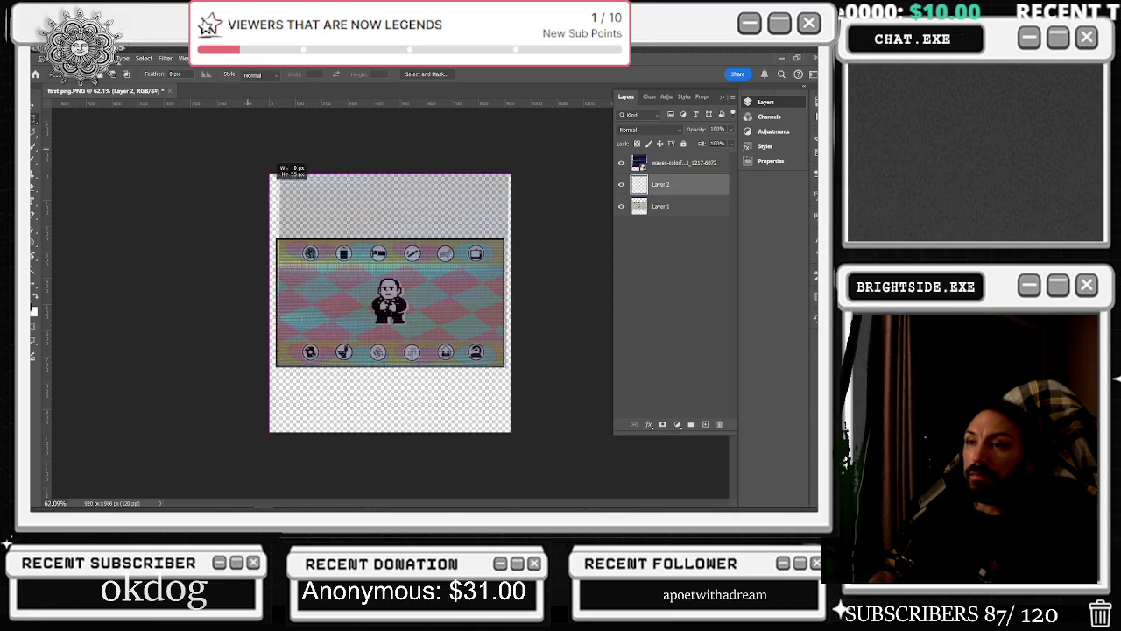
{"action": "right_click", "coordinate": [435, 162]}
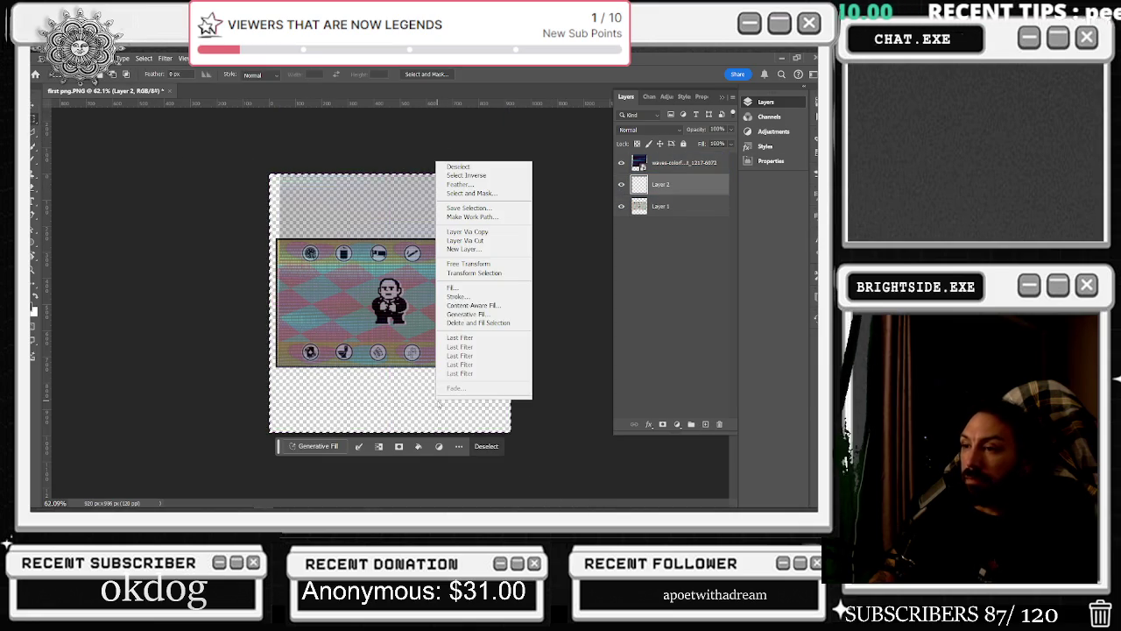
{"action": "left_click", "coordinate": [464, 290]}
{"action": "left_click", "coordinate": [124, 313]}
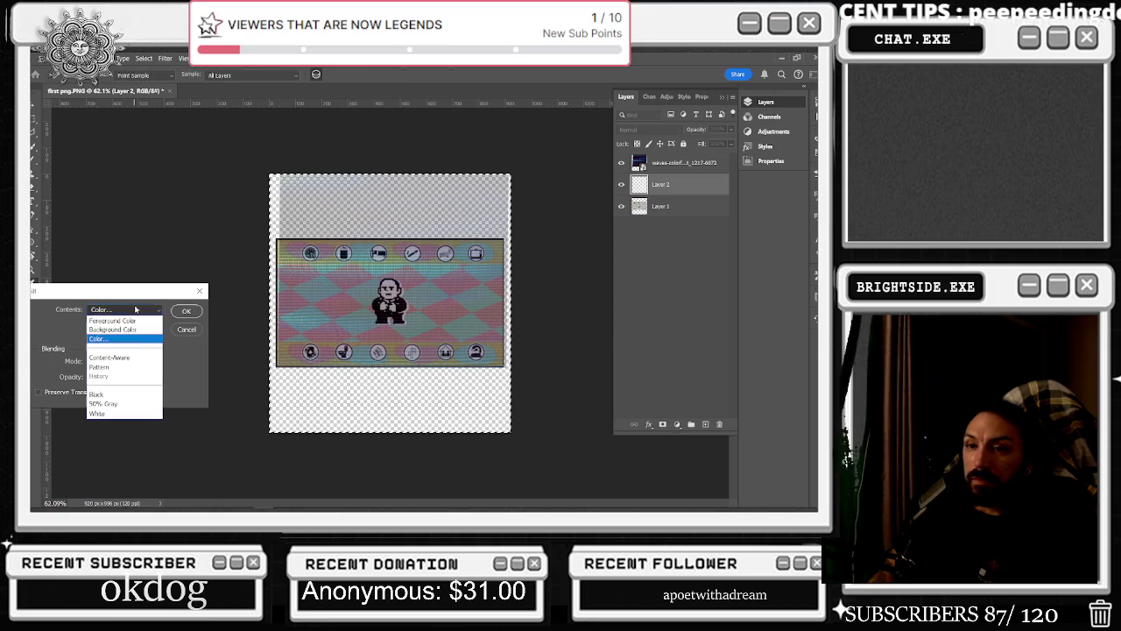
{"action": "left_click", "coordinate": [120, 329]}
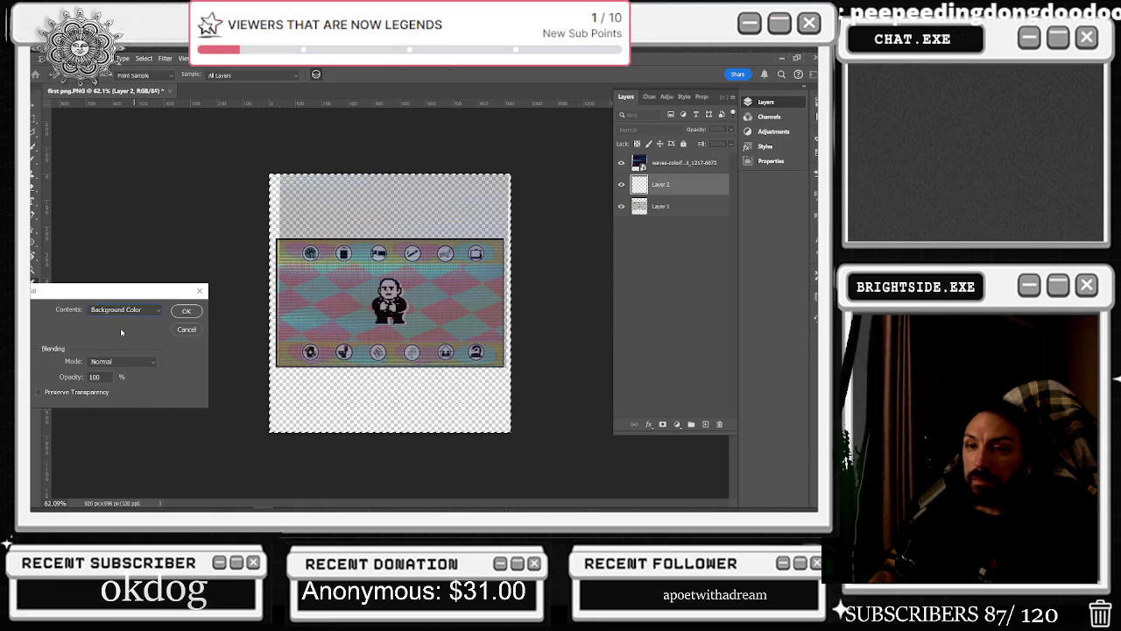
{"action": "left_click", "coordinate": [186, 312]}
Rename Layer 2, then select Layer 1 and toggle a layer's visibility to check it
{"action": "double_click", "coordinate": [660, 184]}
{"action": "left_click", "coordinate": [700, 271]}
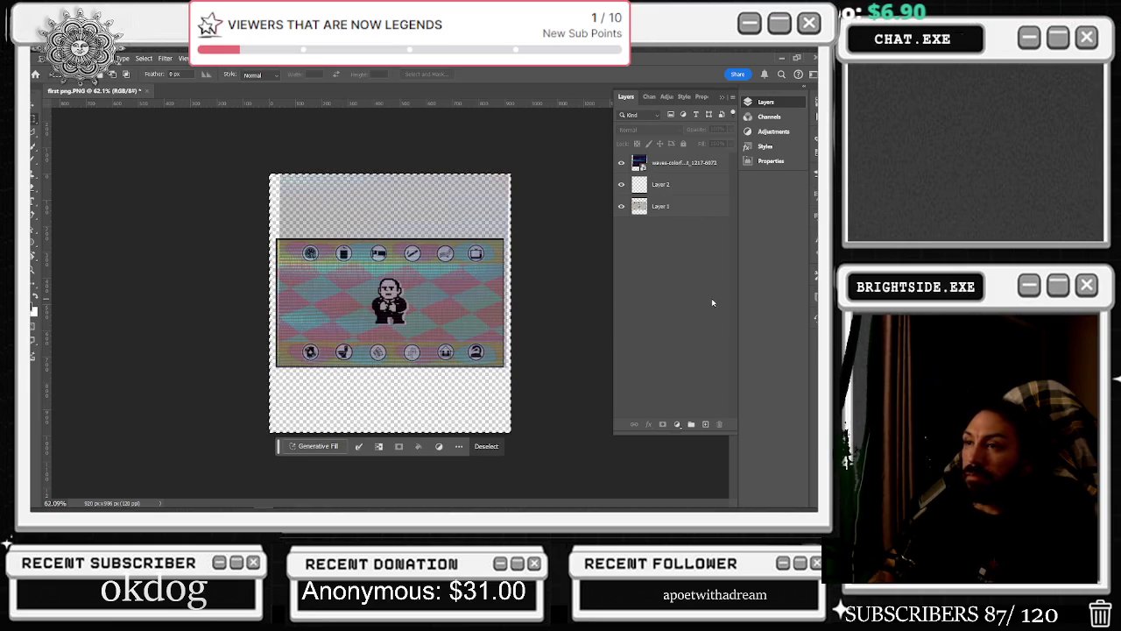
{"action": "left_click", "coordinate": [683, 203]}
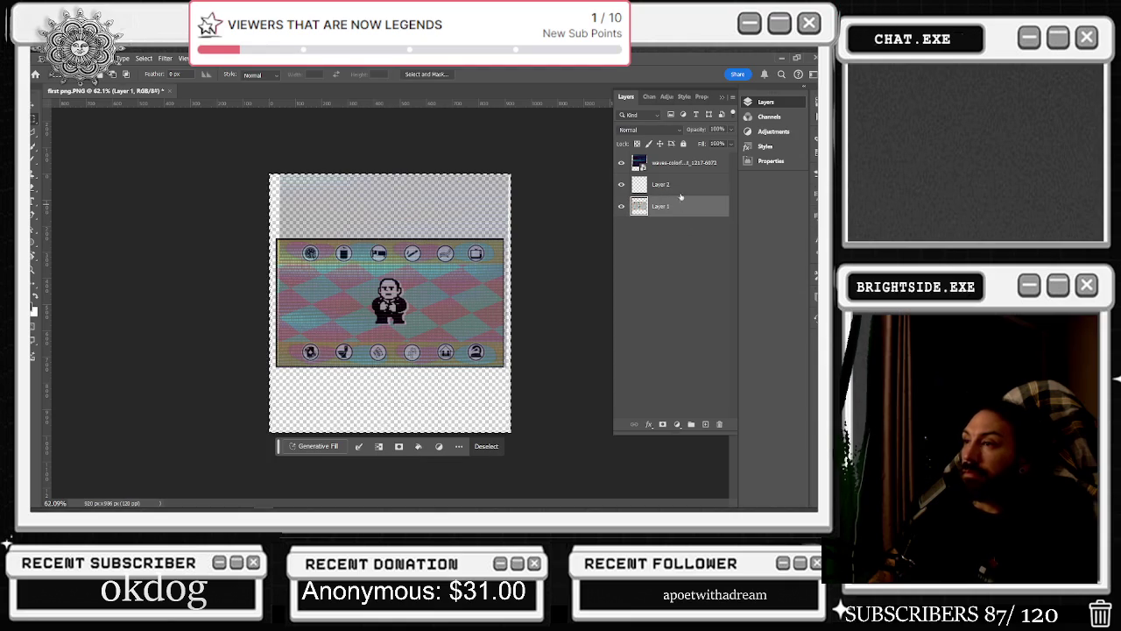
{"action": "right_click", "coordinate": [679, 205]}
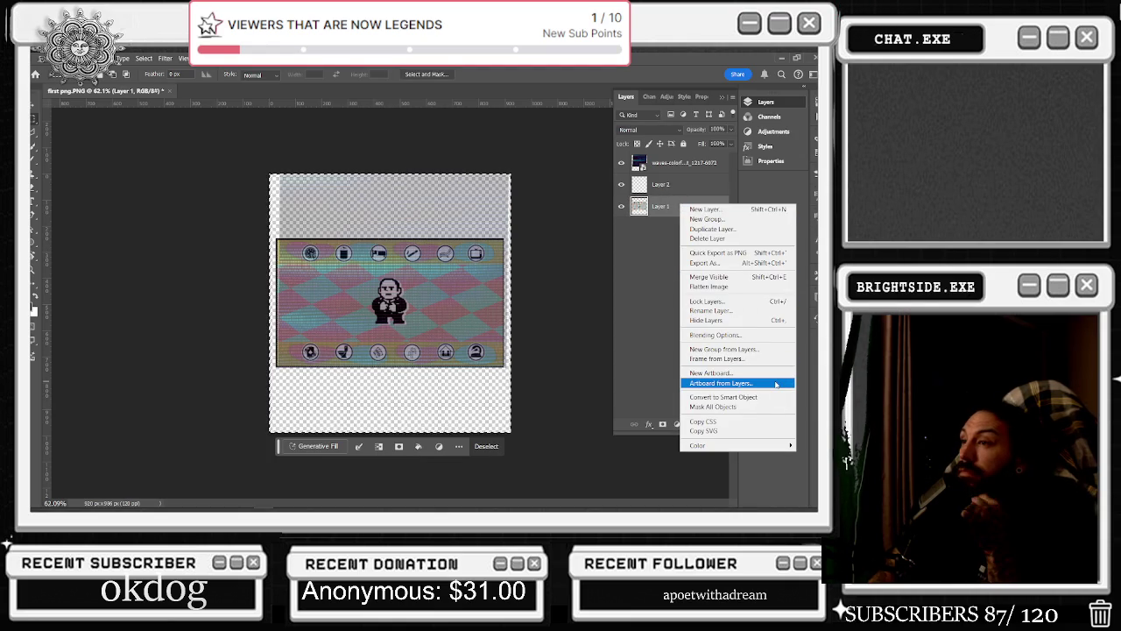
{"action": "left_click", "coordinate": [655, 207]}
{"action": "left_click", "coordinate": [616, 207]}
{"action": "left_click", "coordinate": [615, 208]}
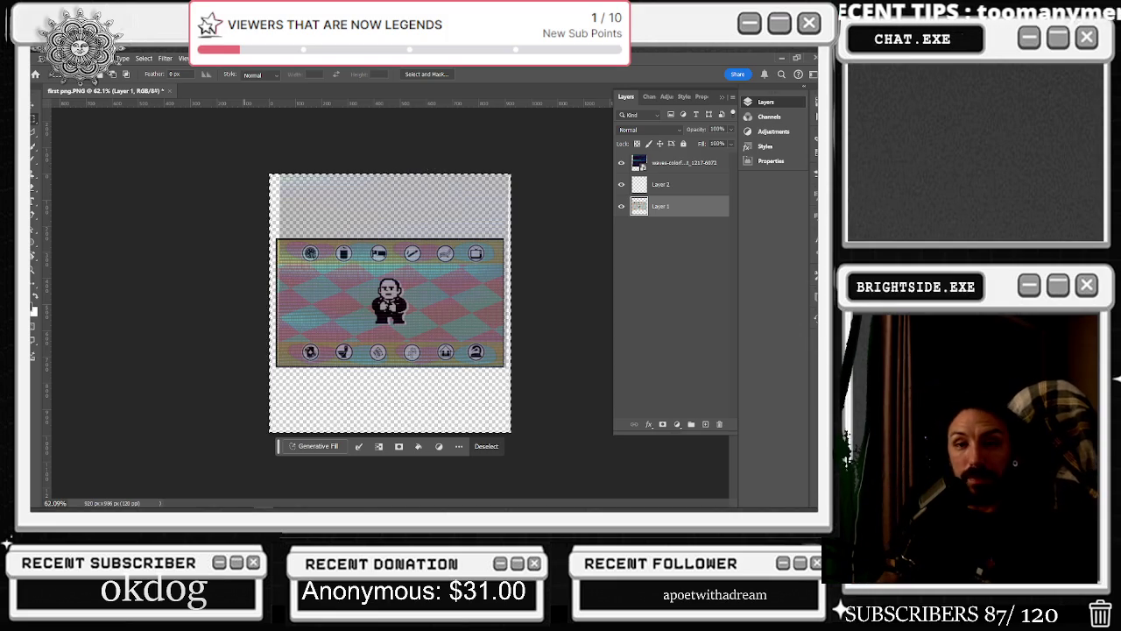
Reselect the whole canvas and drag Layer 2 below Layer 1
{"action": "key", "text": "ctrl+d"}
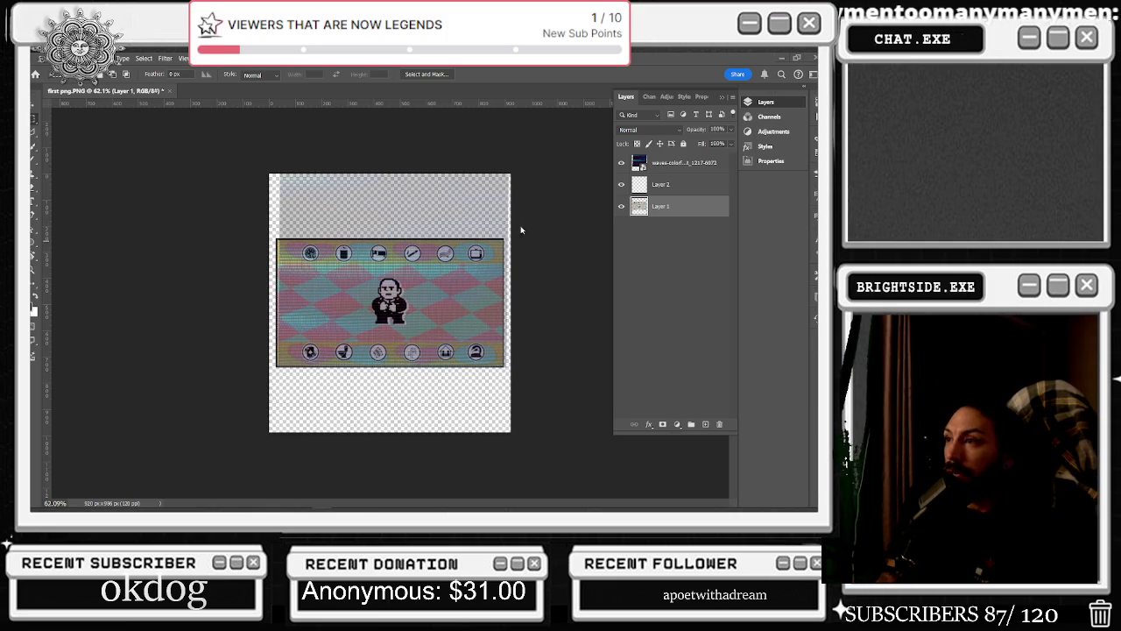
{"action": "key", "text": "ctrl+a"}
{"action": "left_click_drag", "start_coordinate": [687, 187], "coordinate": [666, 219]}
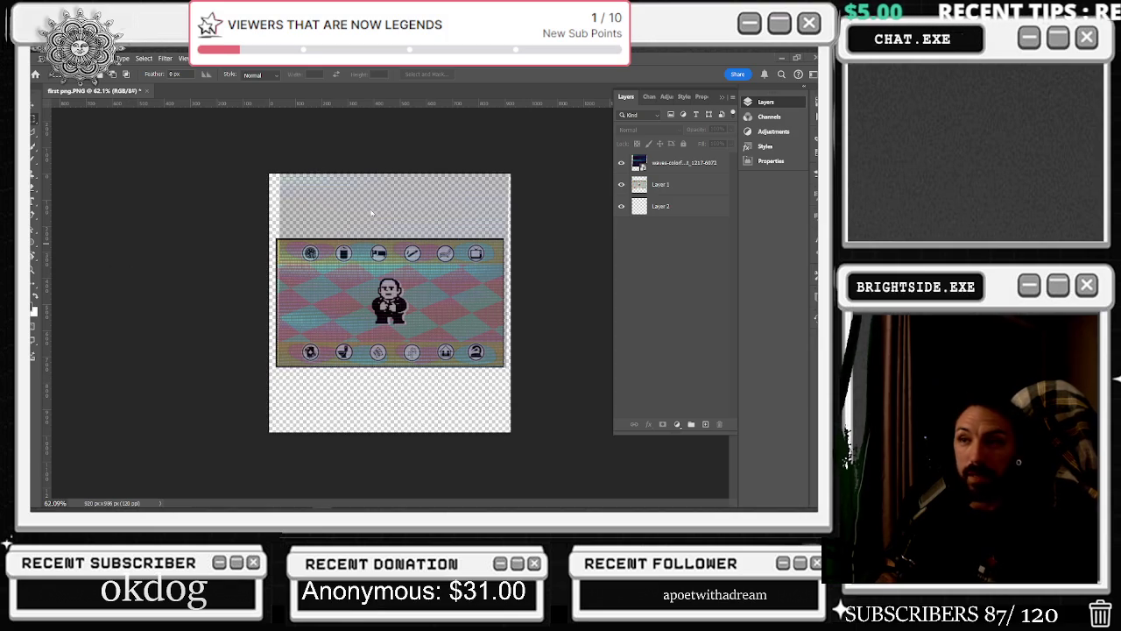
Select the whole canvas on Layer 2 and fill it with black
{"action": "key", "text": "ctrl+a"}
{"action": "left_click", "coordinate": [709, 205]}
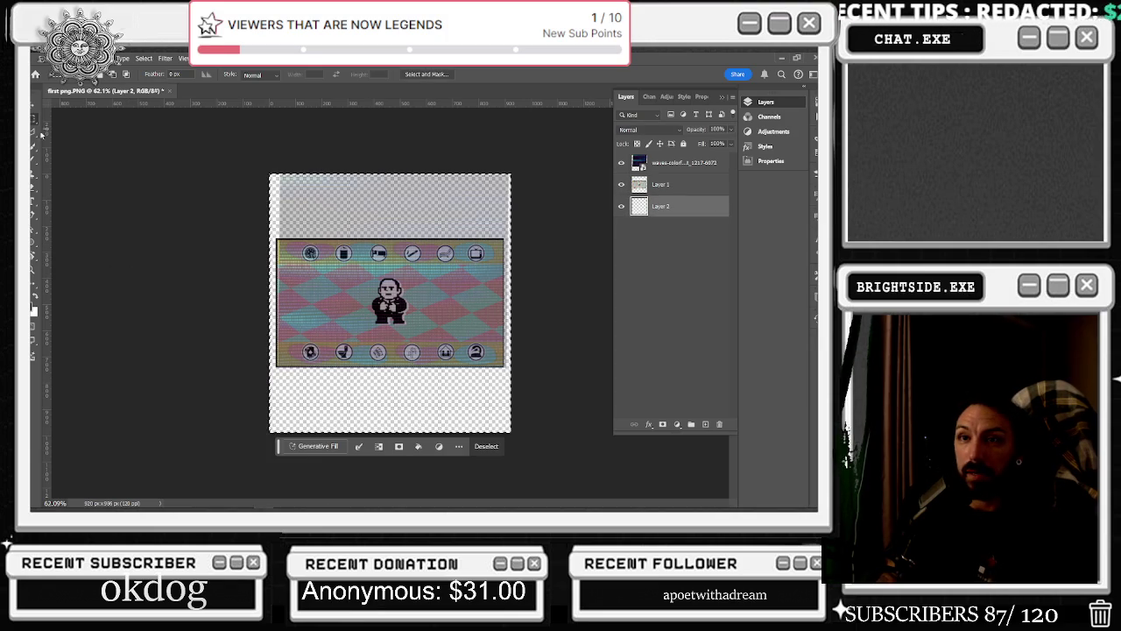
{"action": "right_click", "coordinate": [414, 153]}
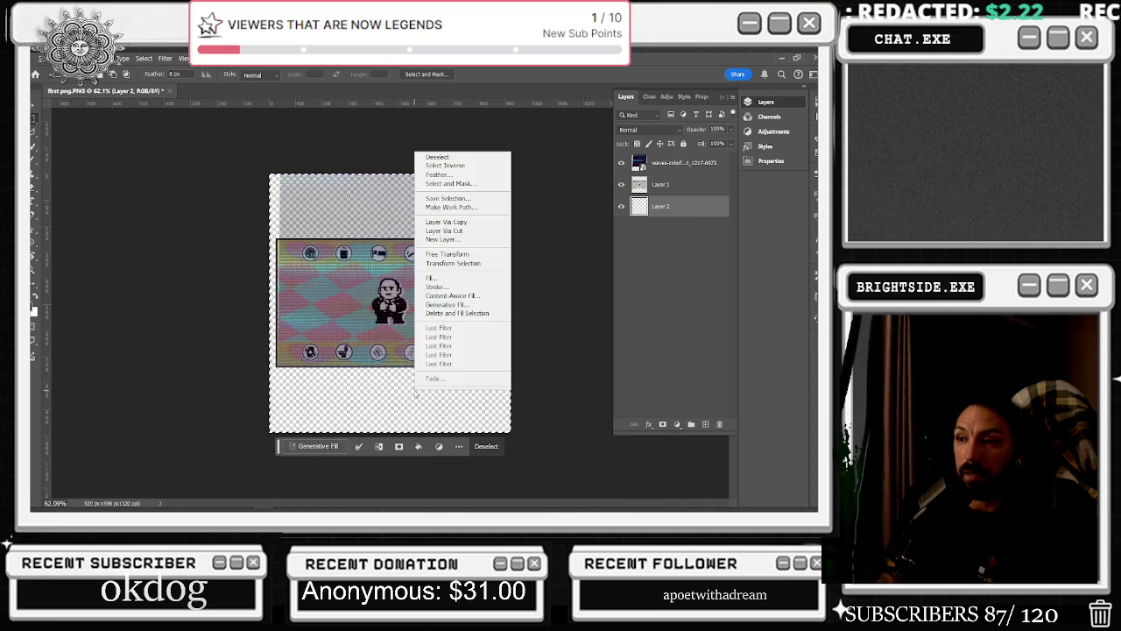
{"action": "left_click", "coordinate": [438, 276]}
{"action": "left_click", "coordinate": [145, 312]}
{"action": "left_click", "coordinate": [85, 336]}
{"action": "left_click", "coordinate": [92, 311]}
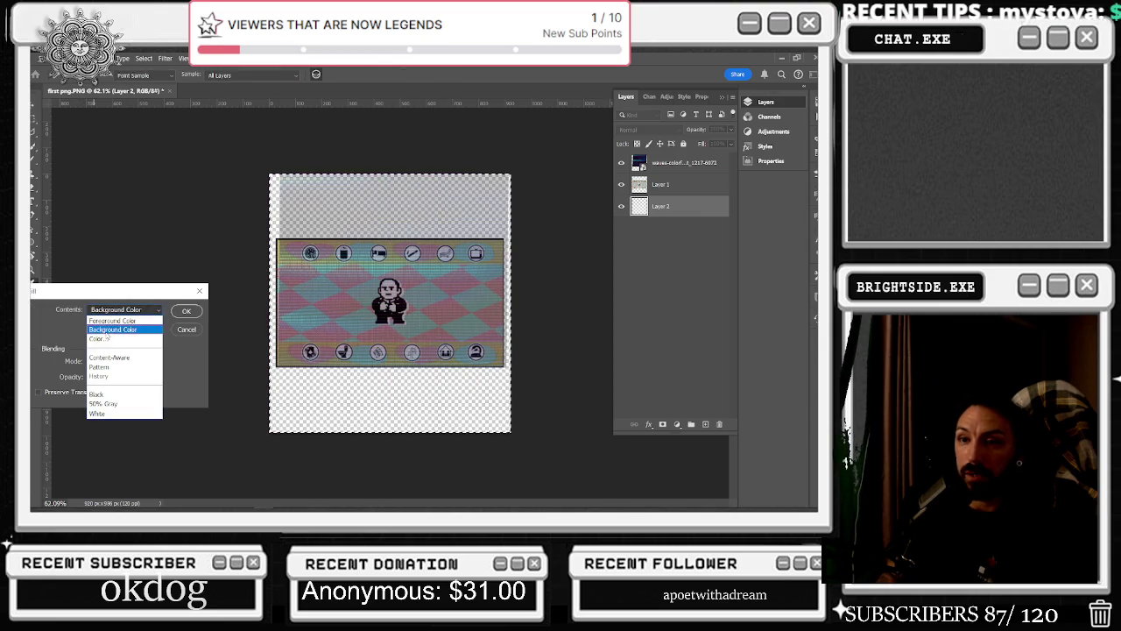
{"action": "left_click", "coordinate": [120, 394]}
{"action": "left_click", "coordinate": [186, 311]}
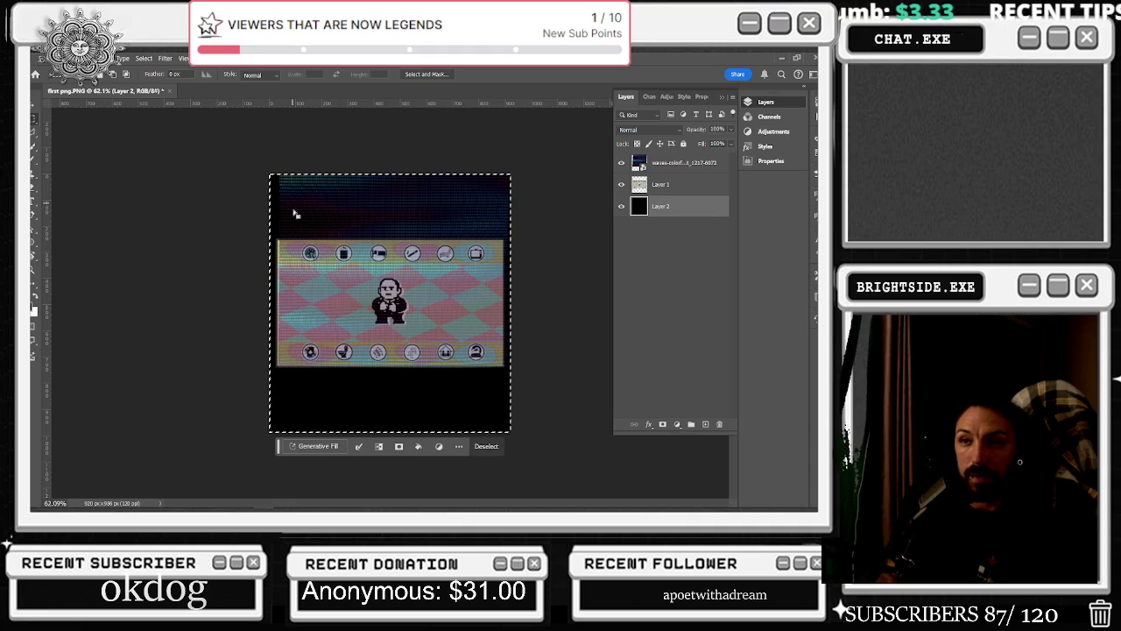
Add new empty Layer 3 and draw a rectangular selection inset from the canvas edges
{"action": "left_click", "coordinate": [710, 388]}
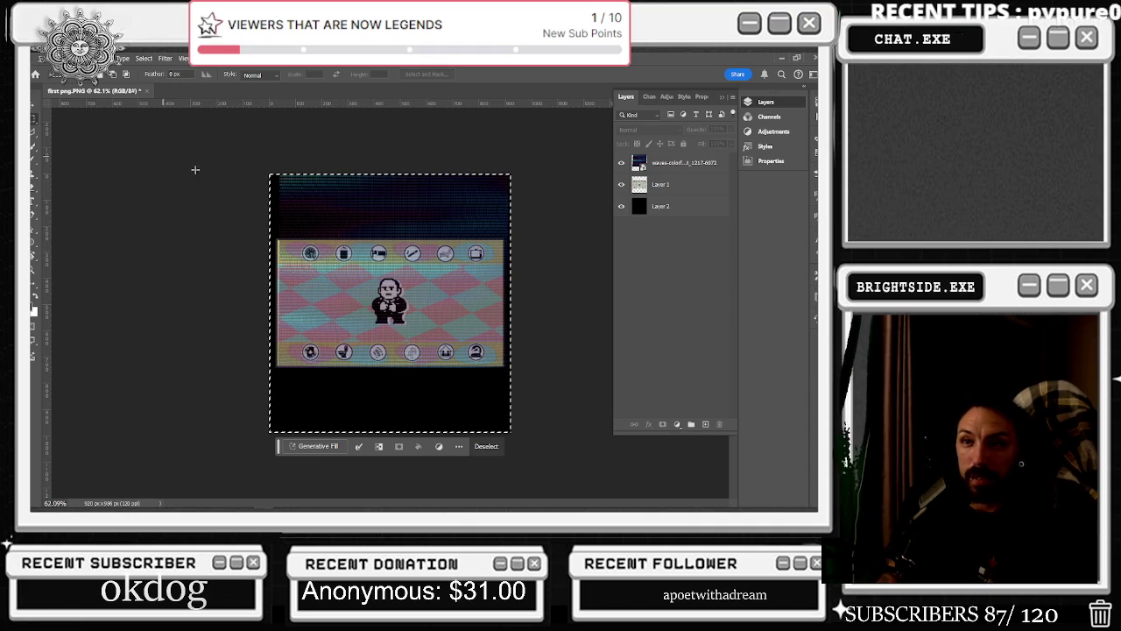
{"action": "left_click", "coordinate": [705, 424]}
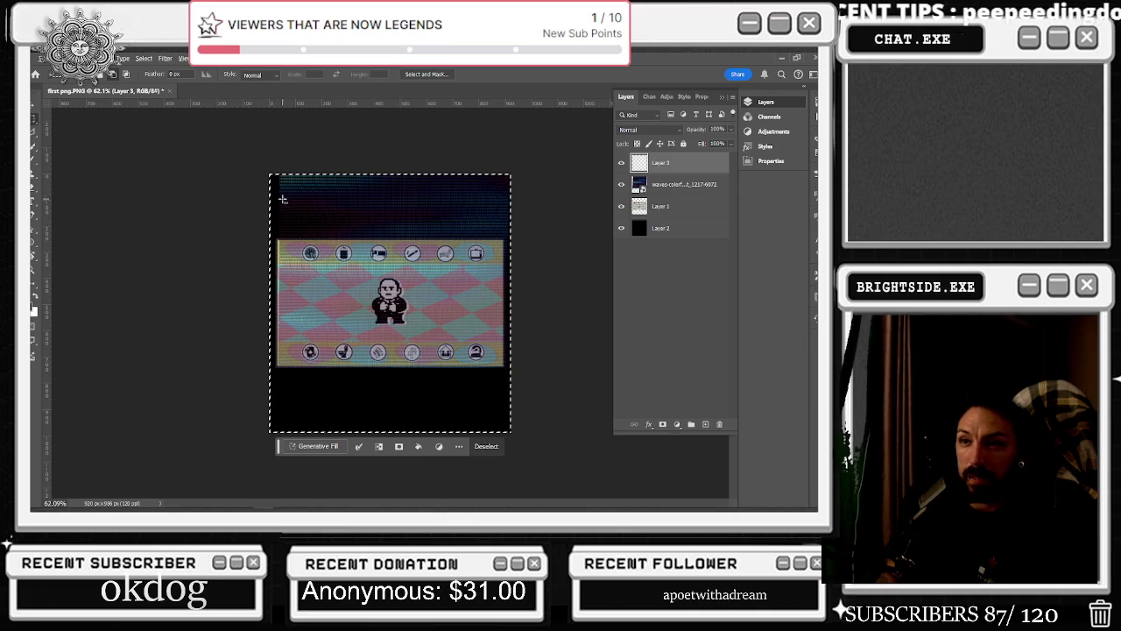
{"action": "mouse_move", "coordinate": [276, 200]}
{"action": "left_mouse_down"}
{"action": "mouse_move", "coordinate": [480, 375]}
{"action": "mouse_move", "coordinate": [506, 385]}
{"action": "left_mouse_up"}
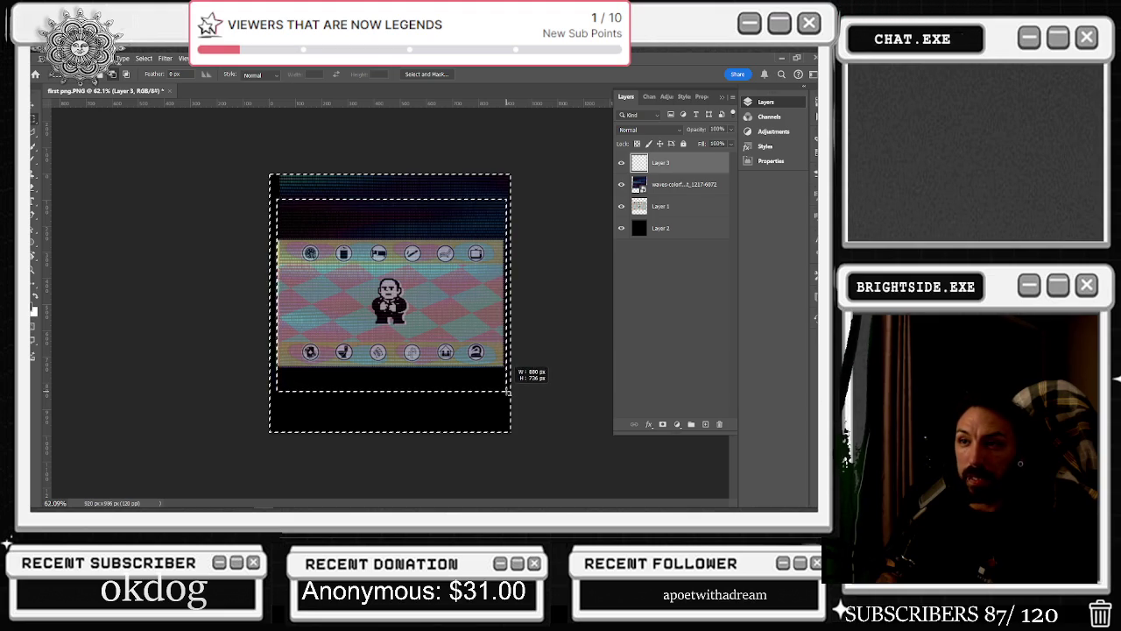
{"action": "left_click_drag", "start_coordinate": [506, 385], "coordinate": [507, 392]}
{"action": "right_click", "coordinate": [470, 299]}
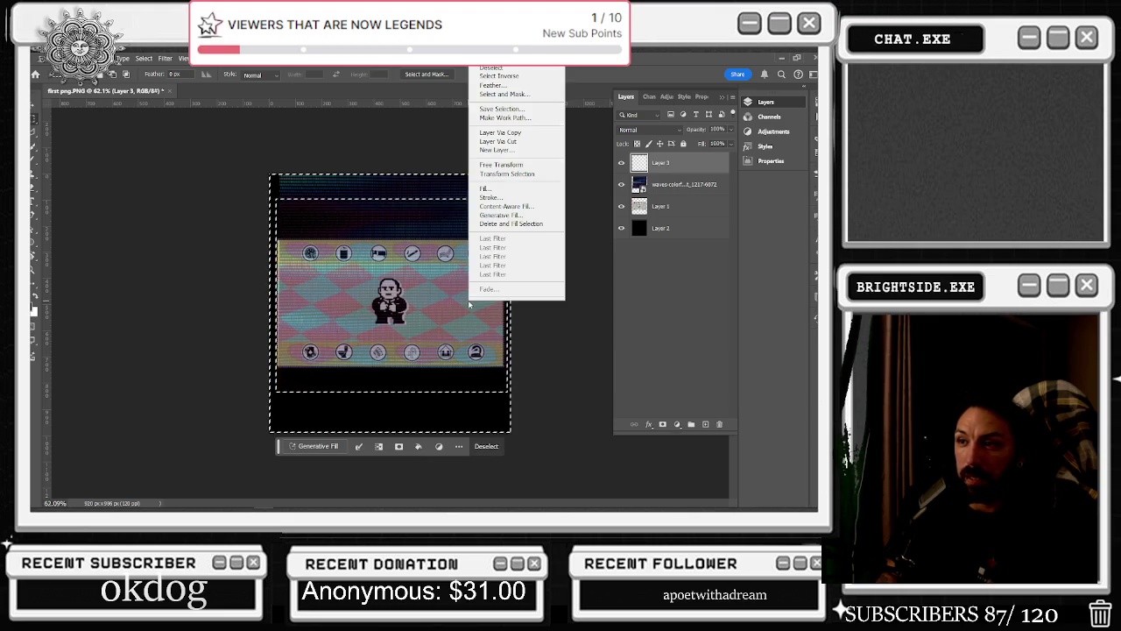
Set the inset selection's Fill contents to Color, try a near-black green, then cancel it
{"action": "left_click", "coordinate": [501, 191]}
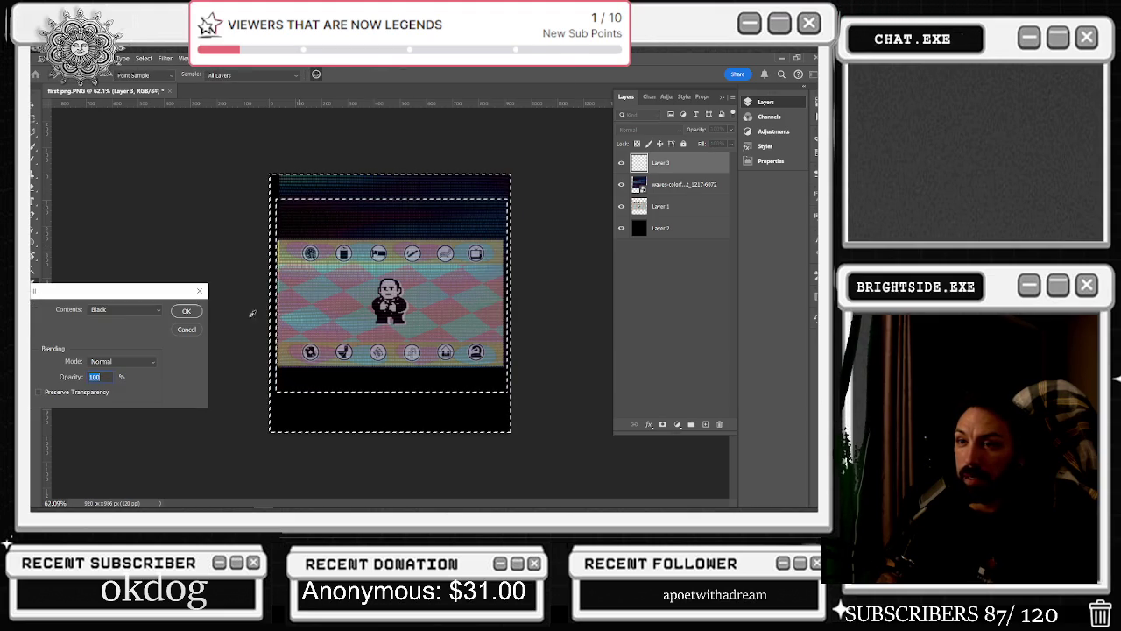
{"action": "left_click", "coordinate": [120, 311]}
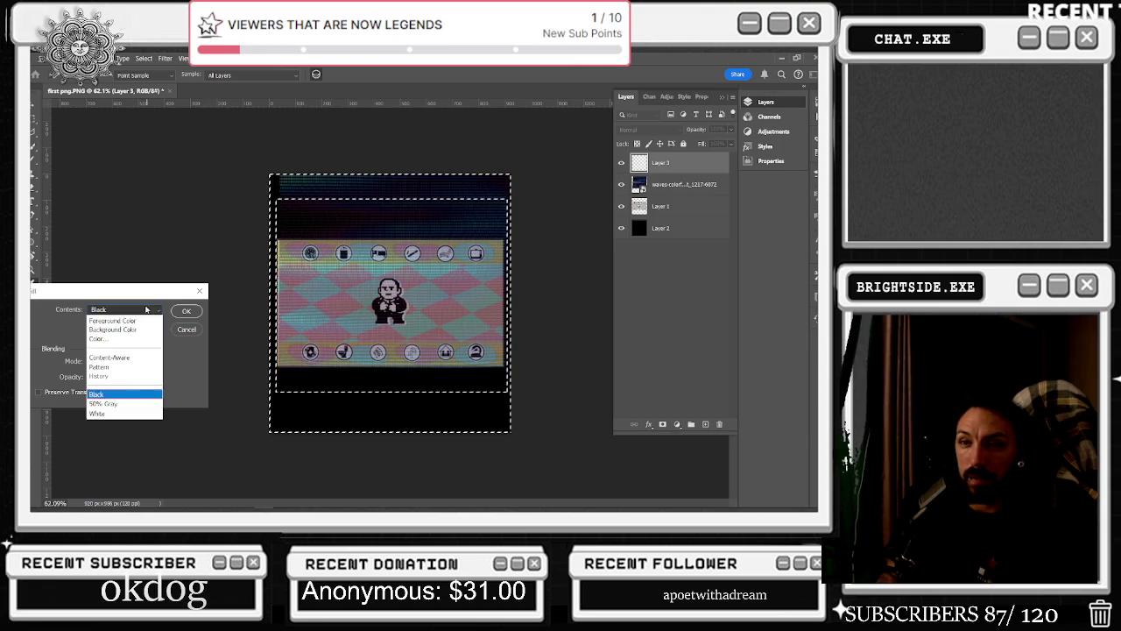
{"action": "left_click", "coordinate": [101, 394]}
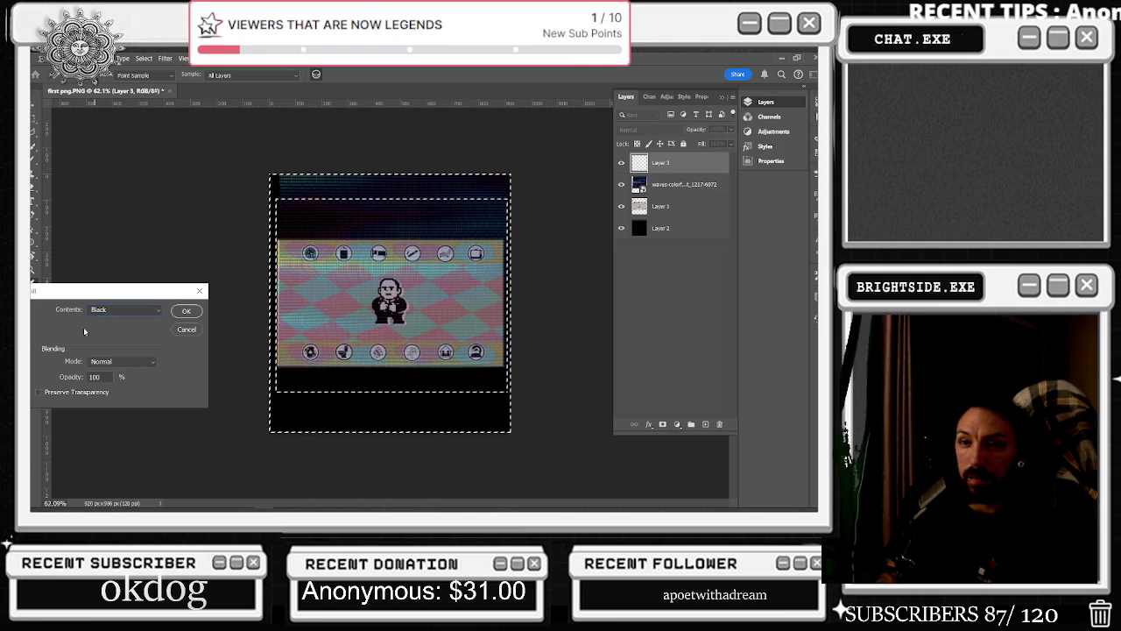
{"action": "left_click", "coordinate": [123, 309]}
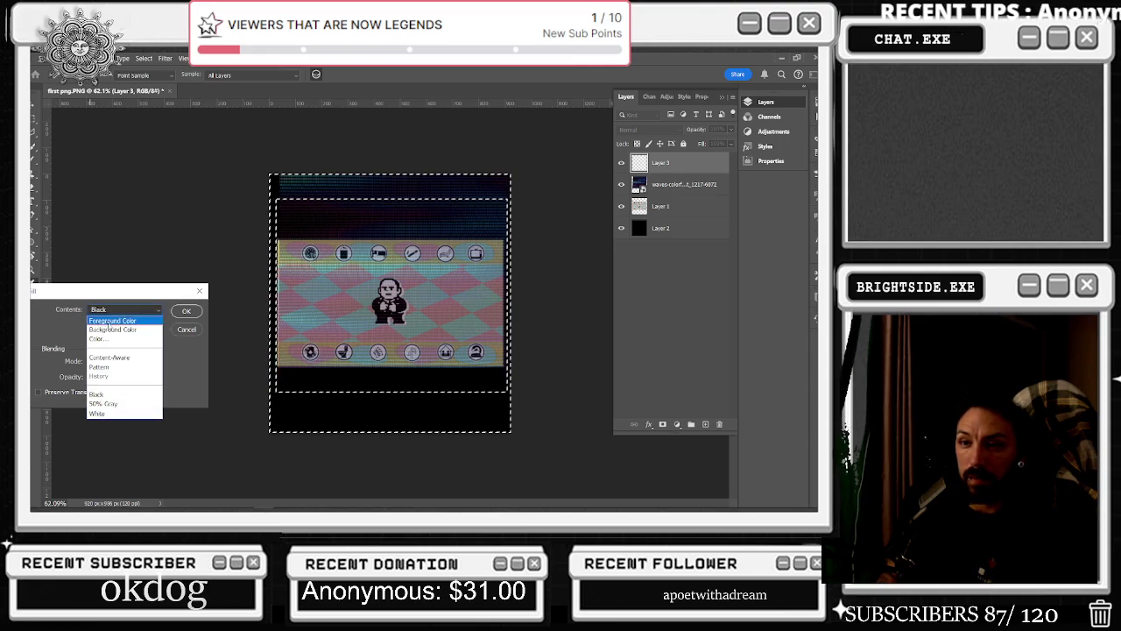
{"action": "left_click", "coordinate": [101, 338]}
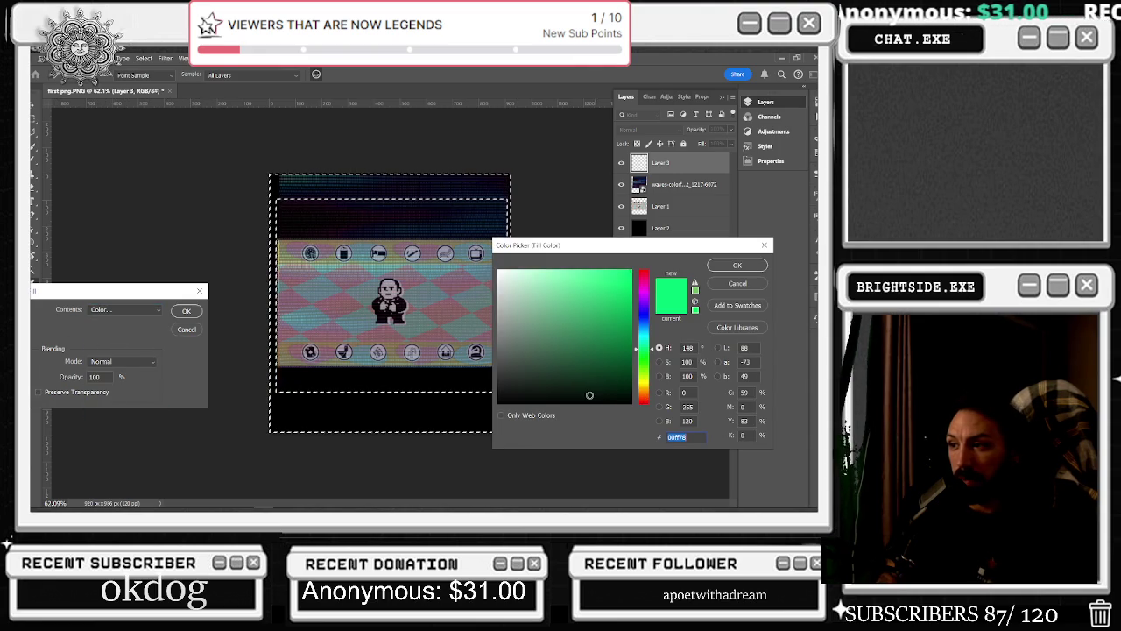
{"action": "left_click", "coordinate": [589, 396]}
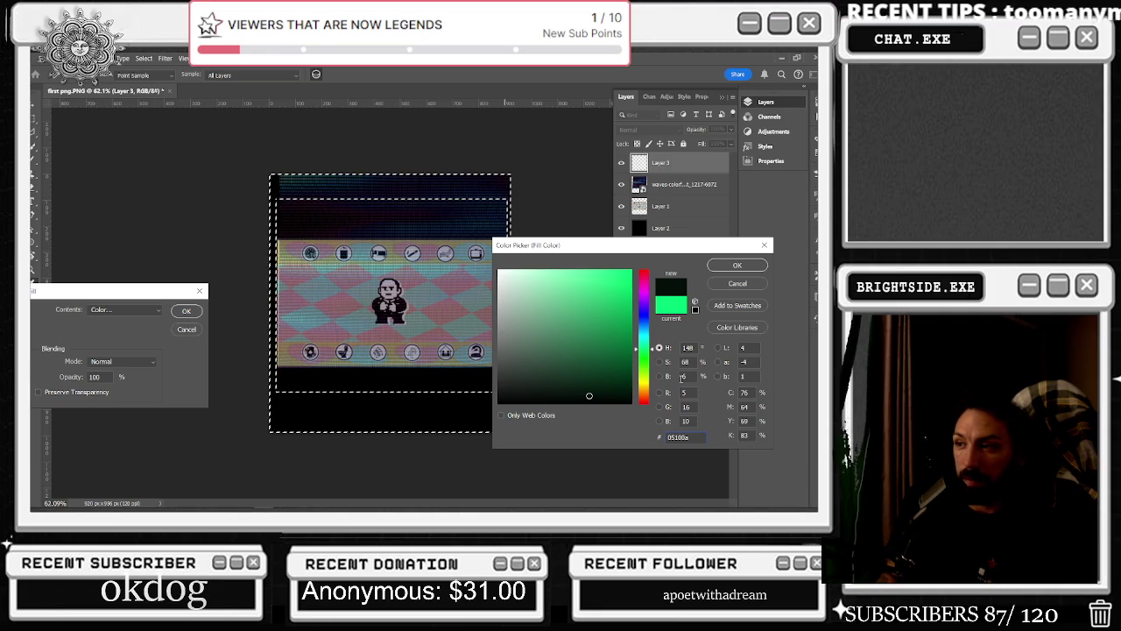
{"action": "left_click", "coordinate": [737, 286]}
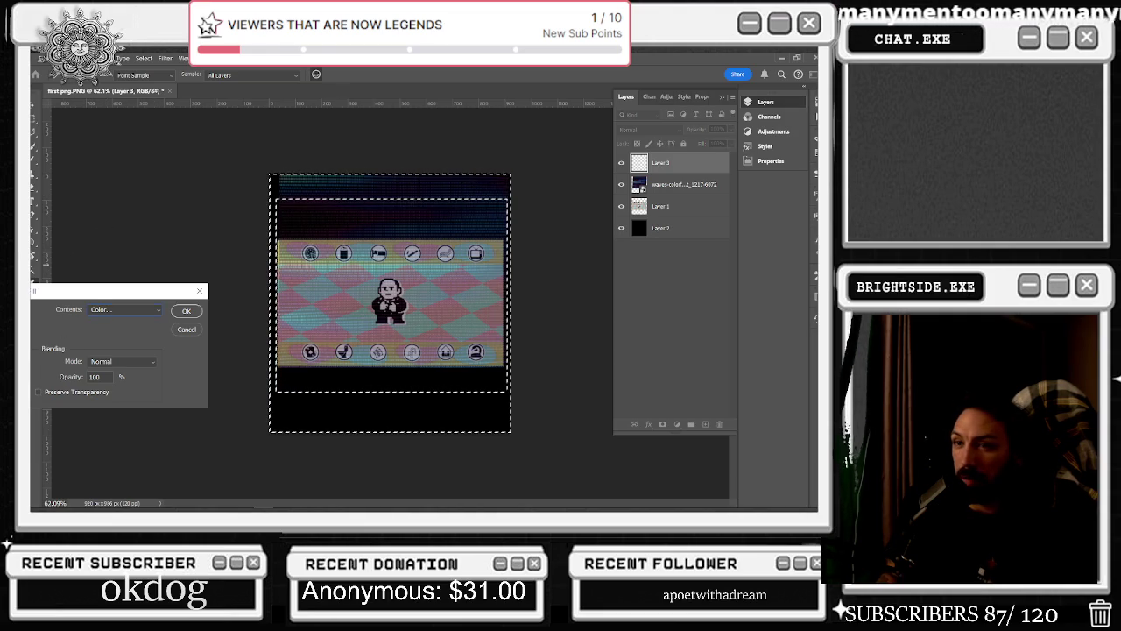
Pick bright yellow-green #4eff00 in the fill colour picker and bring the demo browser forward
{"action": "left_click", "coordinate": [127, 310]}
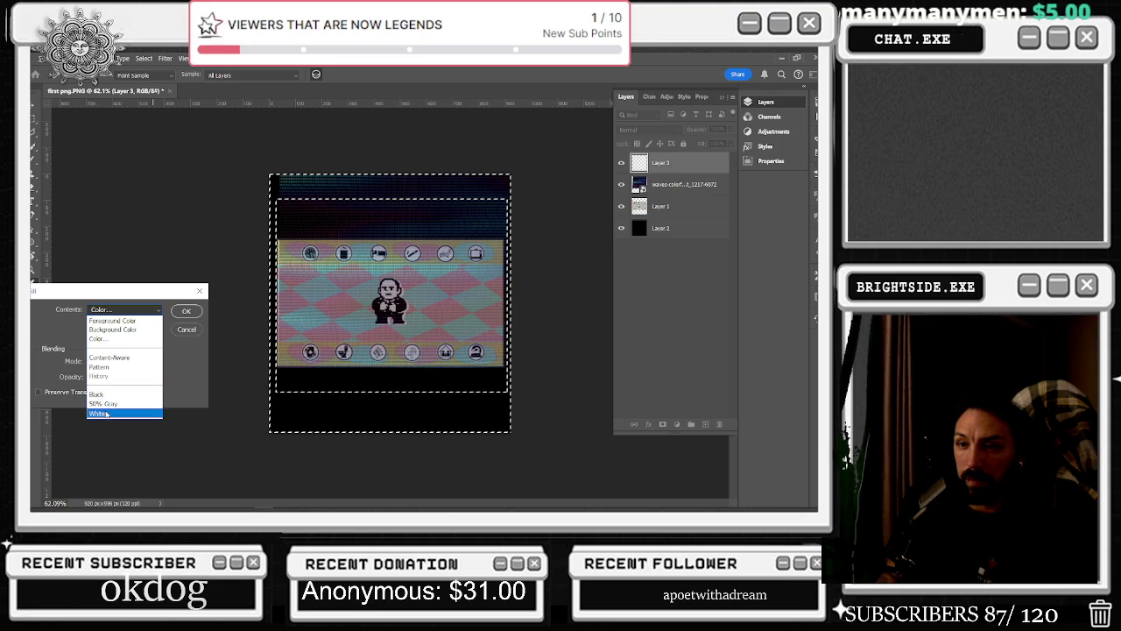
{"action": "left_click", "coordinate": [98, 338]}
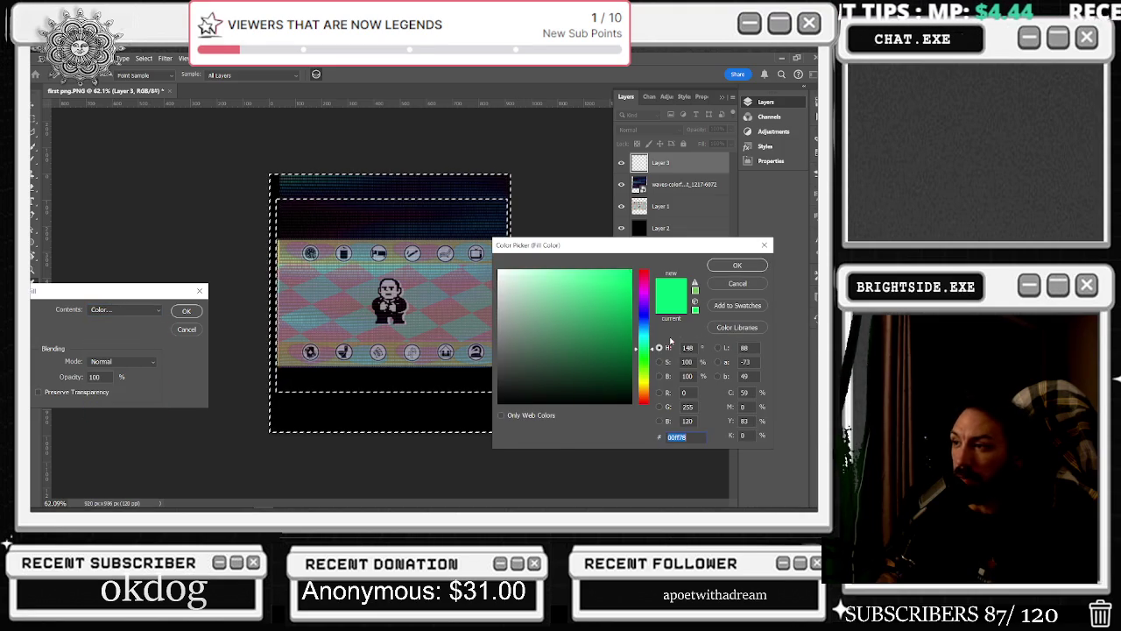
{"action": "left_click_drag", "start_coordinate": [645, 350], "coordinate": [645, 366]}
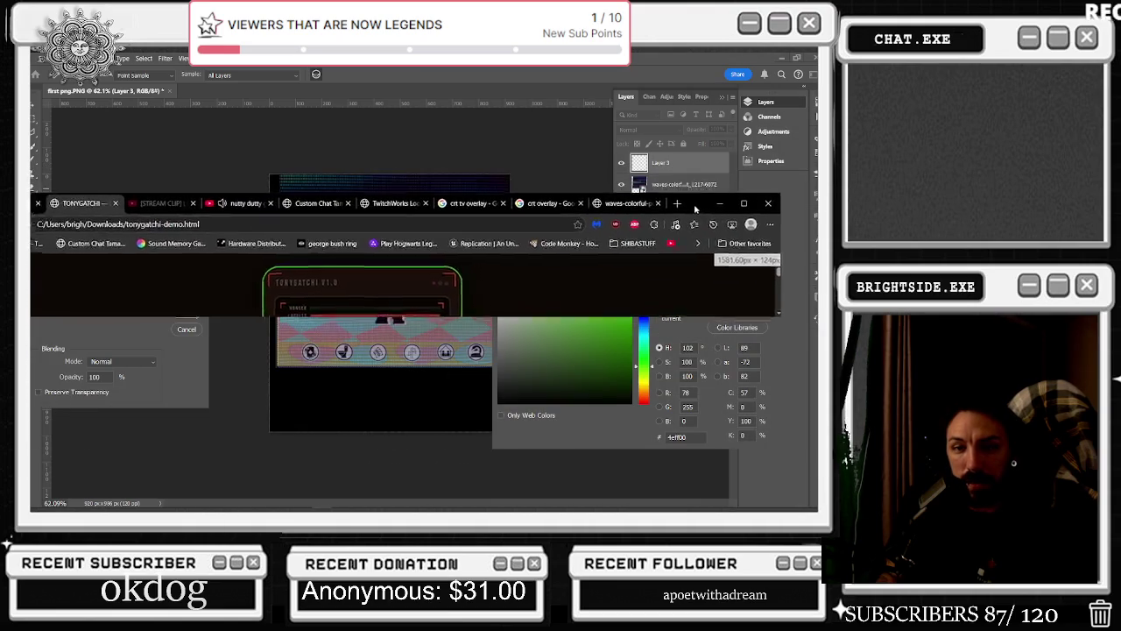
{"action": "left_click_drag", "start_coordinate": [771, 174], "coordinate": [710, 216]}
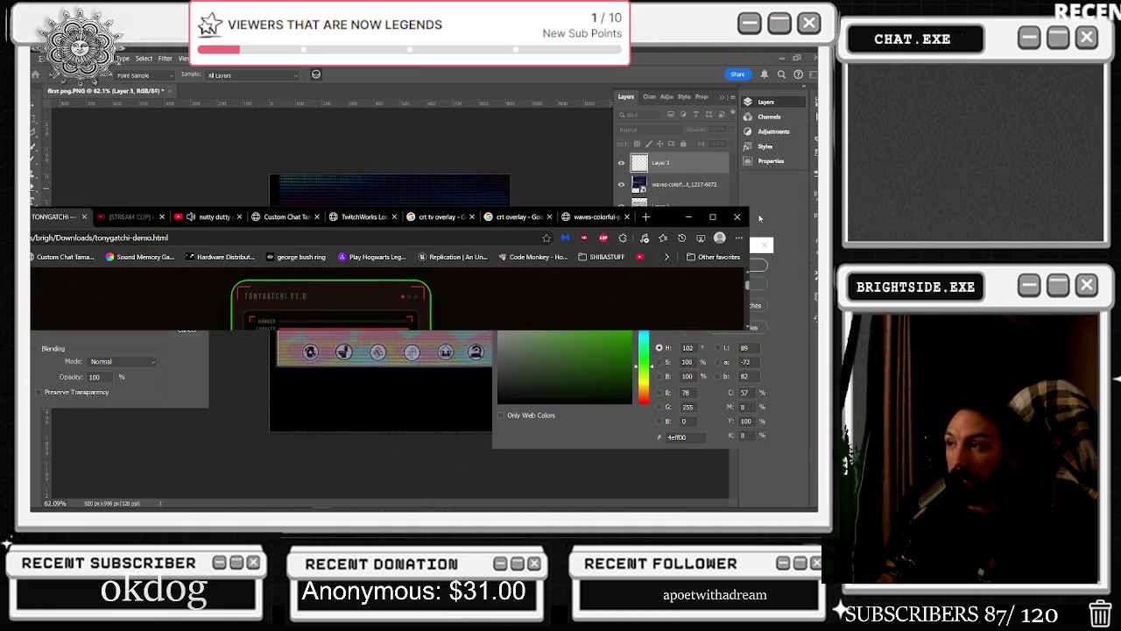
Maximize the demo browser and briefly try orange #ff5000 on the device background before reverting
{"action": "left_click", "coordinate": [710, 217]}
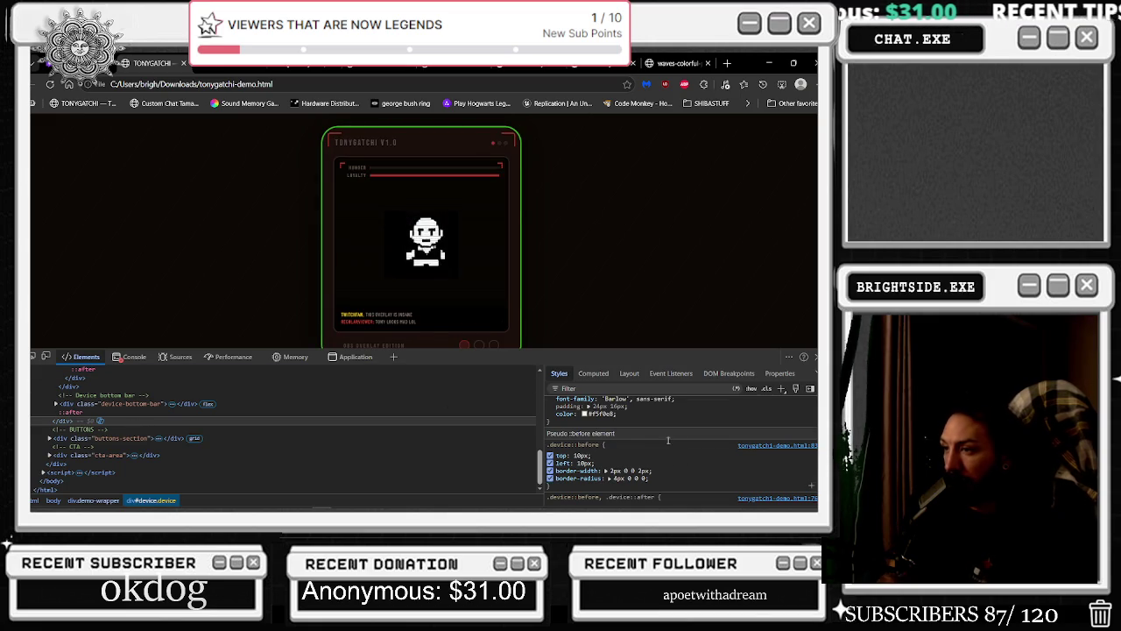
{"action": "scroll", "coordinate": [633, 411], "scroll_direction": "up", "scroll_amount": 5}
{"action": "mouse_move", "coordinate": [613, 457]}
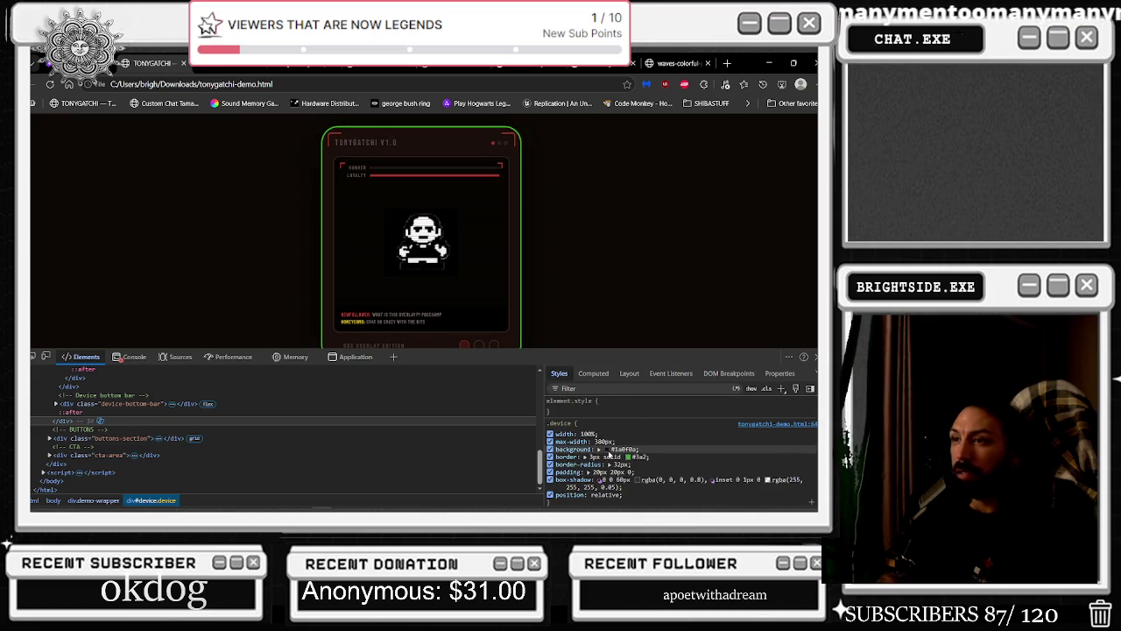
{"action": "left_click", "coordinate": [602, 448]}
{"action": "left_click", "coordinate": [725, 352]}
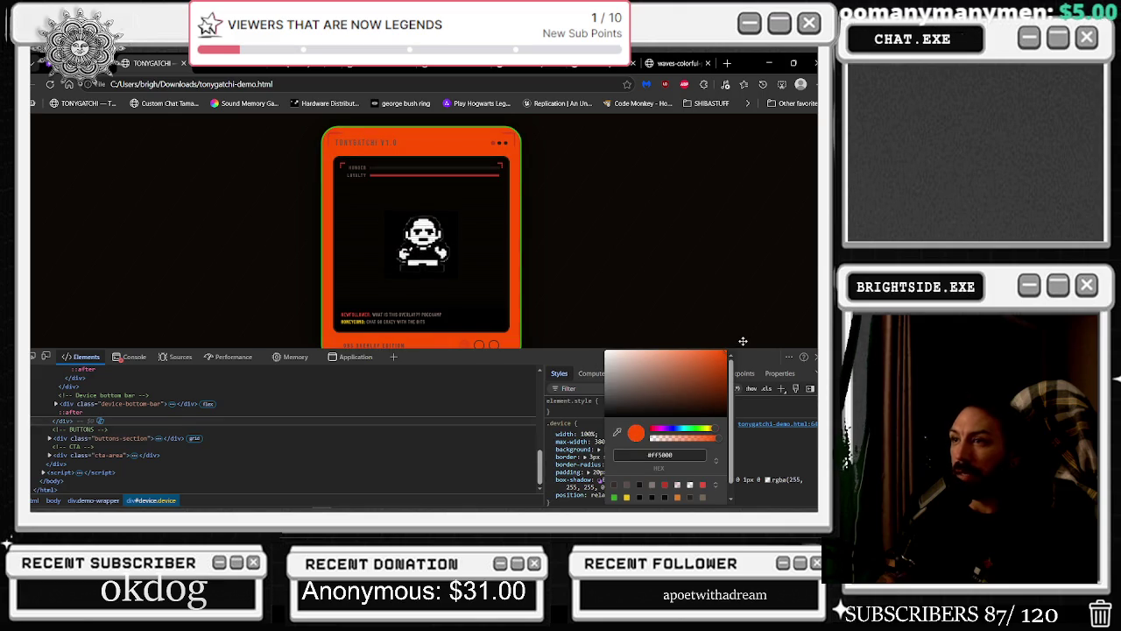
{"action": "key", "text": "Escape"}
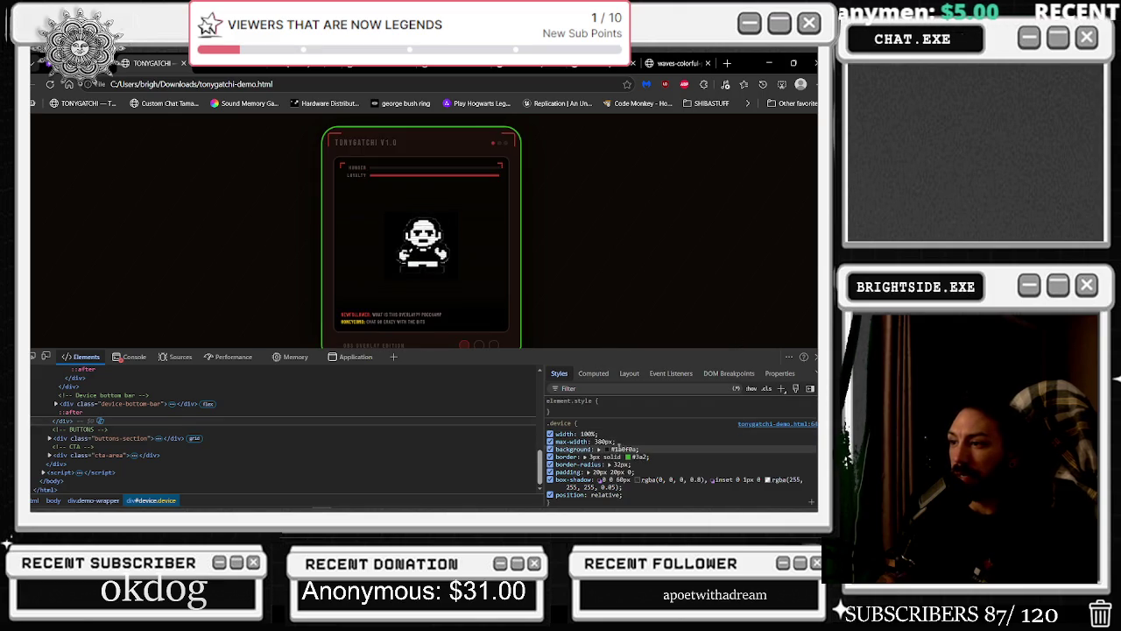
Copy the device background hex #1a0f0a from the Styles pane and return to Photoshop
{"action": "left_click", "coordinate": [605, 449]}
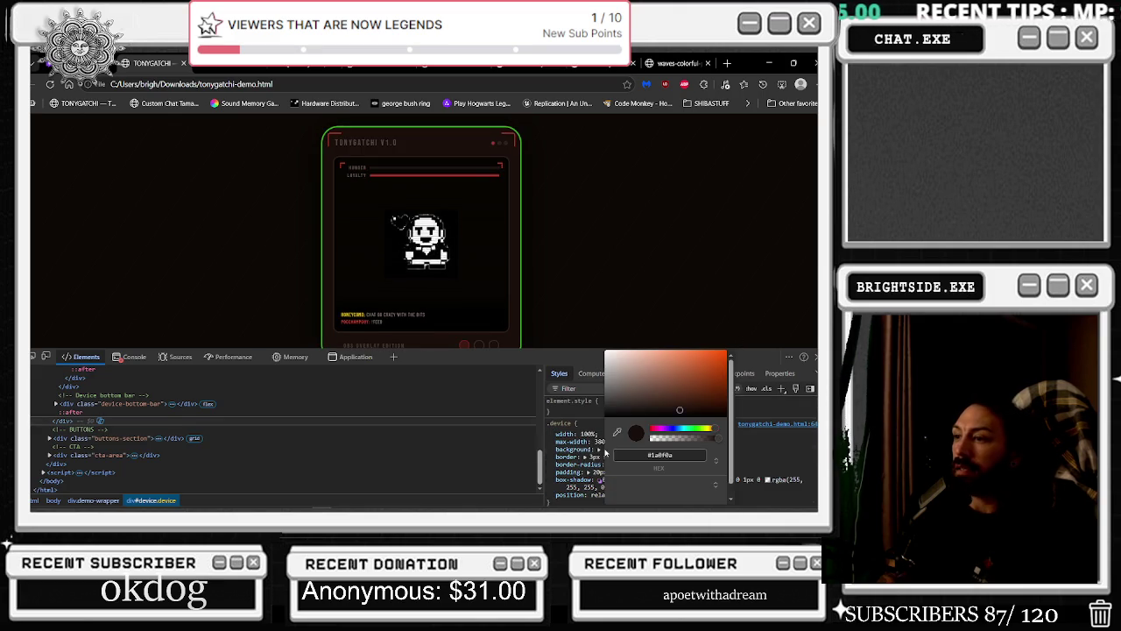
{"action": "double_click", "coordinate": [688, 455]}
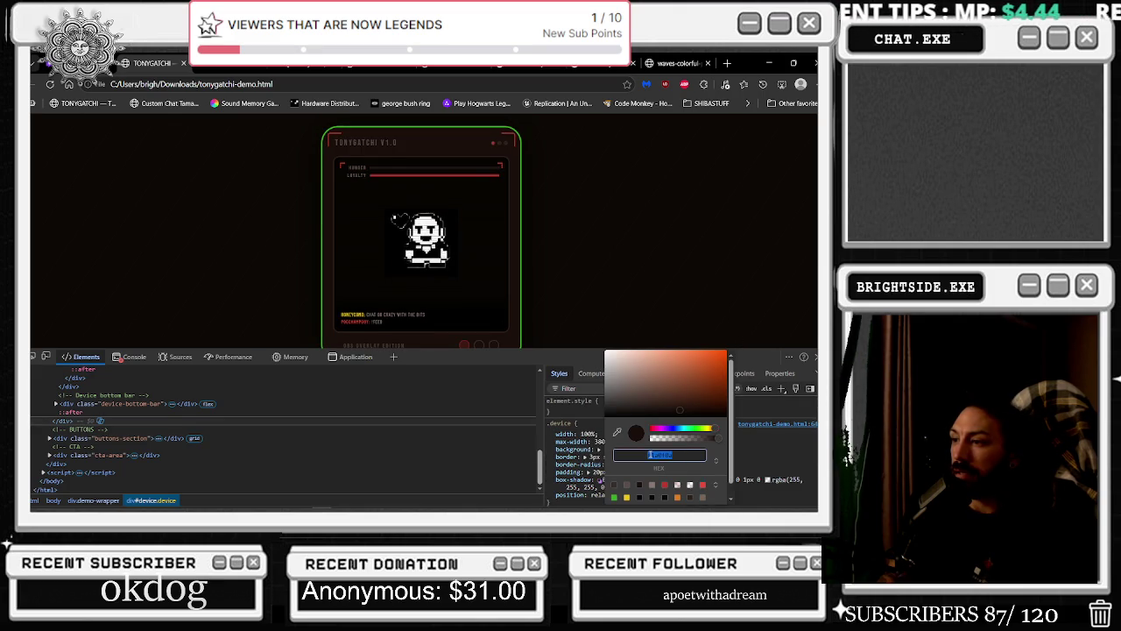
{"action": "right_click", "coordinate": [648, 456]}
{"action": "left_click", "coordinate": [683, 345]}
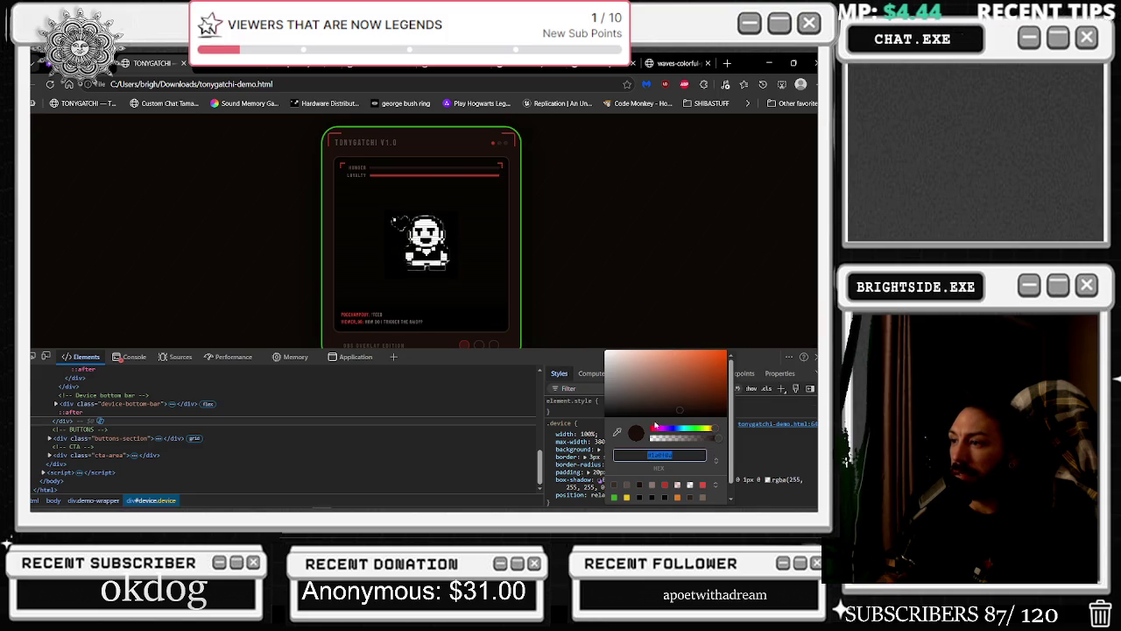
{"action": "key", "text": "Escape"}
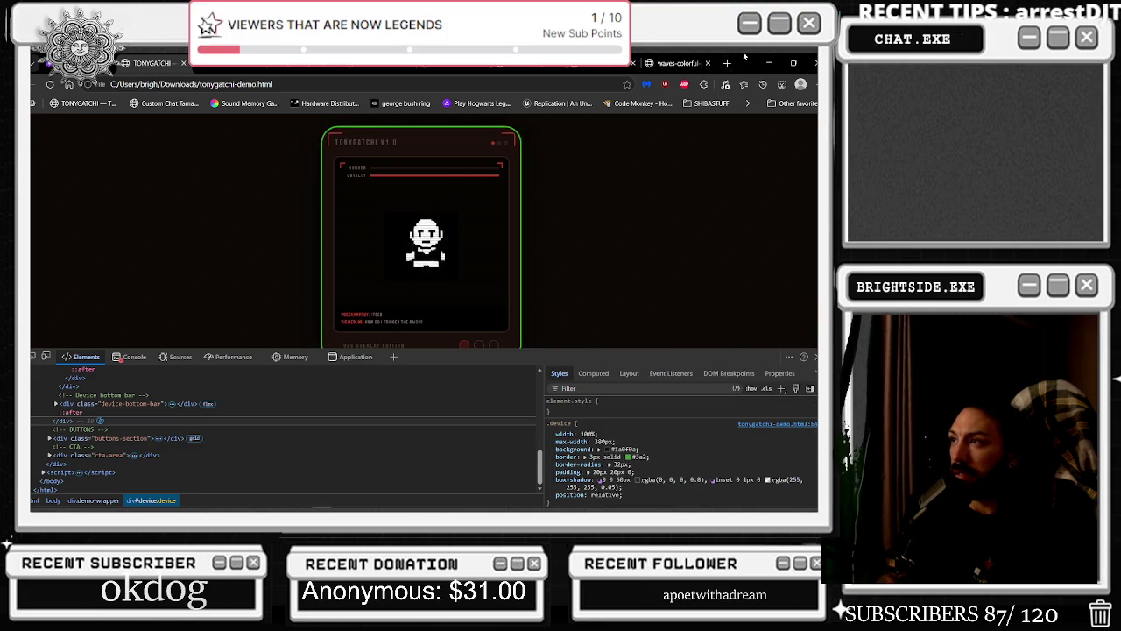
{"action": "left_click", "coordinate": [770, 64]}
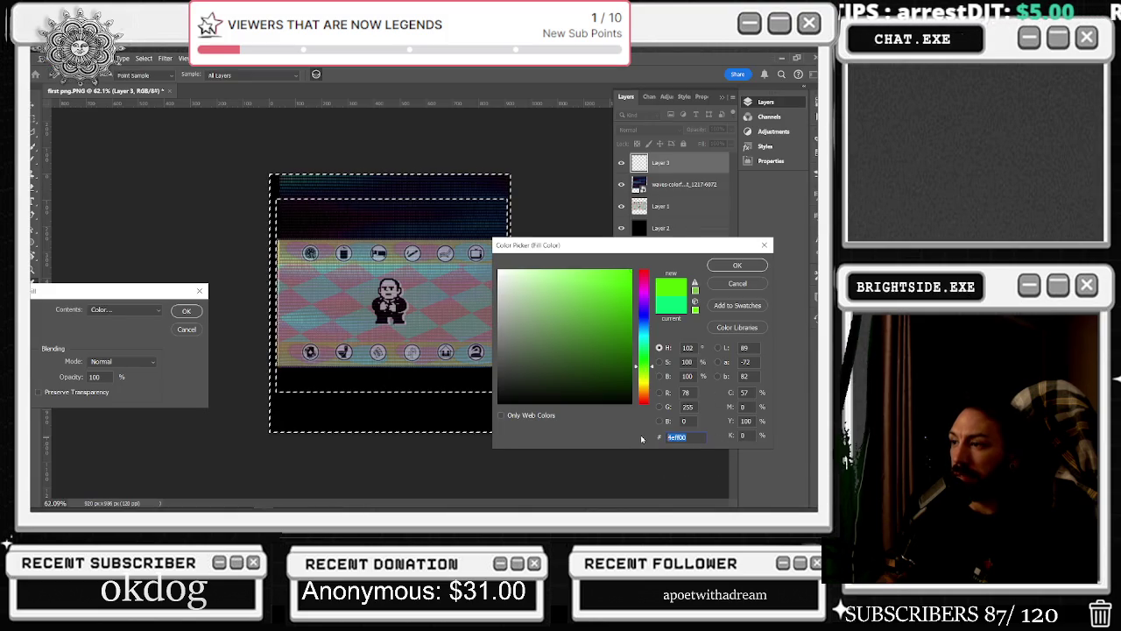
Fill the border selection with pasted dark brown #1a0f0a, check it by hiding Layer 2, then undo
{"action": "key", "text": "ctrl+v"}
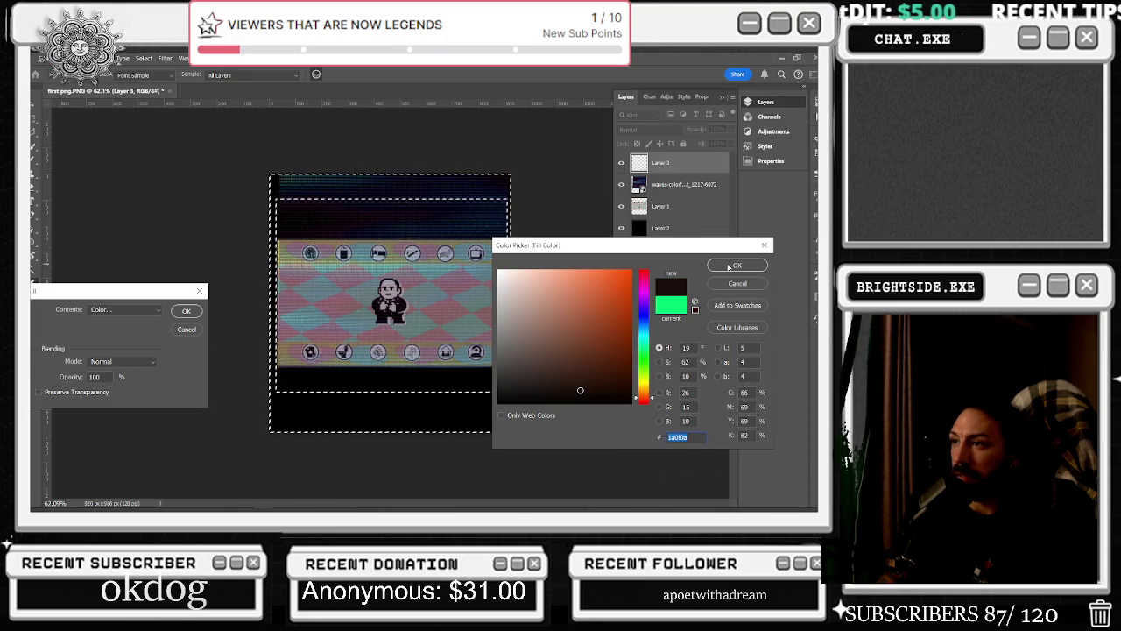
{"action": "left_click", "coordinate": [731, 265]}
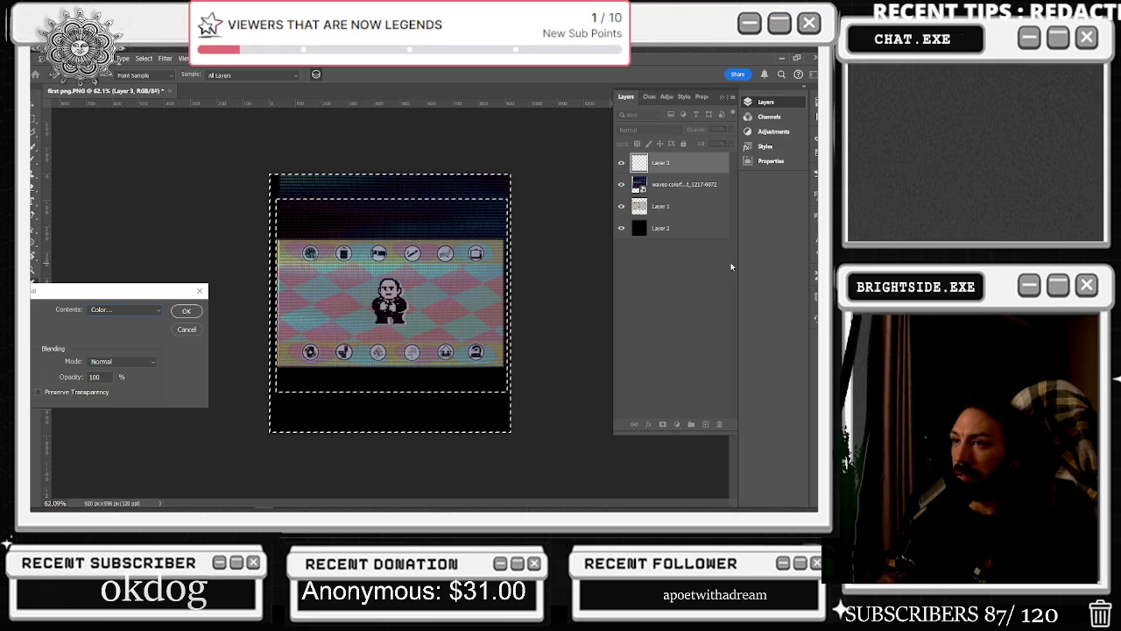
{"action": "left_click", "coordinate": [190, 311]}
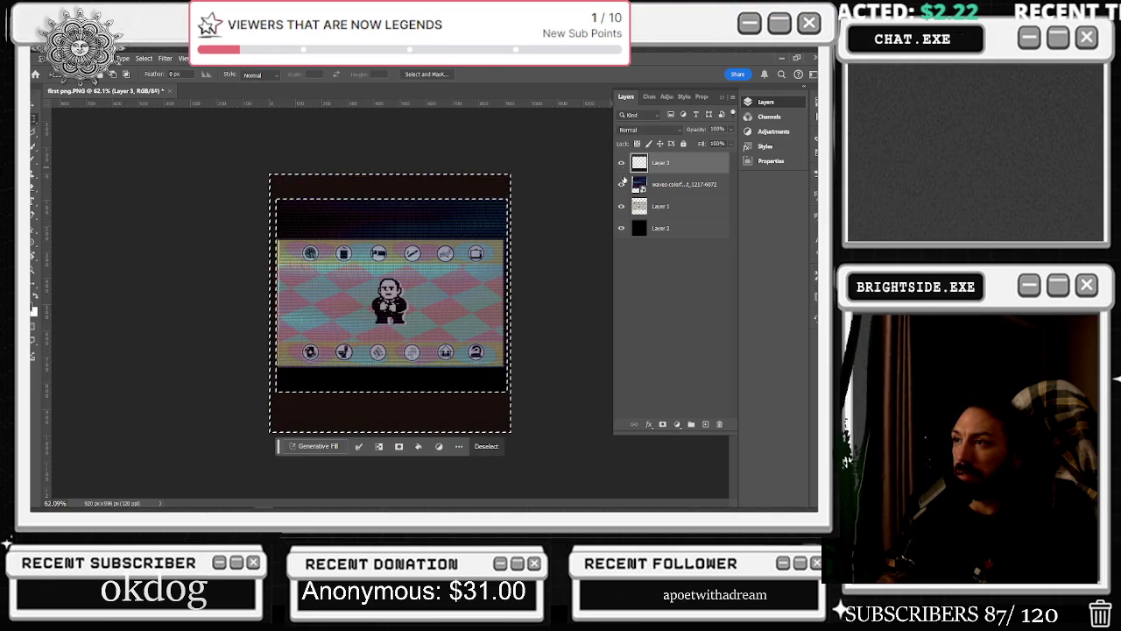
{"action": "left_click", "coordinate": [622, 229]}
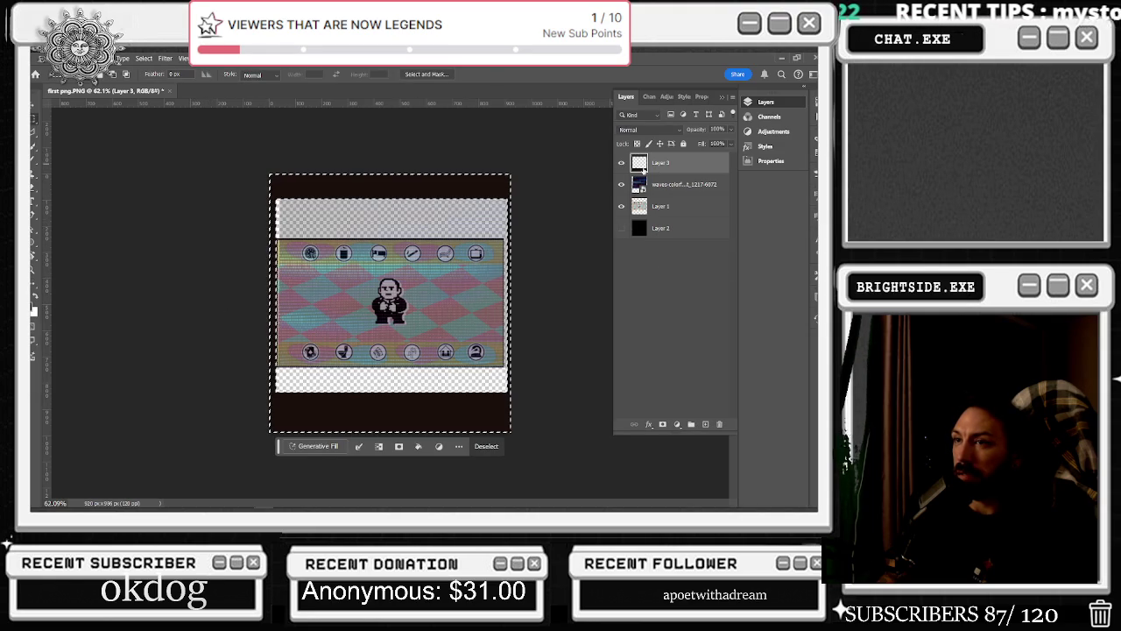
{"action": "key", "text": "ctrl+z"}
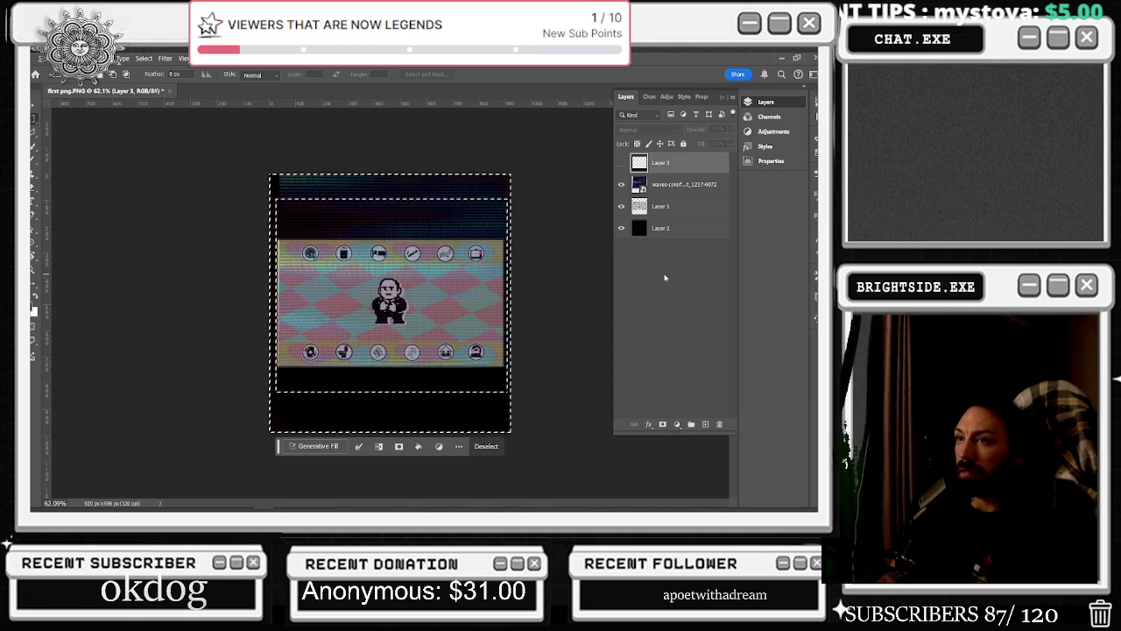
{"action": "key", "text": "ctrl+z"}
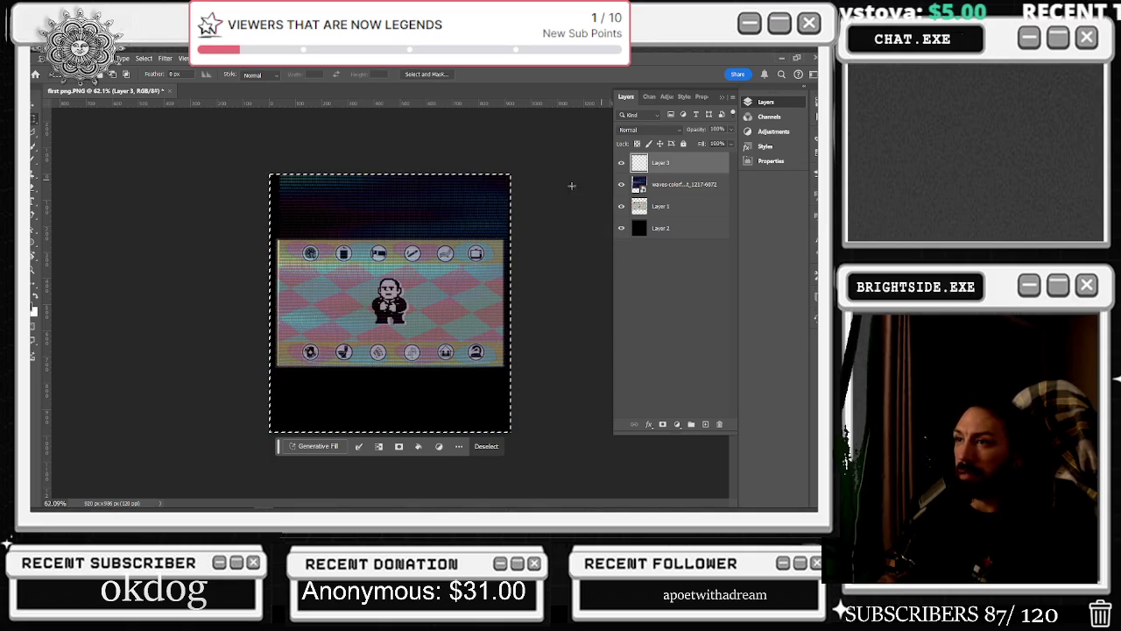
Fill the border band on Layer 3 with dark brown #1a0f0a
{"action": "right_click", "coordinate": [361, 190]}
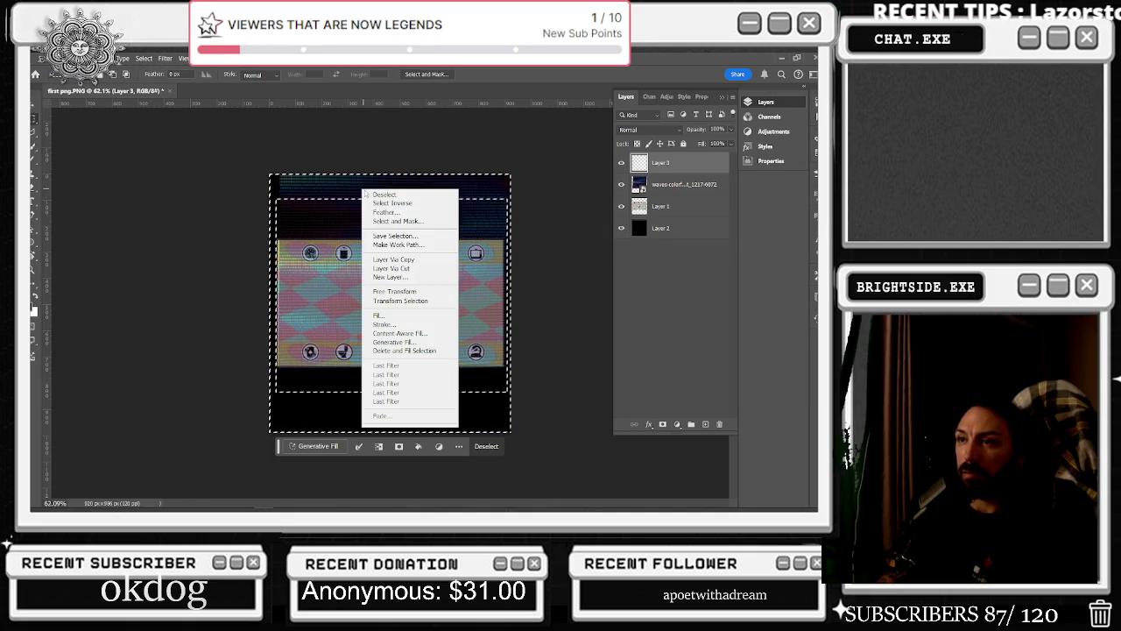
{"action": "left_click", "coordinate": [412, 315]}
{"action": "left_click", "coordinate": [185, 311]}
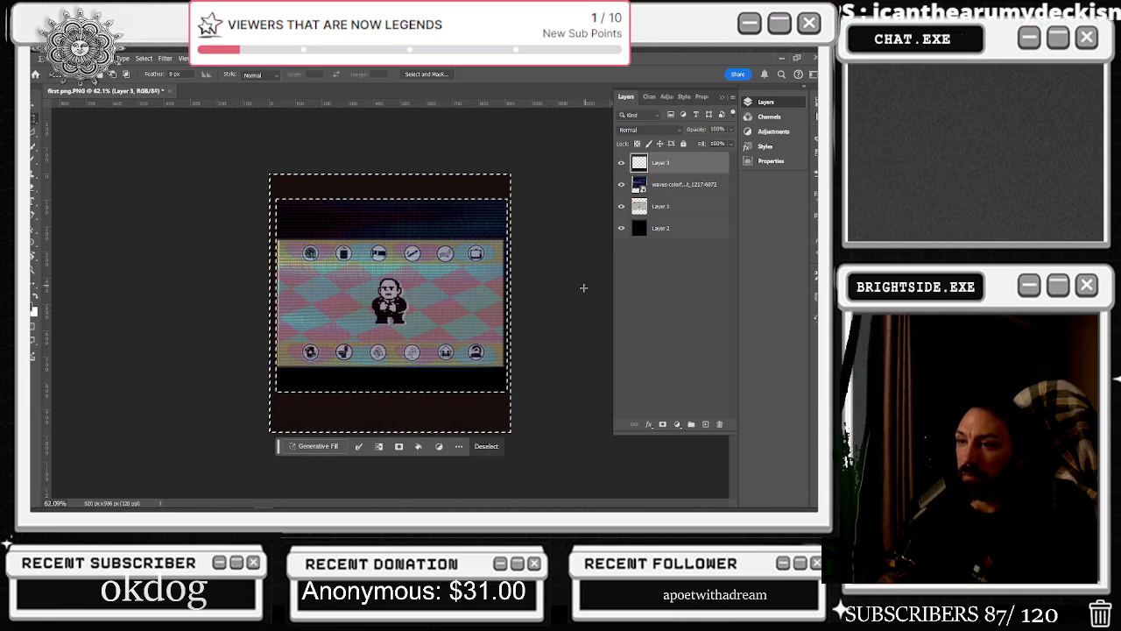
Compare with the TonyGatchi demo page, then select the entire Photoshop canvas
{"action": "key", "text": "alt+Tab"}
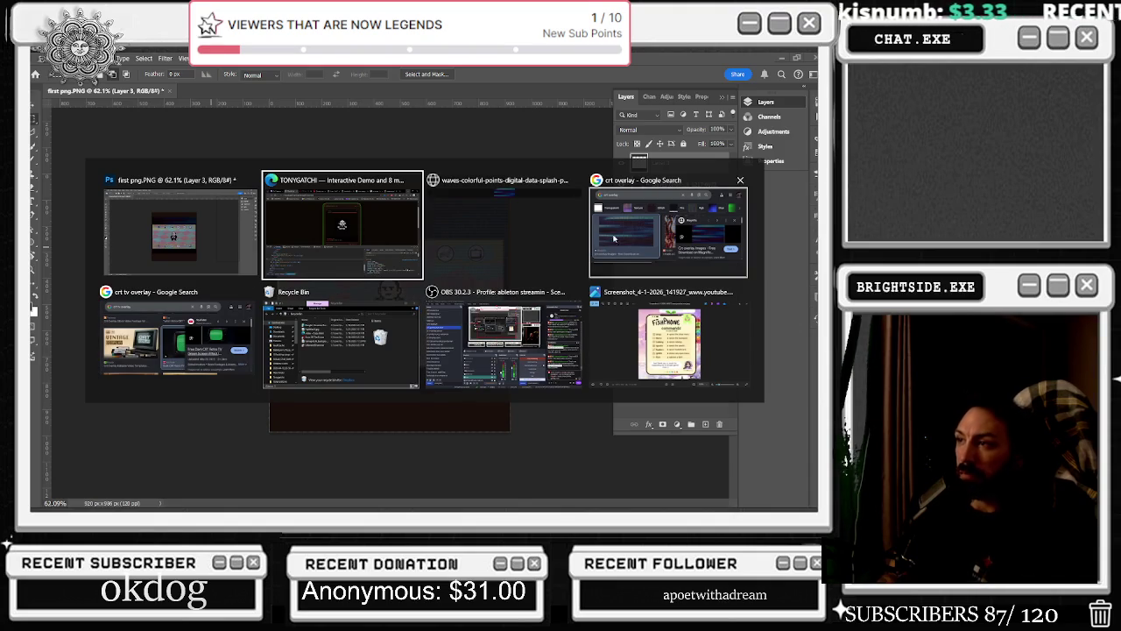
{"action": "left_click", "coordinate": [341, 236]}
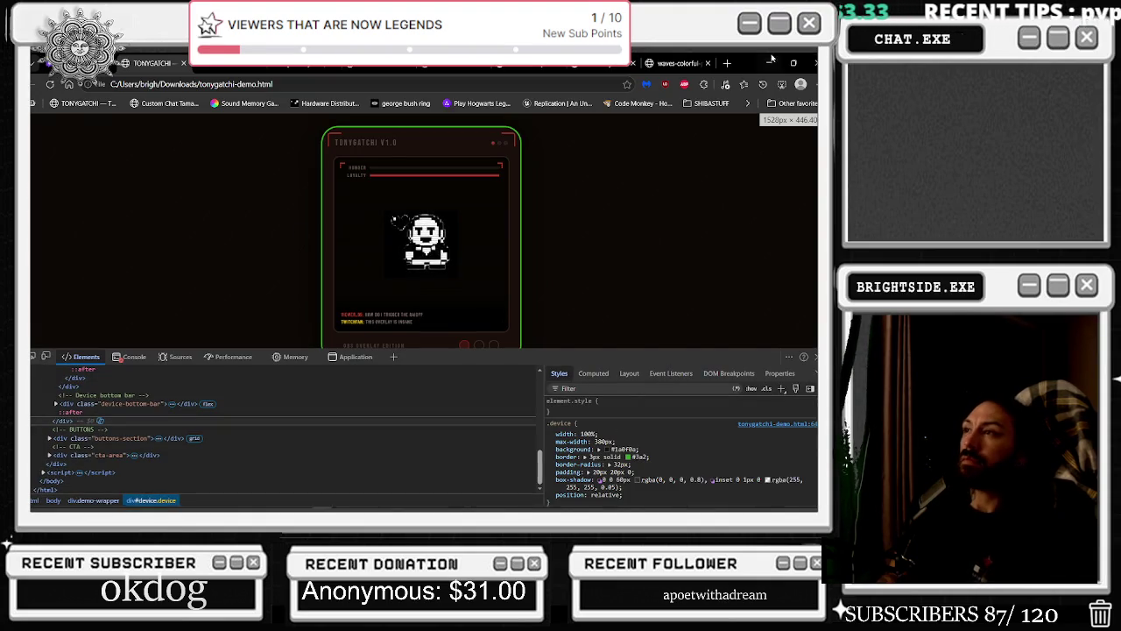
{"action": "key", "text": "alt+Tab"}
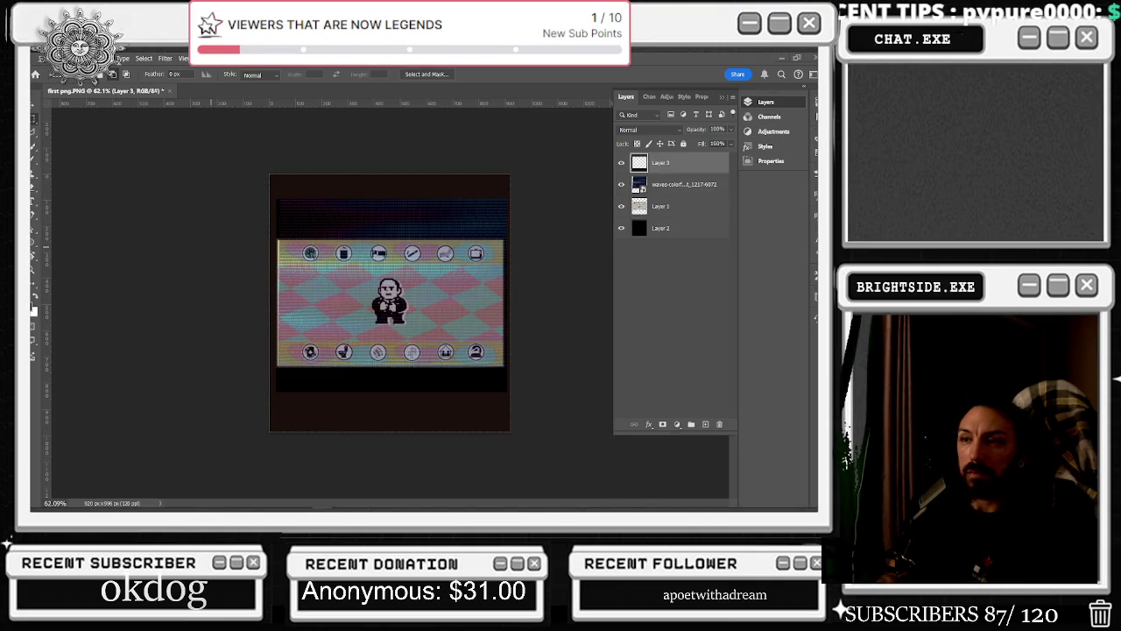
{"action": "key", "text": "ctrl+a"}
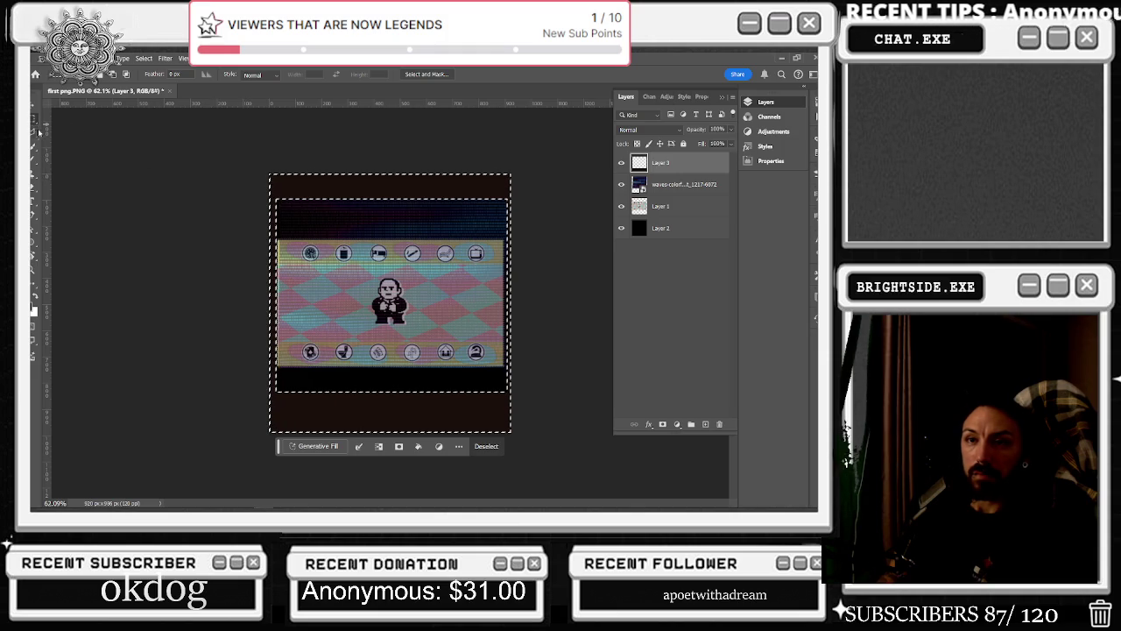
Select an L-shaped corner bracket along the image's top-left edges
{"action": "scroll", "coordinate": [271, 181], "scroll_direction": "up", "scroll_amount": 2}
{"action": "scroll", "coordinate": [245, 150], "scroll_direction": "up", "scroll_amount": 1}
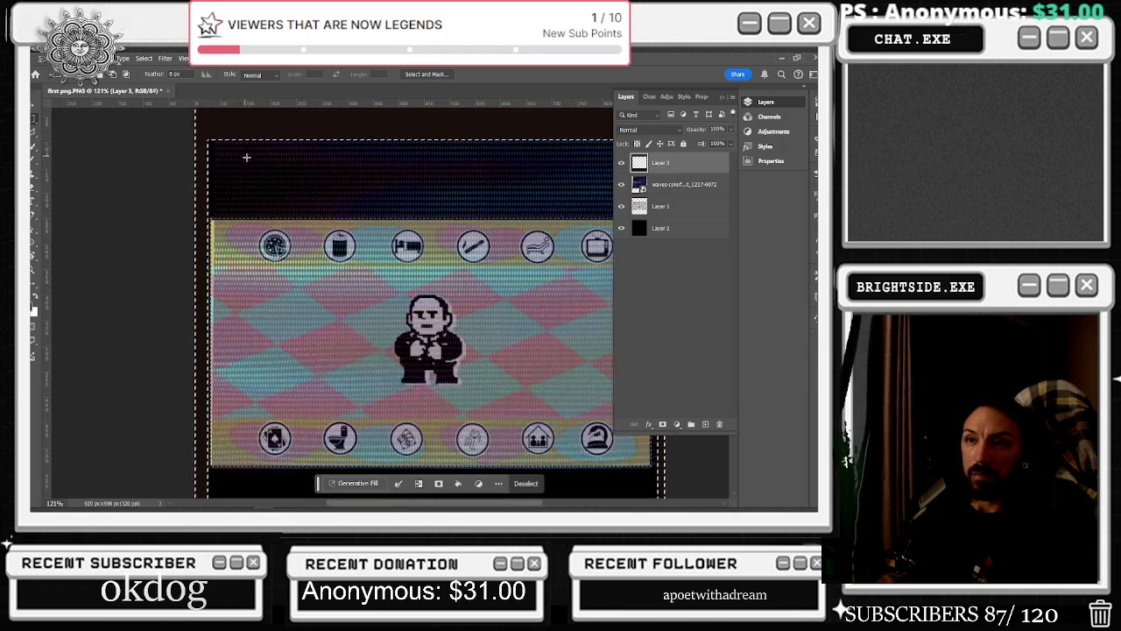
{"action": "scroll", "coordinate": [236, 166], "scroll_direction": "up", "scroll_amount": 2}
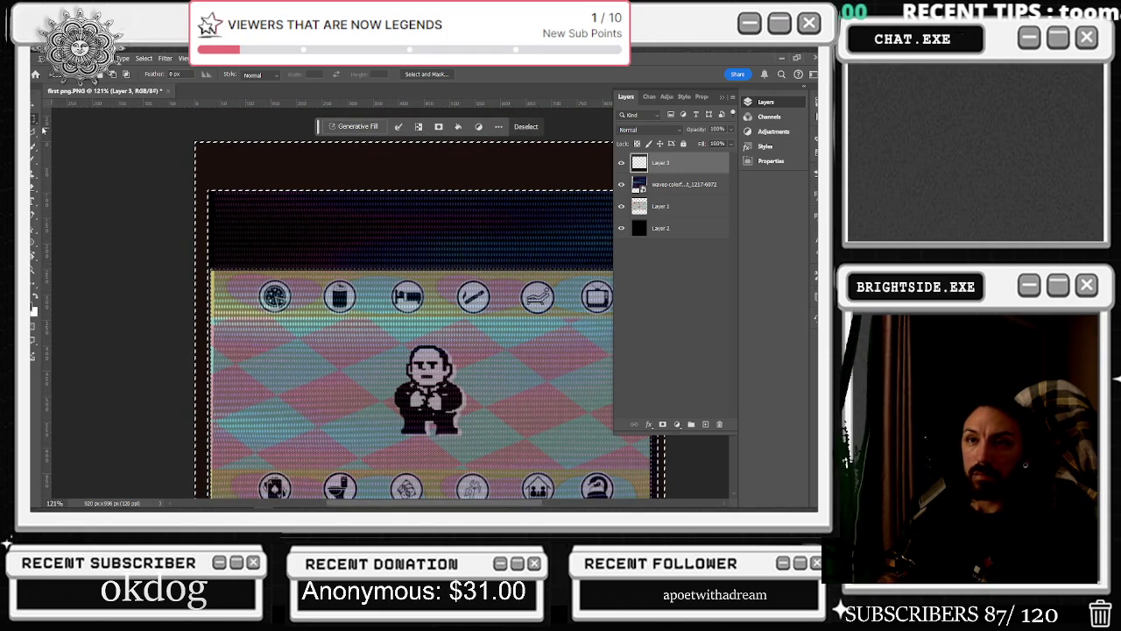
{"action": "left_click", "coordinate": [200, 150]}
{"action": "left_click_drag", "start_coordinate": [203, 151], "coordinate": [251, 152]}
{"action": "left_click_drag", "start_coordinate": [201, 153], "coordinate": [205, 186]}
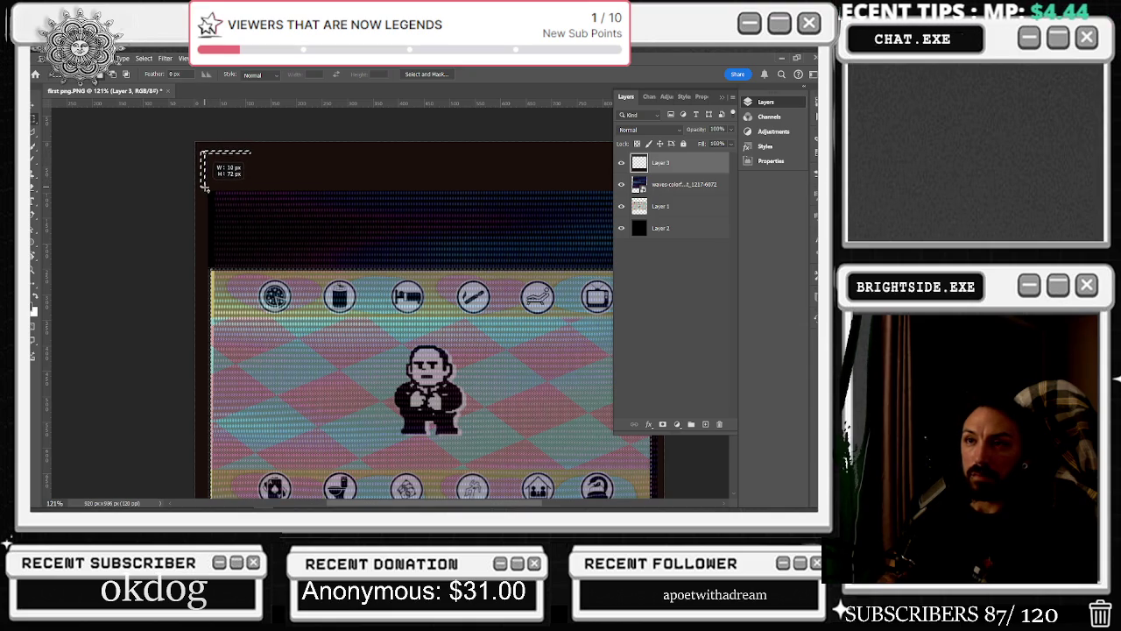
{"action": "left_click_drag", "start_coordinate": [205, 187], "coordinate": [203, 188]}
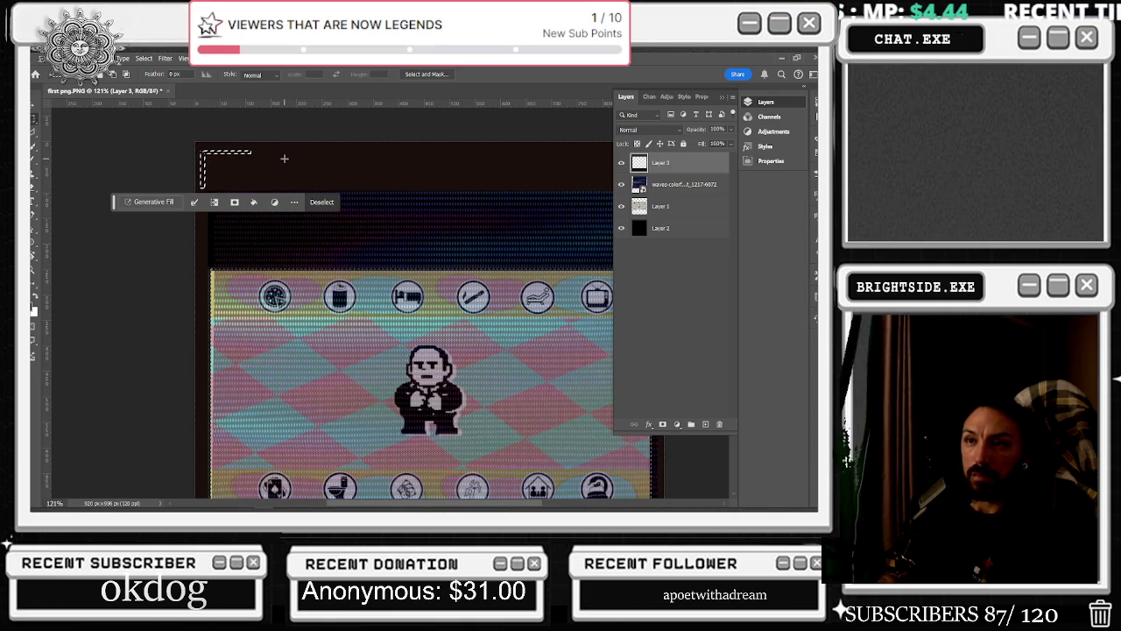
Fill the bracket selection with orange #ff5000 on a new Layer 4
{"action": "scroll", "coordinate": [274, 178], "scroll_direction": "down", "scroll_amount": 2}
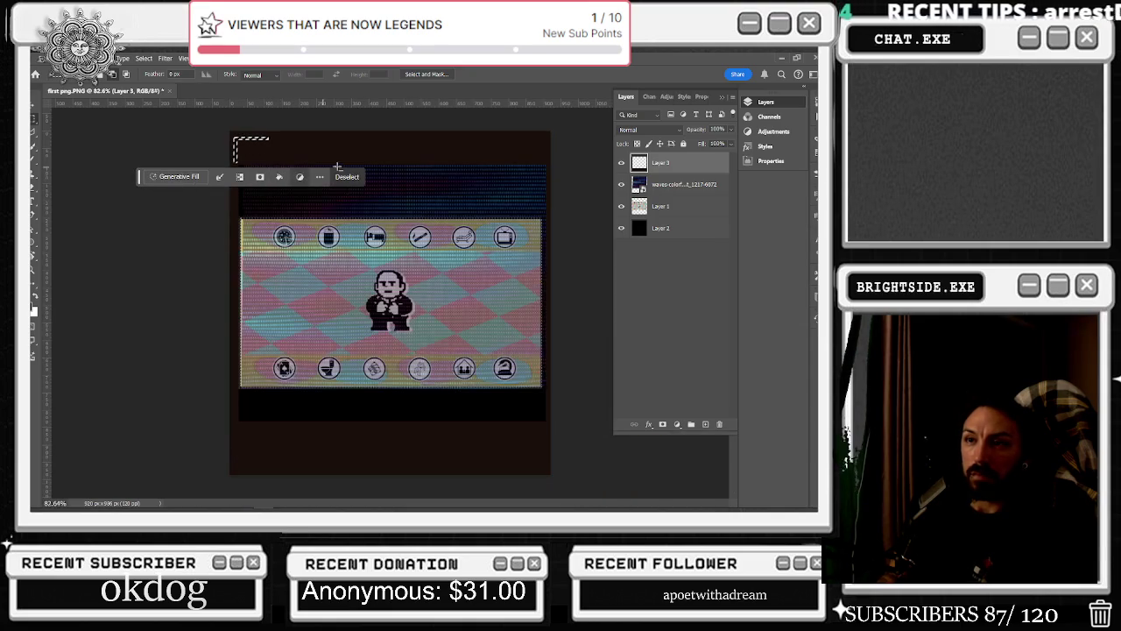
{"action": "left_click", "coordinate": [706, 425]}
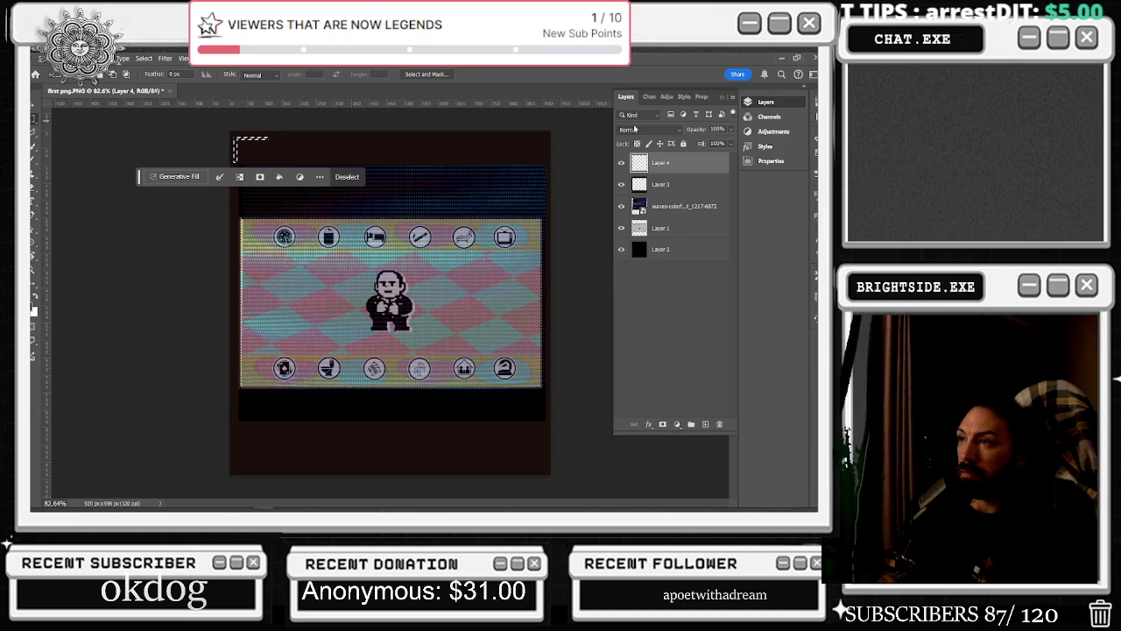
{"action": "right_click", "coordinate": [244, 144]}
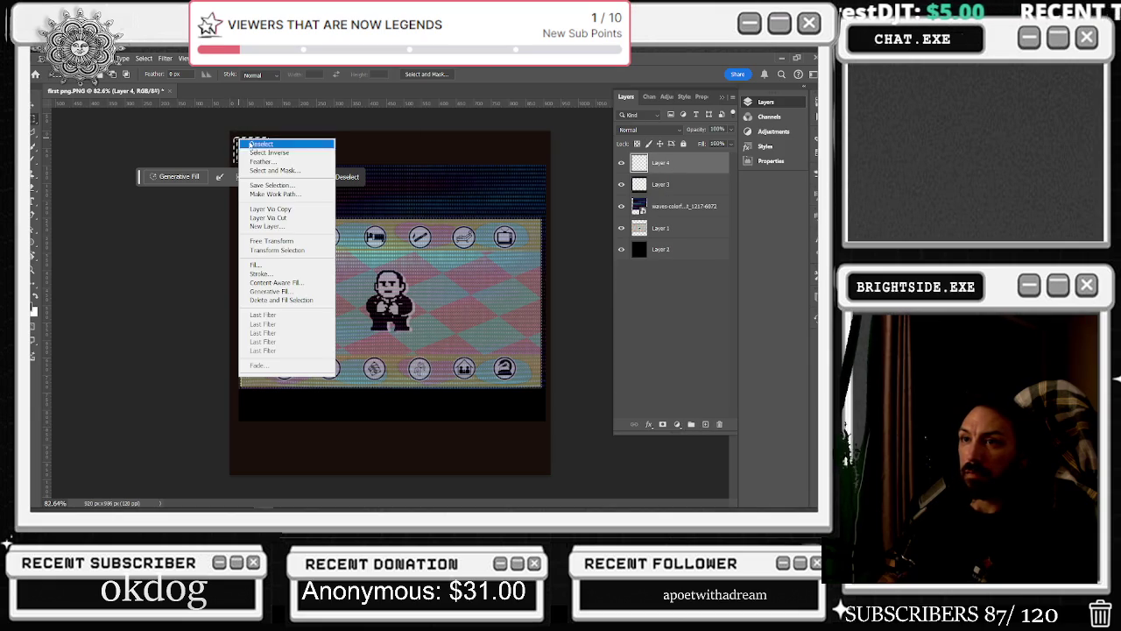
{"action": "left_click", "coordinate": [260, 268]}
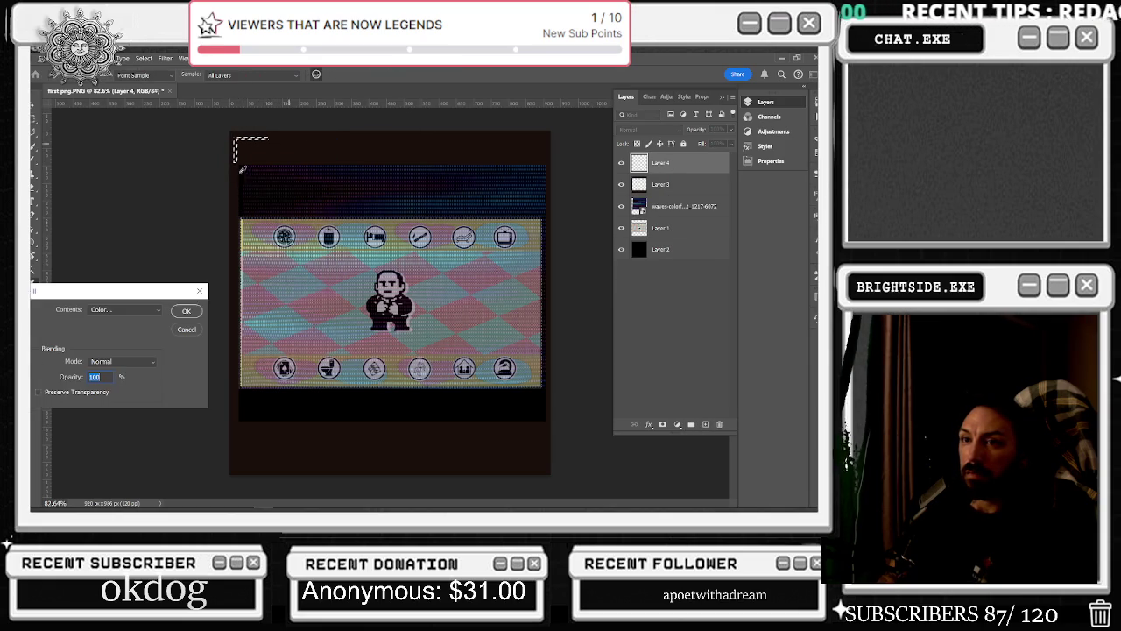
{"action": "left_click", "coordinate": [133, 312]}
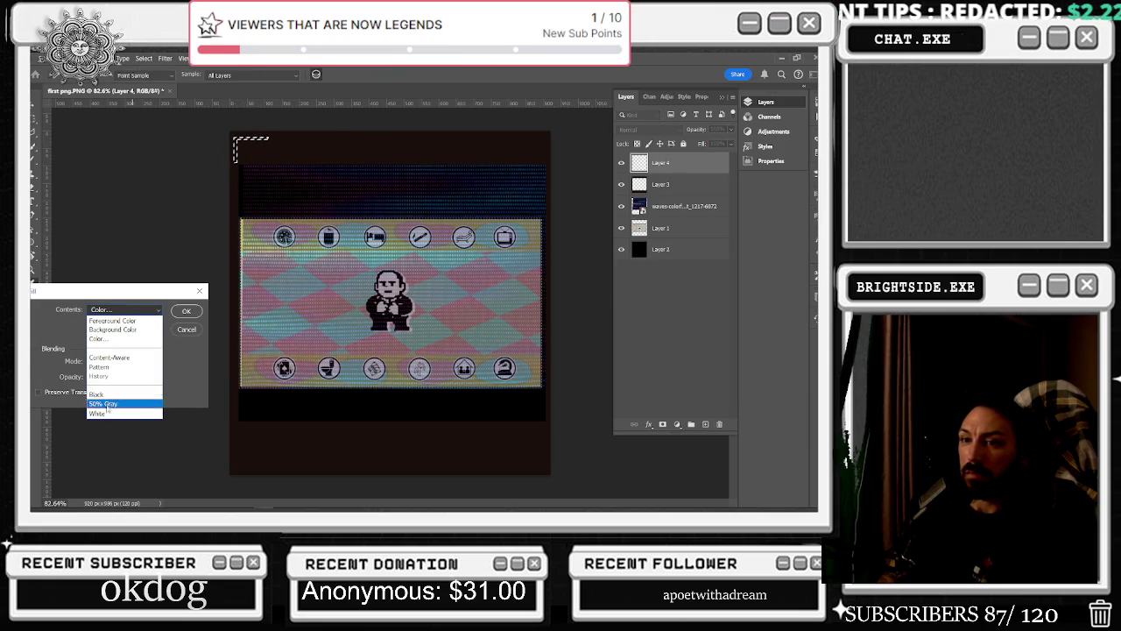
{"action": "left_click", "coordinate": [97, 338]}
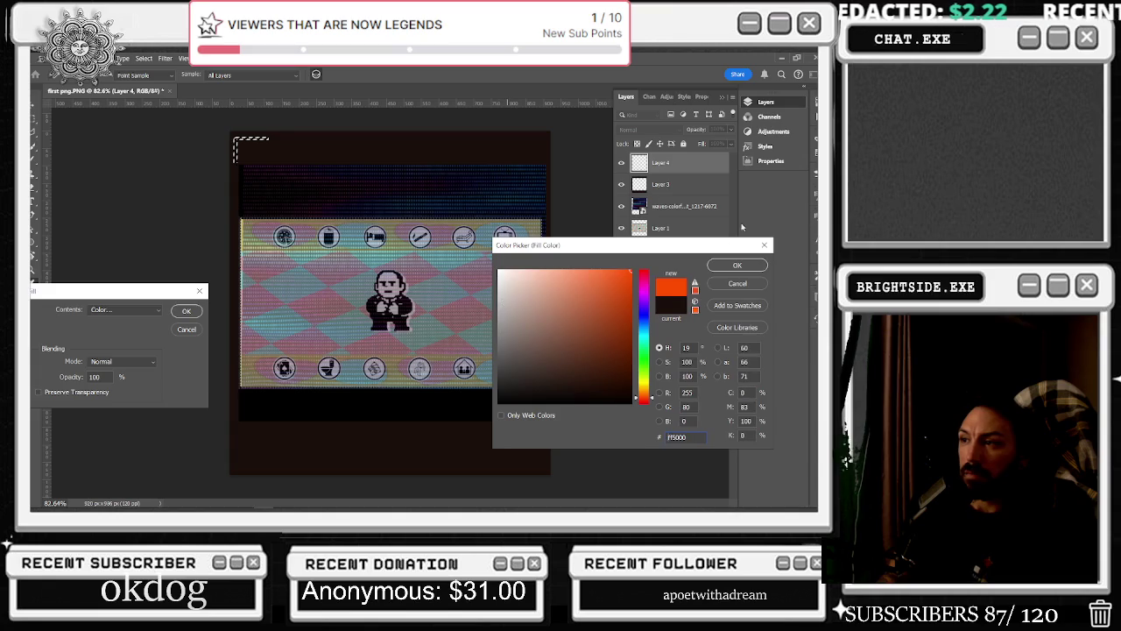
{"action": "left_click", "coordinate": [740, 265]}
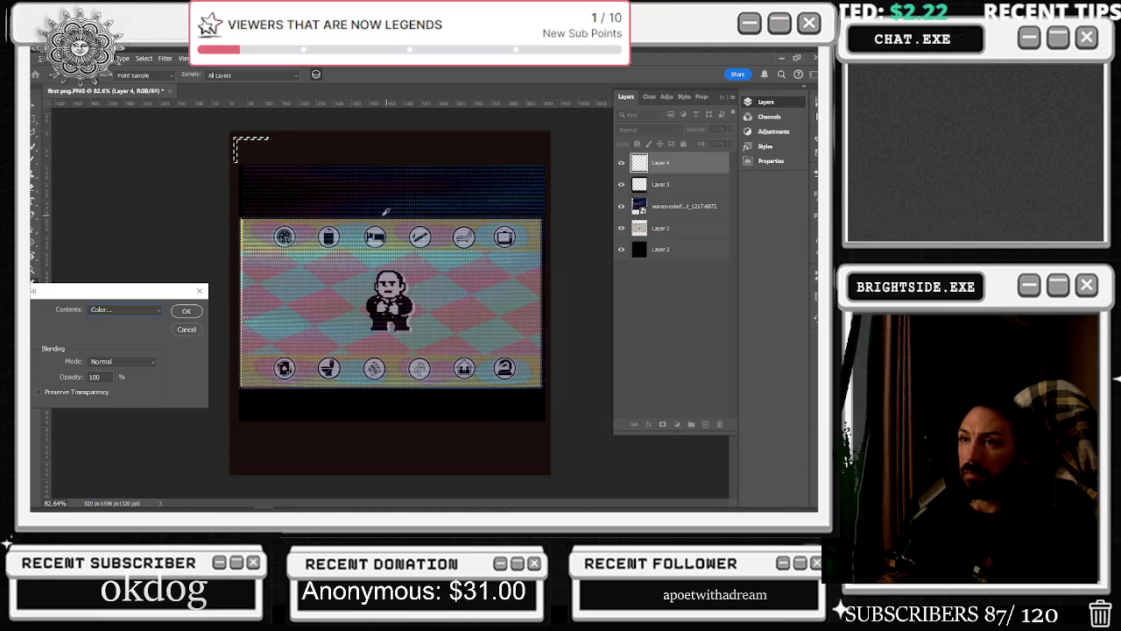
{"action": "left_click", "coordinate": [187, 314]}
Zoom out, select the top-left bracket area, and copy it onto a new layer via Layer Via Copy
{"action": "key", "text": "ctrl+minus"}
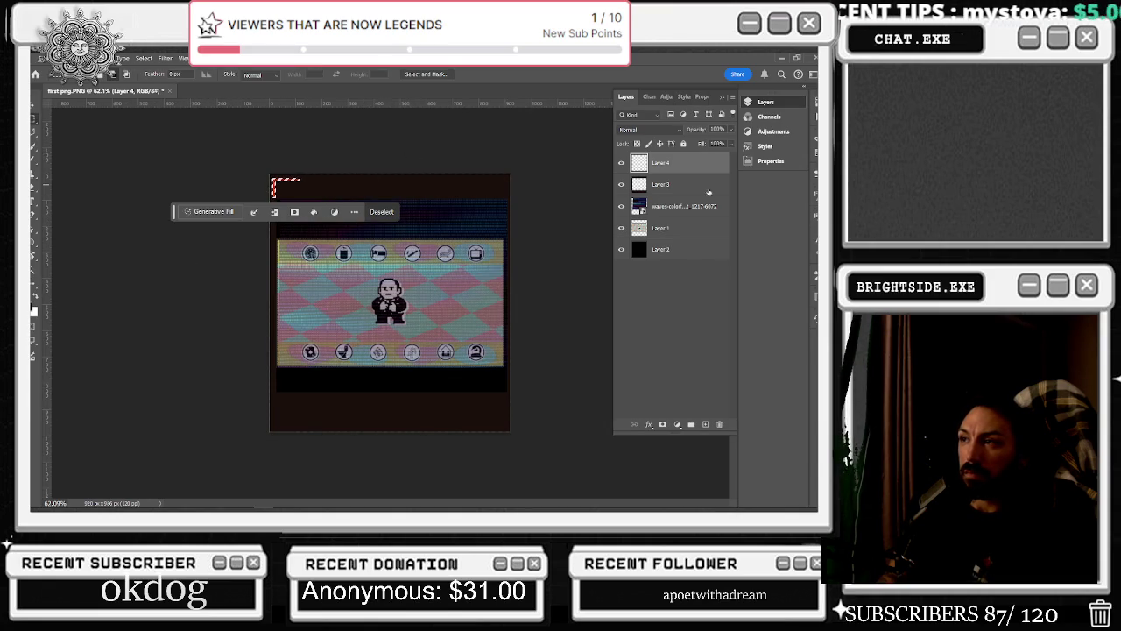
{"action": "right_click", "coordinate": [674, 164]}
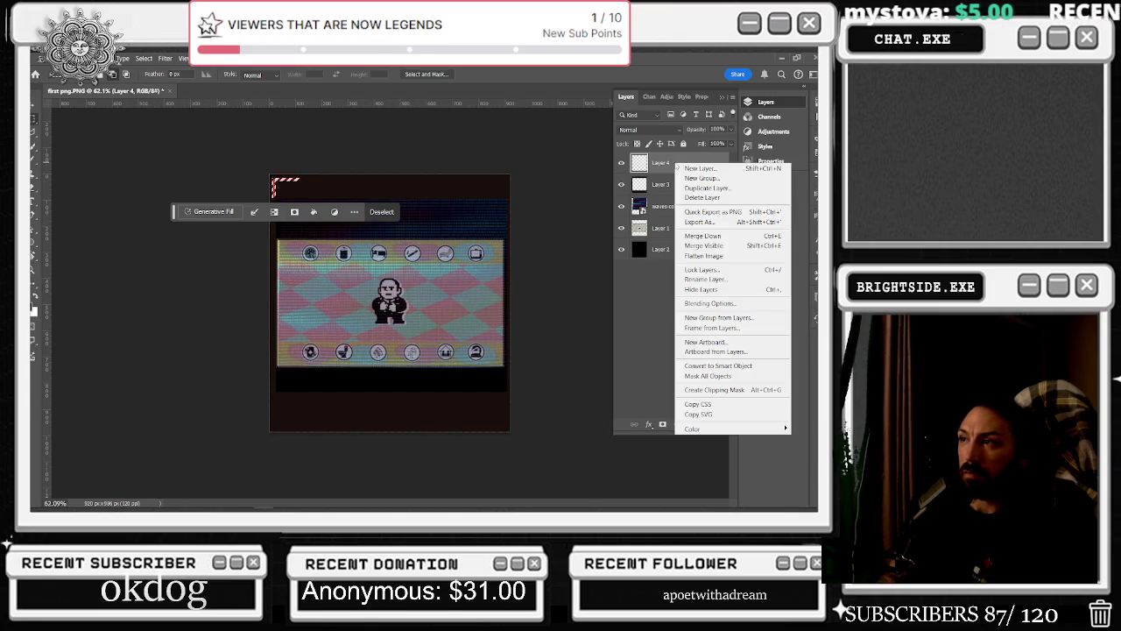
{"action": "left_click", "coordinate": [382, 190]}
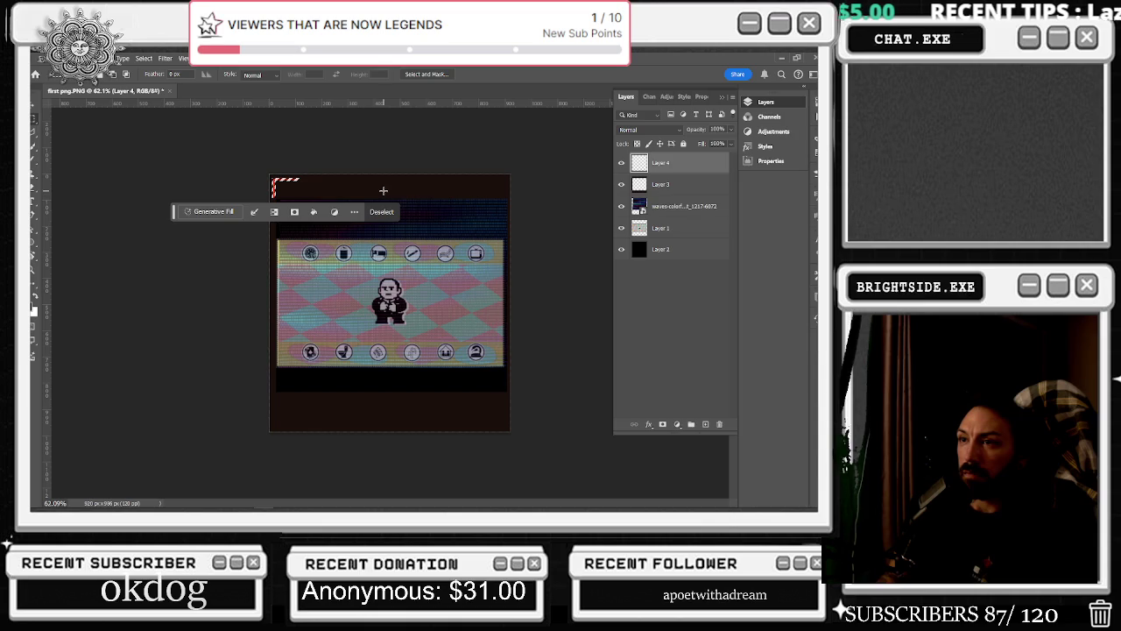
{"action": "left_click_drag", "start_coordinate": [392, 232], "coordinate": [269, 175]}
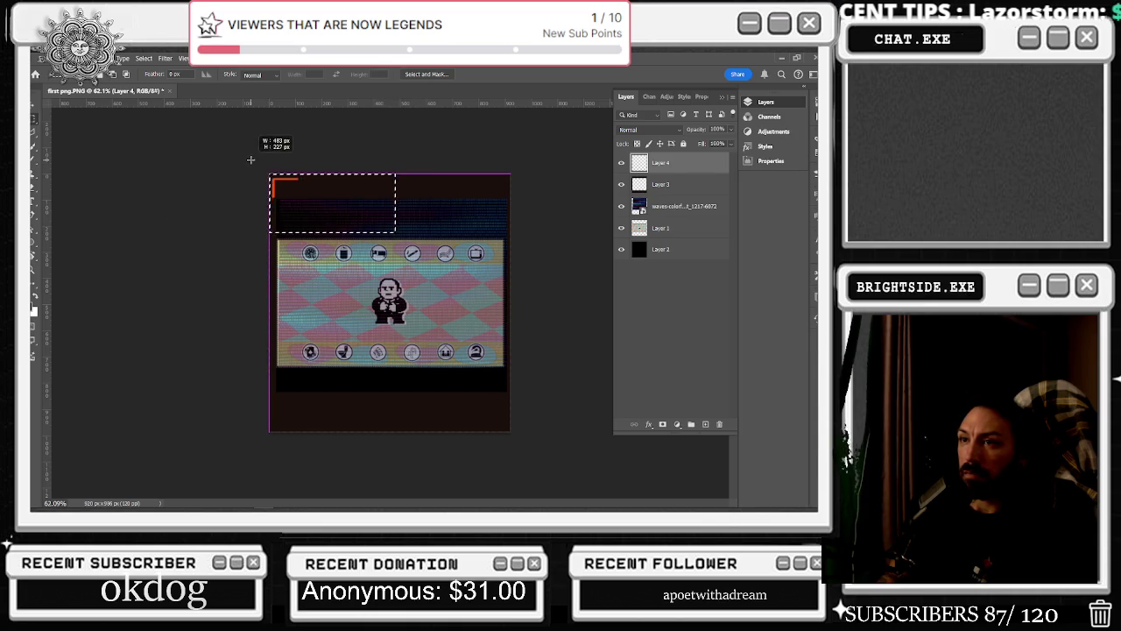
{"action": "right_click", "coordinate": [298, 190]}
{"action": "left_click", "coordinate": [346, 262]}
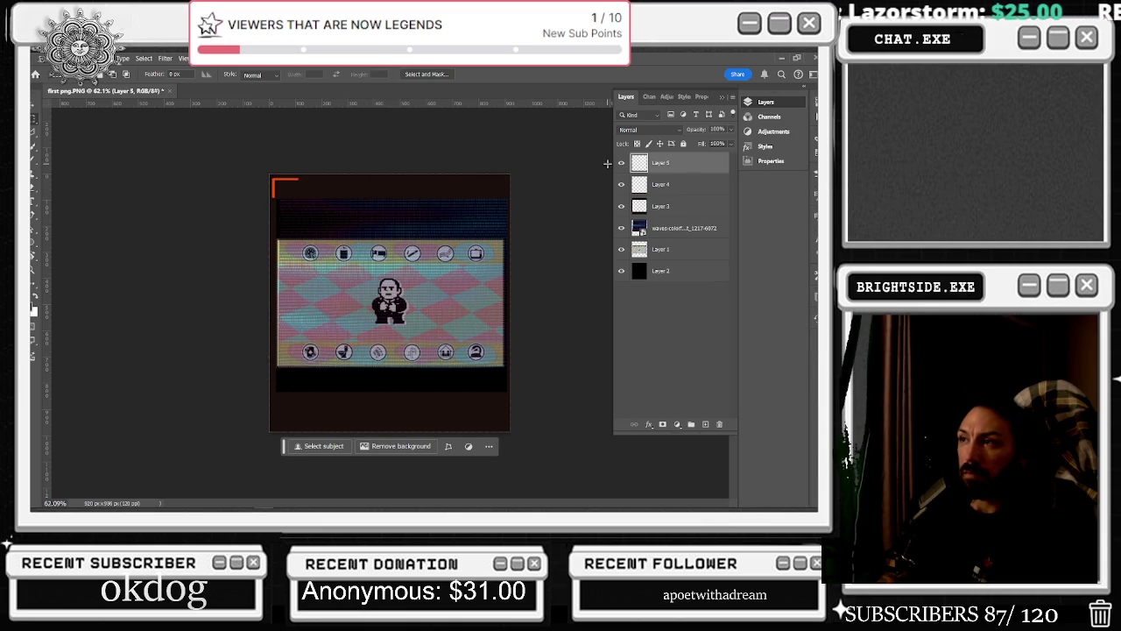
Duplicate the bracket layer, flip the copy horizontally, and drag it toward the top-right corner
{"action": "key", "text": "ctrl+j"}
{"action": "key", "text": "v"}
{"action": "left_click", "coordinate": [399, 351]}
{"action": "left_click_drag", "start_coordinate": [399, 311], "coordinate": [286, 188]}
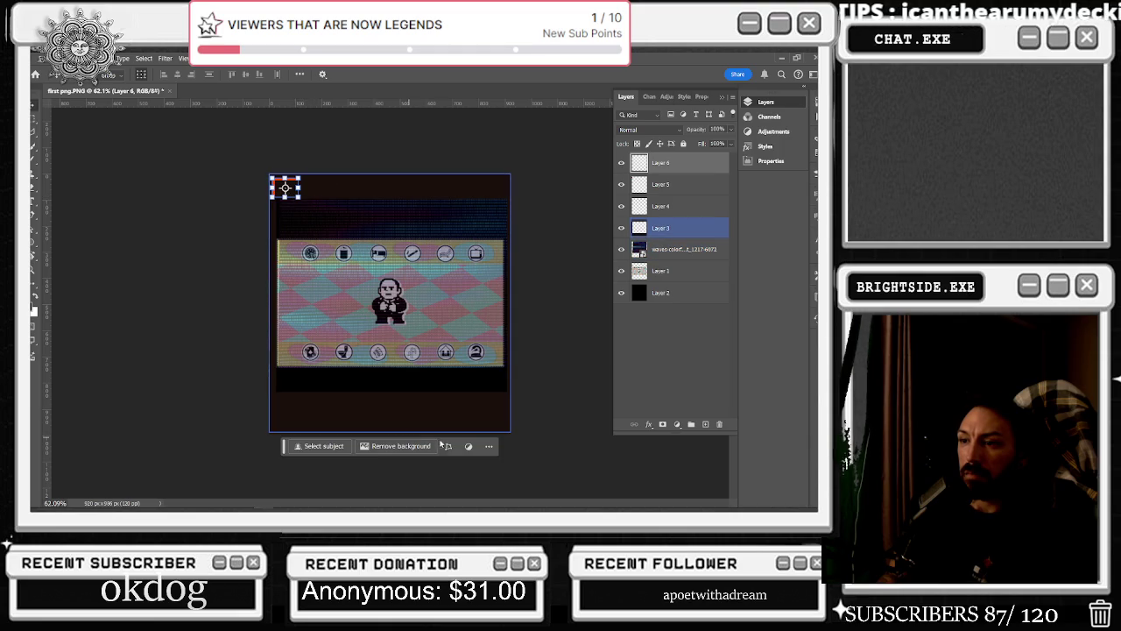
{"action": "key", "text": "ctrl+t"}
{"action": "left_click", "coordinate": [269, 223]}
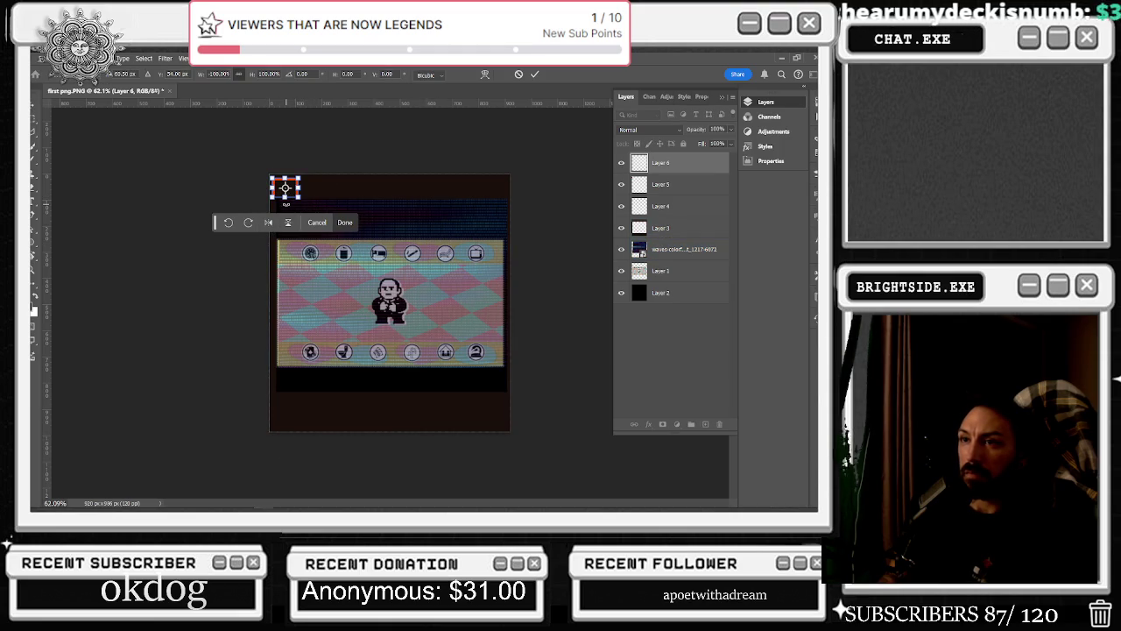
{"action": "left_click_drag", "start_coordinate": [286, 188], "coordinate": [495, 187]}
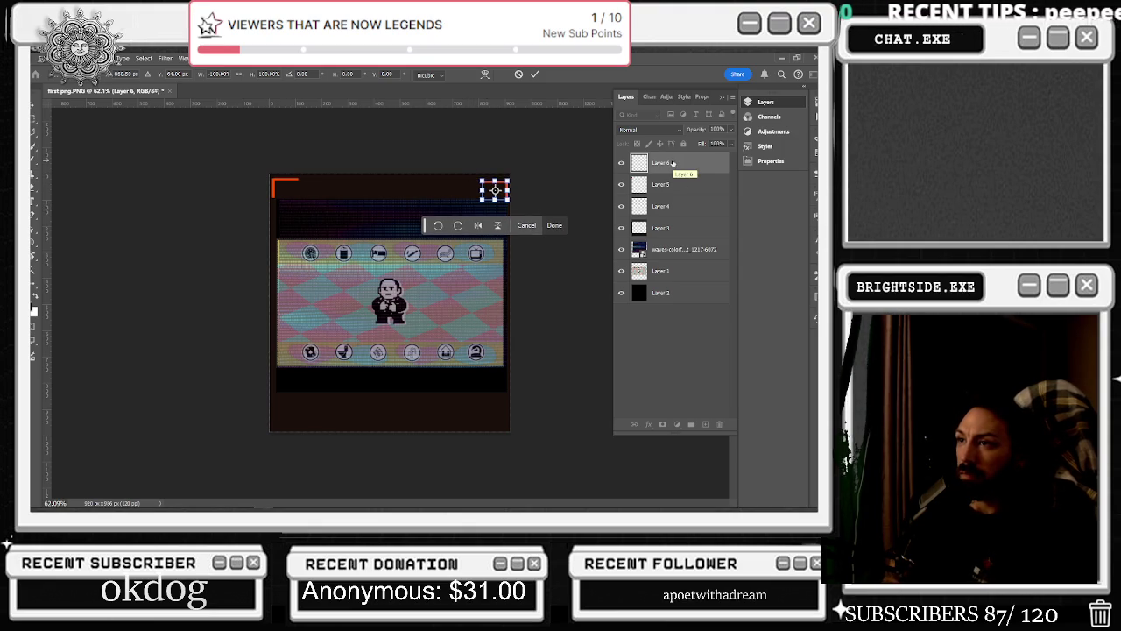
Undo the drag, nudge the flipped bracket into the top-right corner, confirm, and paste another copy
{"action": "key", "text": "ctrl+z"}
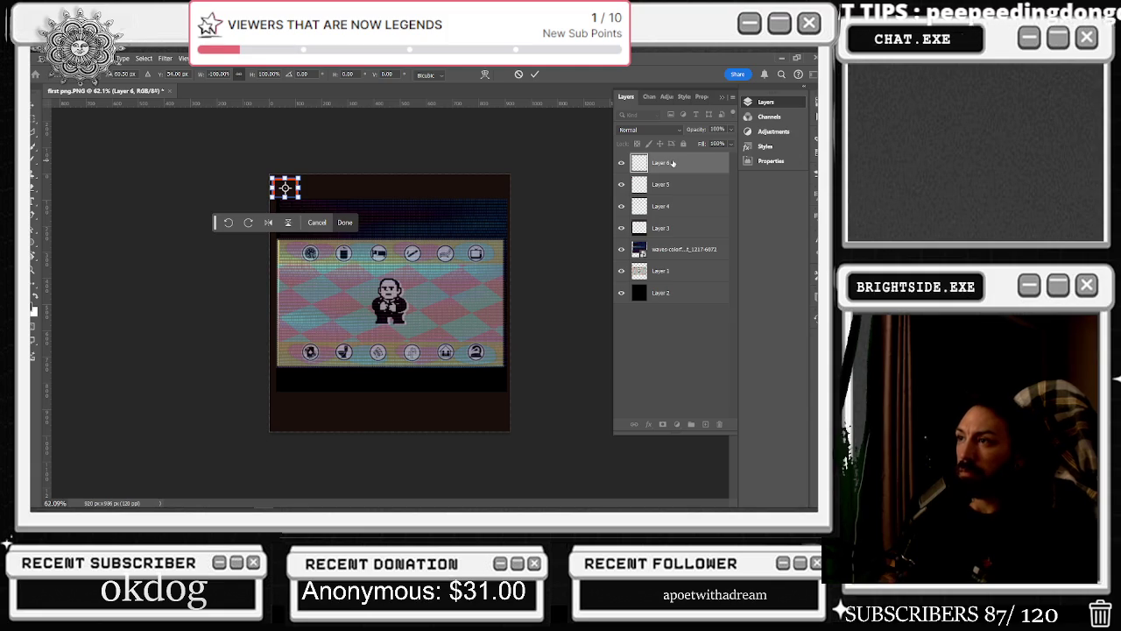
{"action": "left_click", "coordinate": [249, 224]}
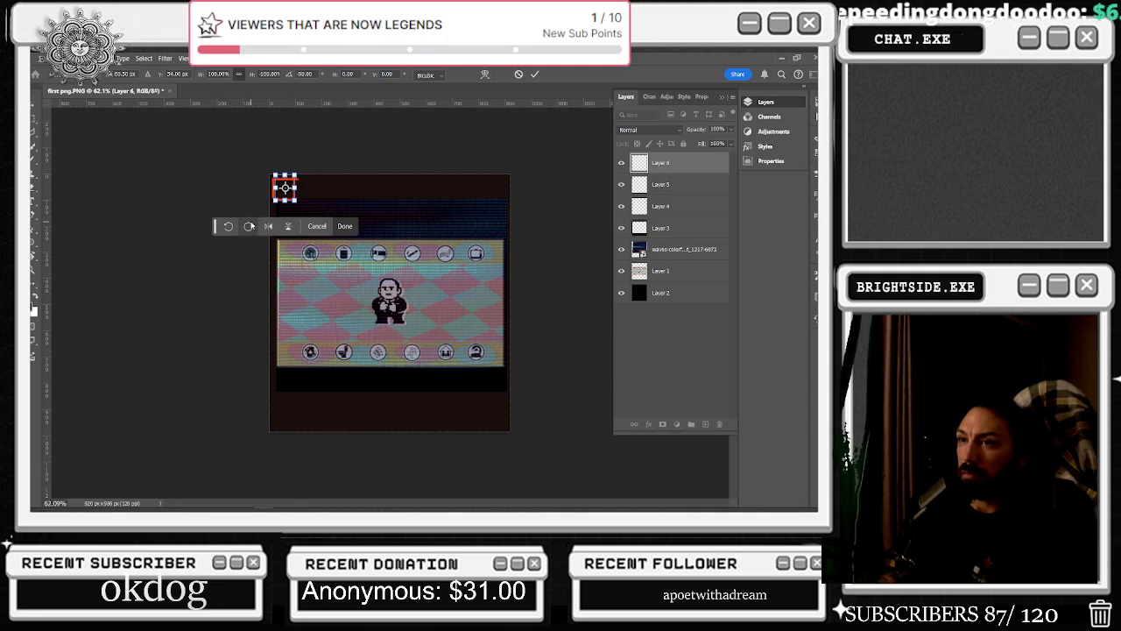
{"action": "left_click", "coordinate": [230, 227]}
{"action": "key", "text": "shift+Right"}
{"action": "key", "text": "shift+Right"}
{"action": "key", "text": "shift+Right"}
{"action": "key", "text": "shift+Right"}
{"action": "key", "text": "shift+Right"}
{"action": "key", "text": "shift+Right"}
{"action": "key", "text": "shift+Right"}
{"action": "key", "text": "shift+Right"}
{"action": "key", "text": "shift+Right"}
{"action": "key", "text": "shift+Right"}
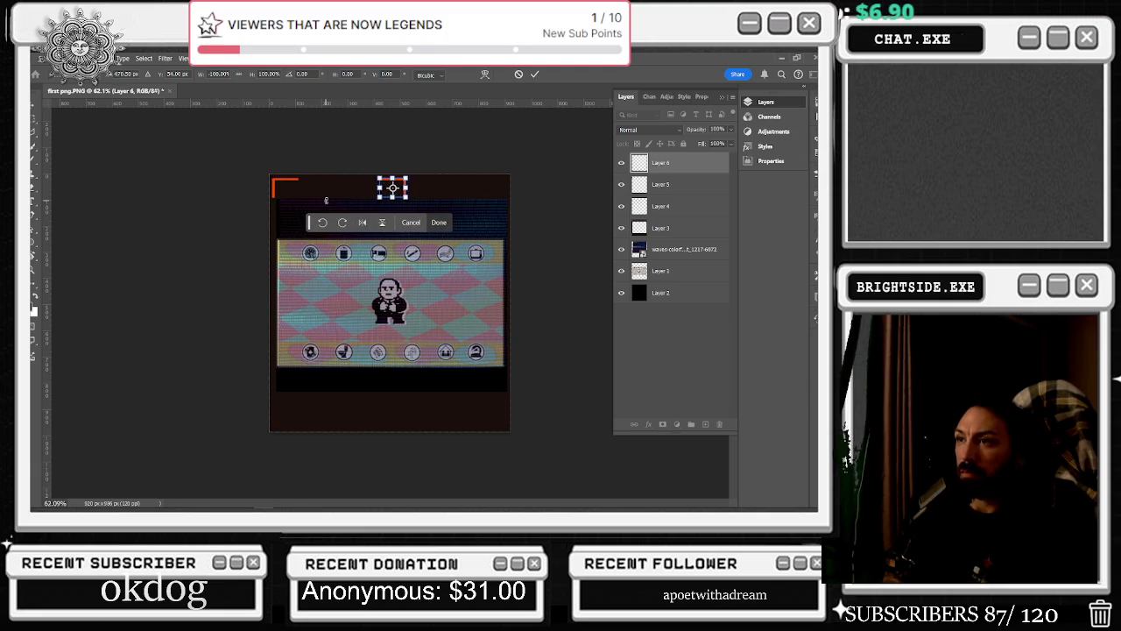
{"action": "key", "text": "shift+Right"}
{"action": "key", "text": "shift+Right"}
{"action": "key", "text": "shift+Right"}
{"action": "key", "text": "shift+Right"}
{"action": "key", "text": "shift+Right"}
{"action": "key", "text": "shift+Right"}
{"action": "key", "text": "shift+Right"}
{"action": "key", "text": "shift+Right"}
{"action": "key", "text": "shift+Right"}
{"action": "key", "text": "shift+Right"}
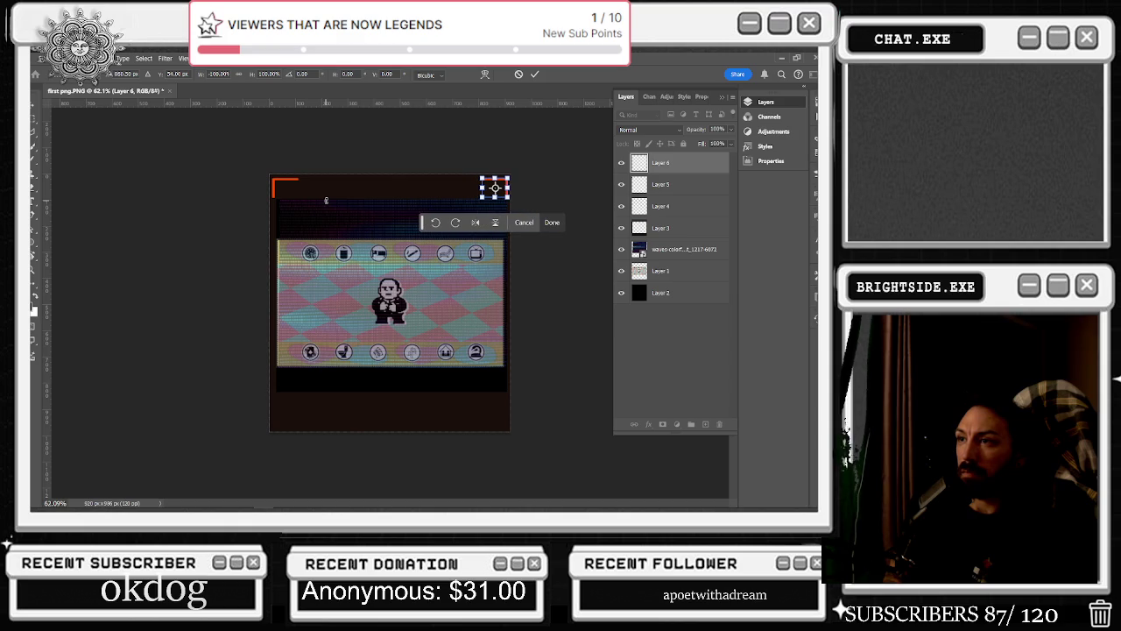
{"action": "key", "text": "Return"}
{"action": "key", "text": "ctrl+v"}
{"action": "left_click", "coordinate": [374, 338]}
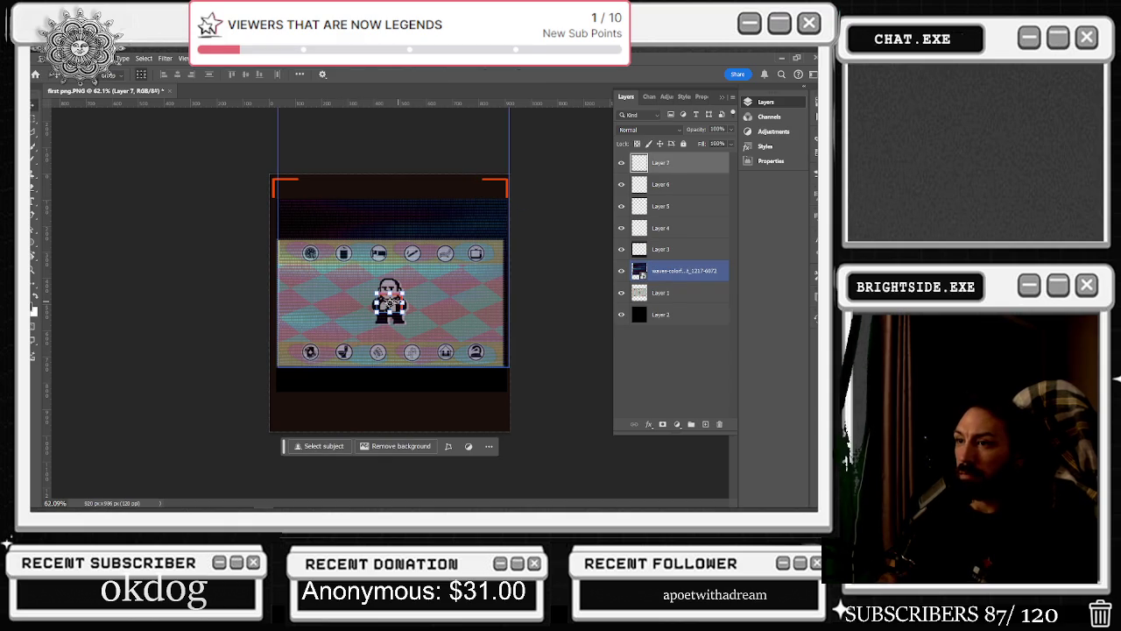
Move Layer 7's bracket onto the widget's top-right corner, enlarge it slightly, and make another copy
{"action": "left_click", "coordinate": [399, 307]}
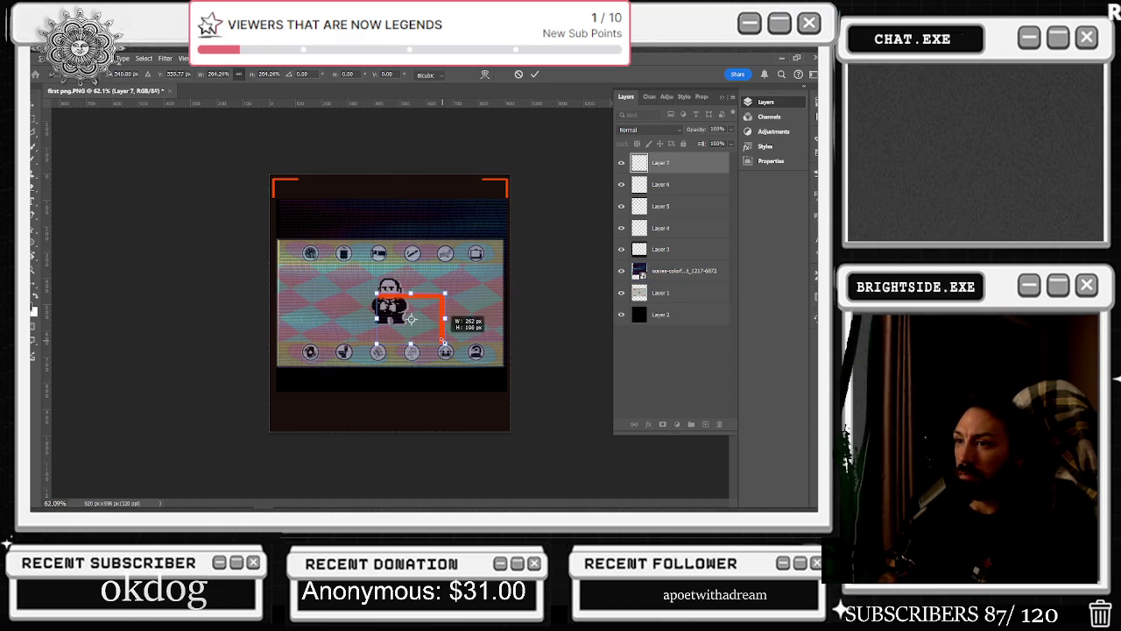
{"action": "key", "text": "ctrl+t"}
{"action": "mouse_move", "coordinate": [392, 302]}
{"action": "left_mouse_down"}
{"action": "mouse_move", "coordinate": [493, 403]}
{"action": "mouse_move", "coordinate": [496, 385]}
{"action": "left_mouse_up"}
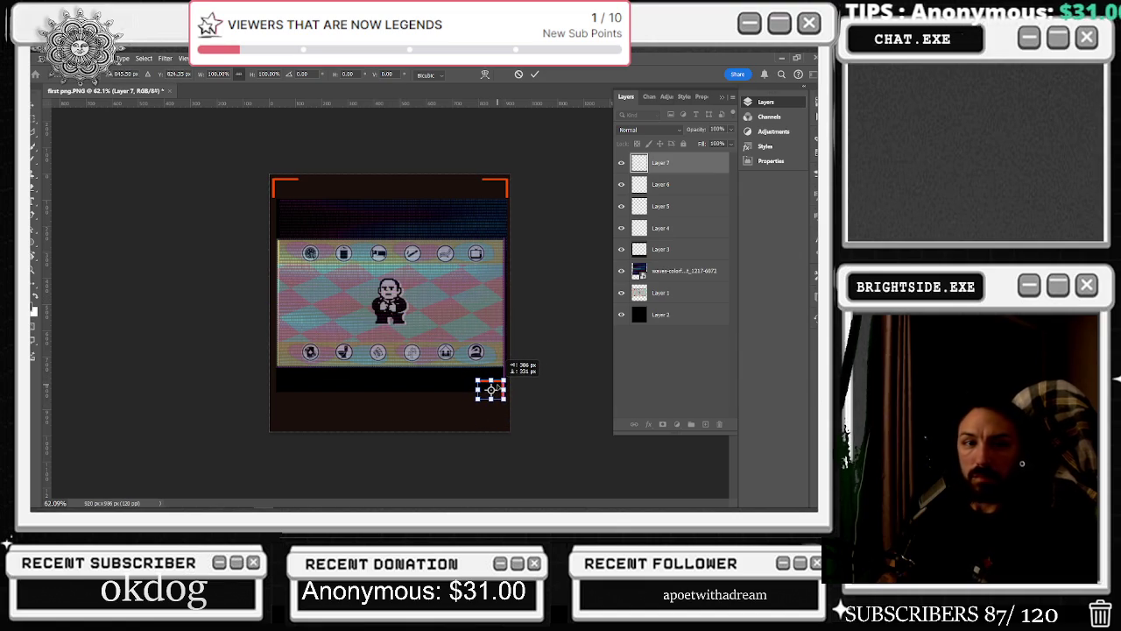
{"action": "mouse_move", "coordinate": [497, 388]}
{"action": "left_mouse_down"}
{"action": "mouse_move", "coordinate": [492, 189]}
{"action": "mouse_move", "coordinate": [496, 207]}
{"action": "left_mouse_up"}
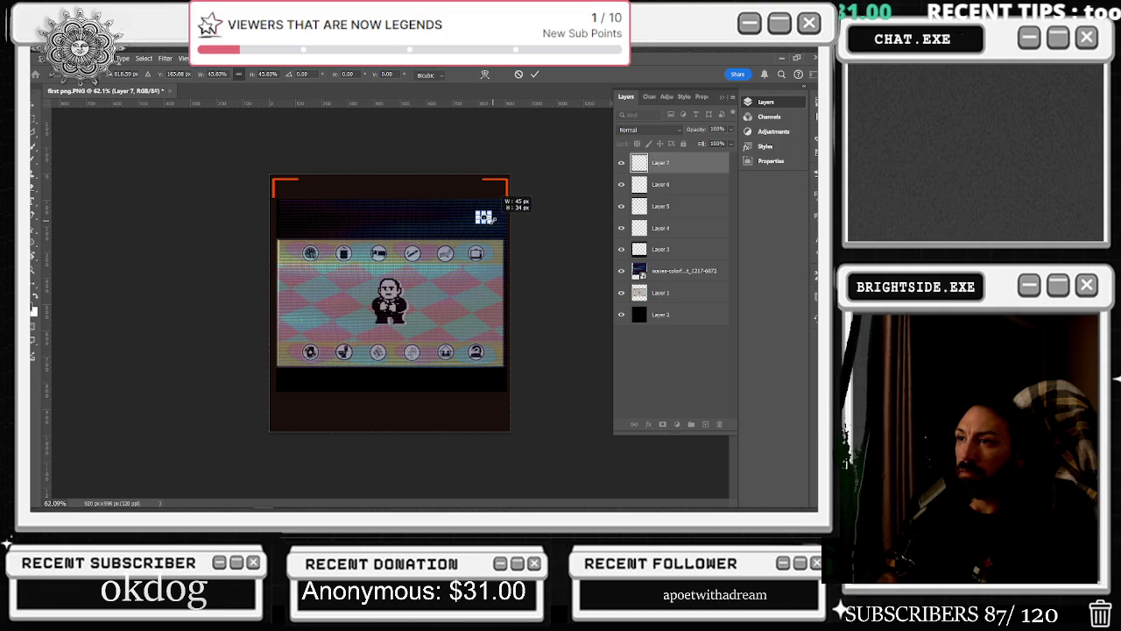
{"action": "scroll", "coordinate": [496, 206], "scroll_direction": "up", "scroll_amount": 2}
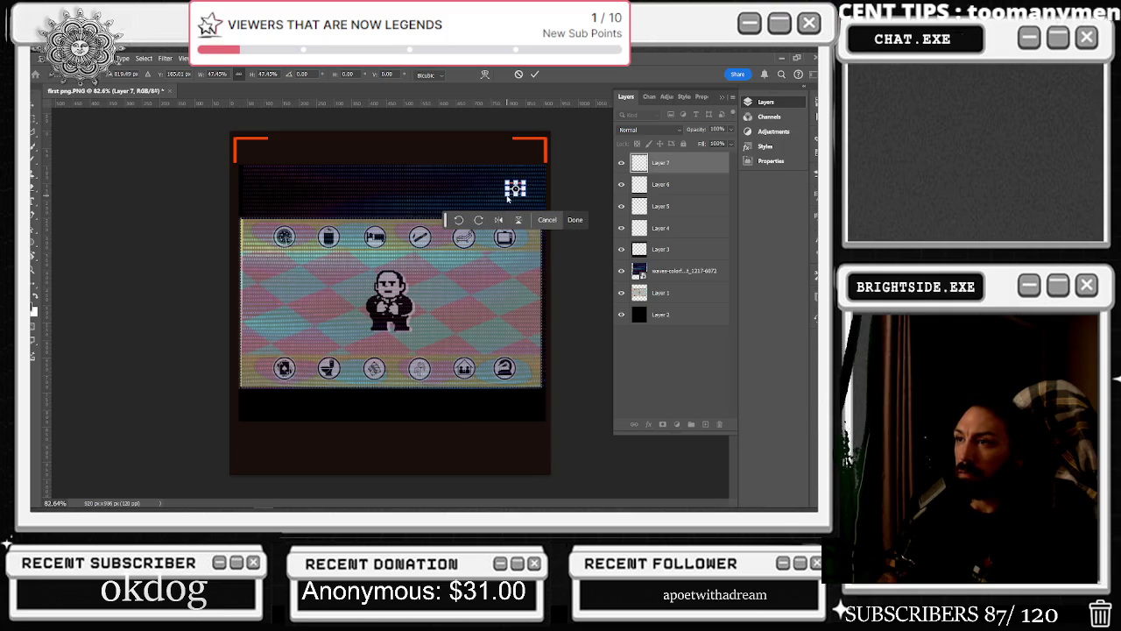
{"action": "left_click_drag", "start_coordinate": [507, 198], "coordinate": [501, 201]}
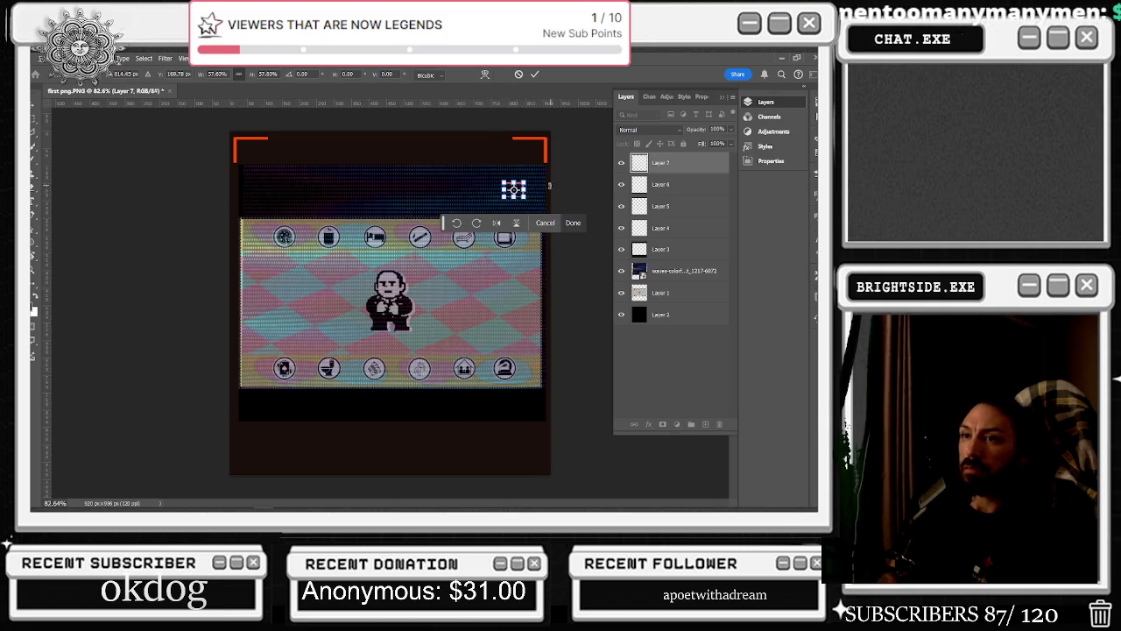
{"action": "left_click_drag", "start_coordinate": [514, 189], "coordinate": [535, 215]}
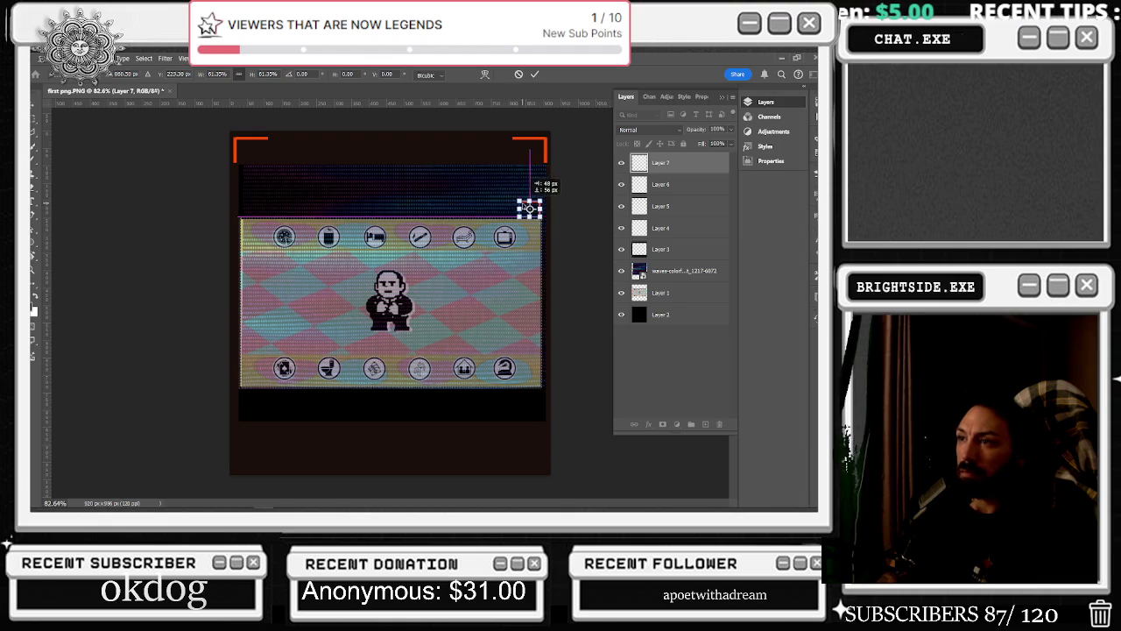
{"action": "left_click_drag", "start_coordinate": [536, 215], "coordinate": [535, 223]}
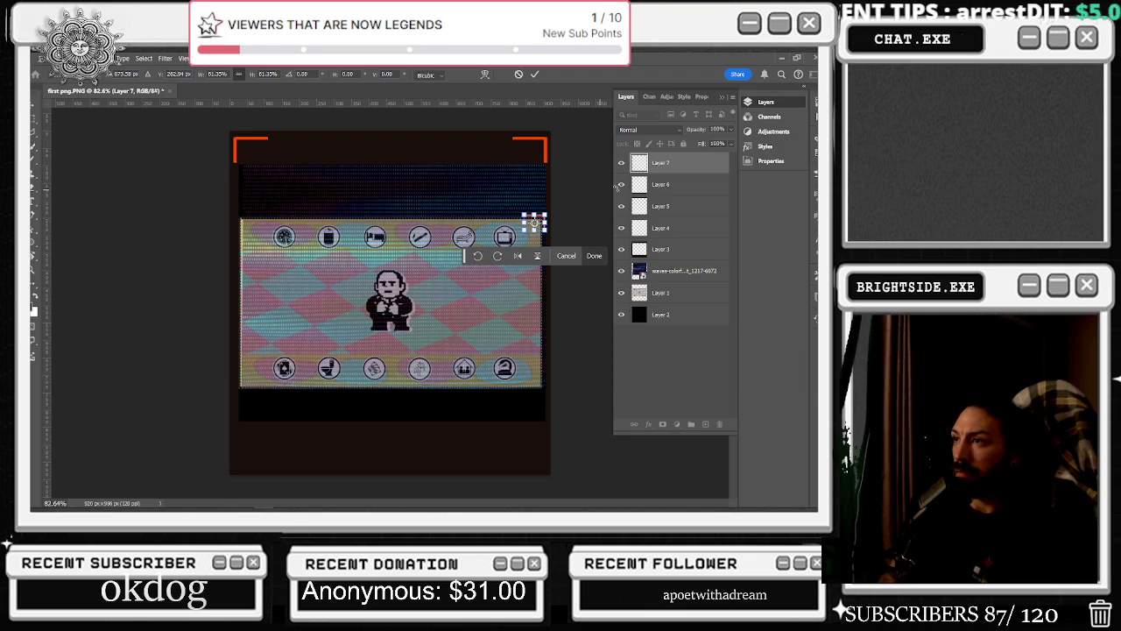
{"action": "key", "text": "Return"}
{"action": "key", "text": "ctrl+j"}
{"action": "left_click", "coordinate": [390, 302]}
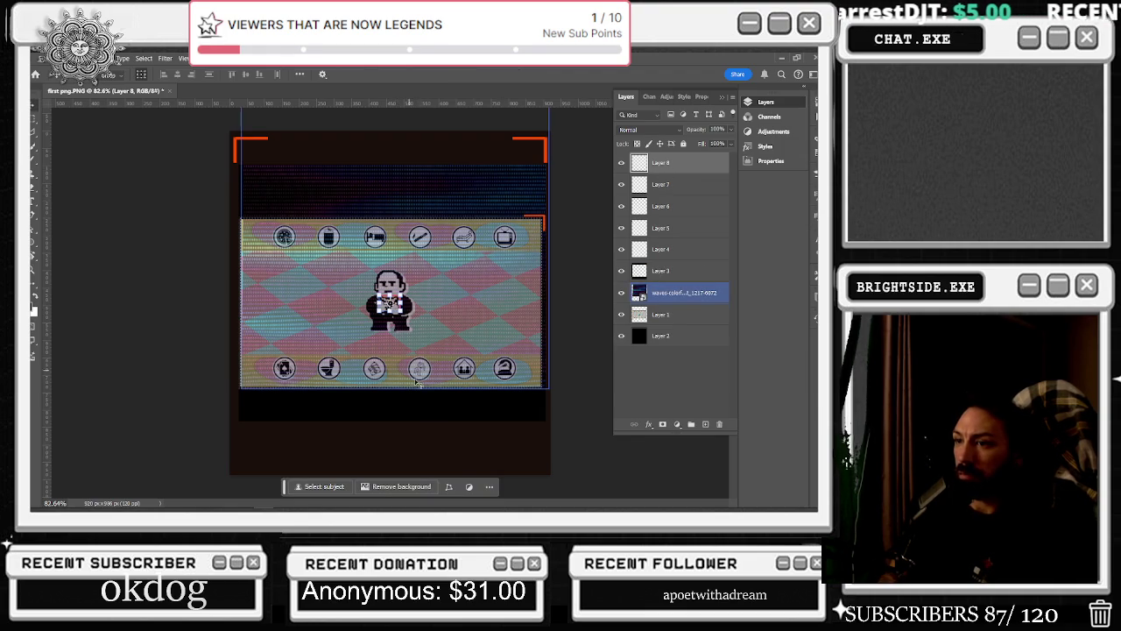
Flip Layer 8's bracket copy horizontally and move it to the widget's top-left corner
{"action": "key", "text": "ctrl+t"}
{"action": "left_click", "coordinate": [374, 336]}
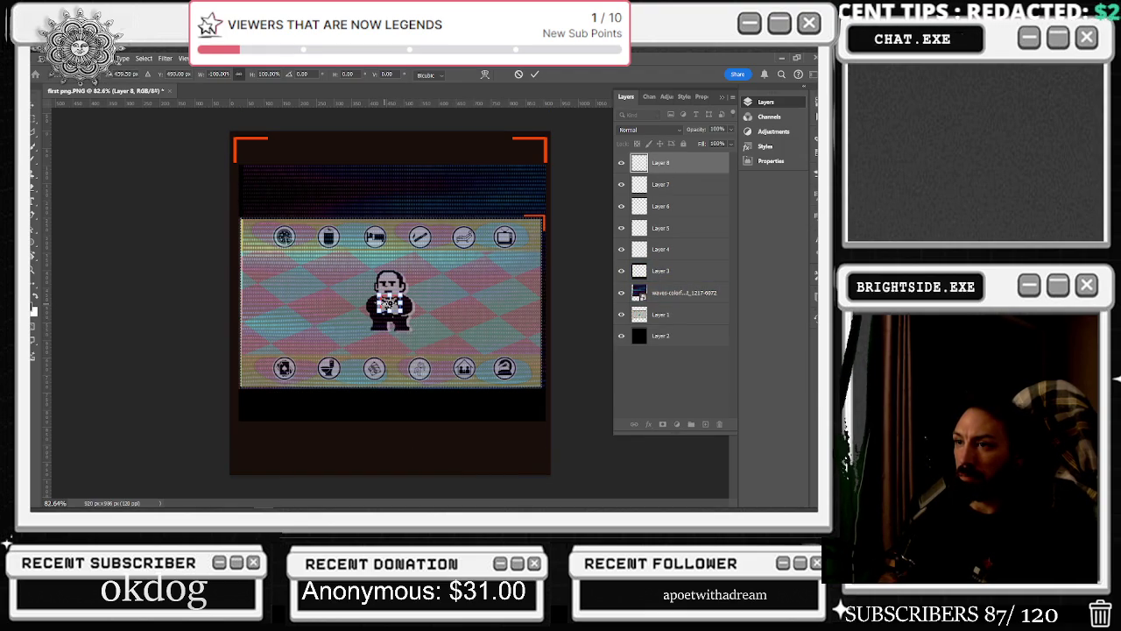
{"action": "mouse_move", "coordinate": [389, 303]}
{"action": "left_mouse_down"}
{"action": "mouse_move", "coordinate": [274, 230]}
{"action": "mouse_move", "coordinate": [390, 303]}
{"action": "mouse_move", "coordinate": [571, 169]}
{"action": "mouse_move", "coordinate": [428, 186]}
{"action": "mouse_move", "coordinate": [185, 187]}
{"action": "left_mouse_up"}
{"action": "scroll", "coordinate": [389, 303], "scroll_direction": "up", "scroll_amount": 3}
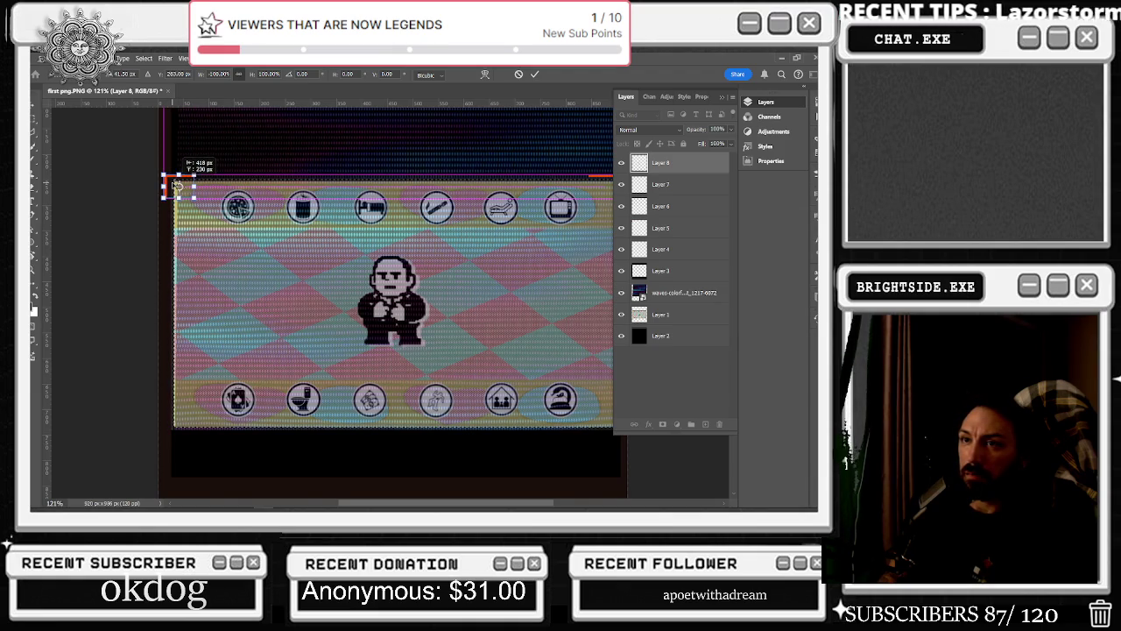
{"action": "scroll", "coordinate": [301, 185], "scroll_direction": "down", "scroll_amount": 3}
{"action": "scroll", "coordinate": [587, 215], "scroll_direction": "up", "scroll_amount": 2}
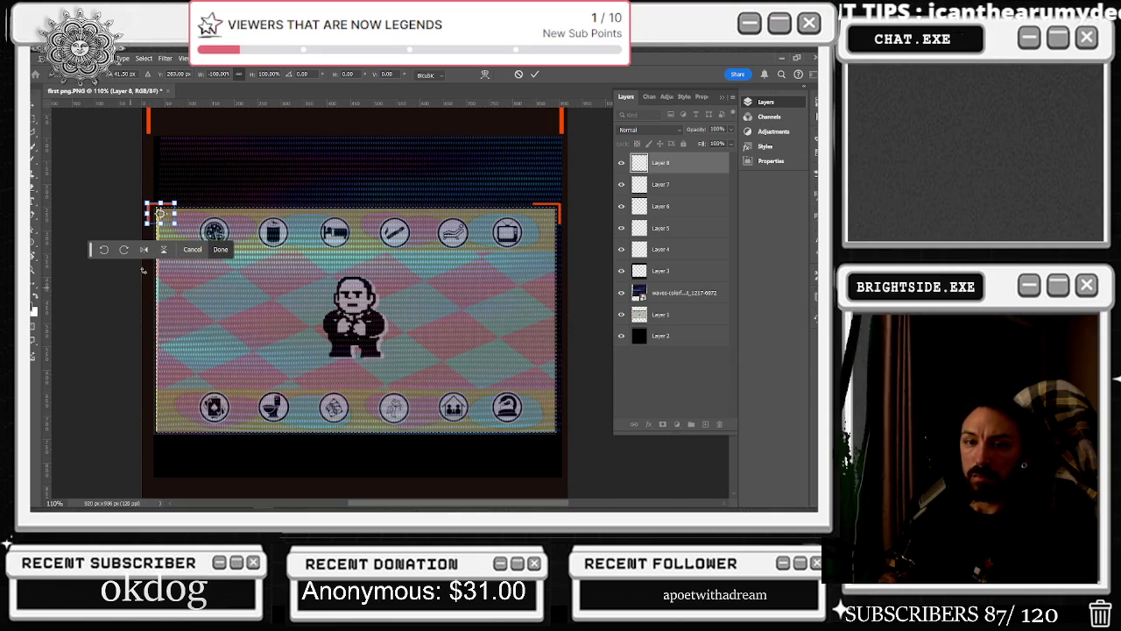
Enlarge the top-left bracket slightly to match the top-right one
{"action": "left_click_drag", "start_coordinate": [160, 214], "coordinate": [163, 214]}
{"action": "key", "text": "ctrl+z"}
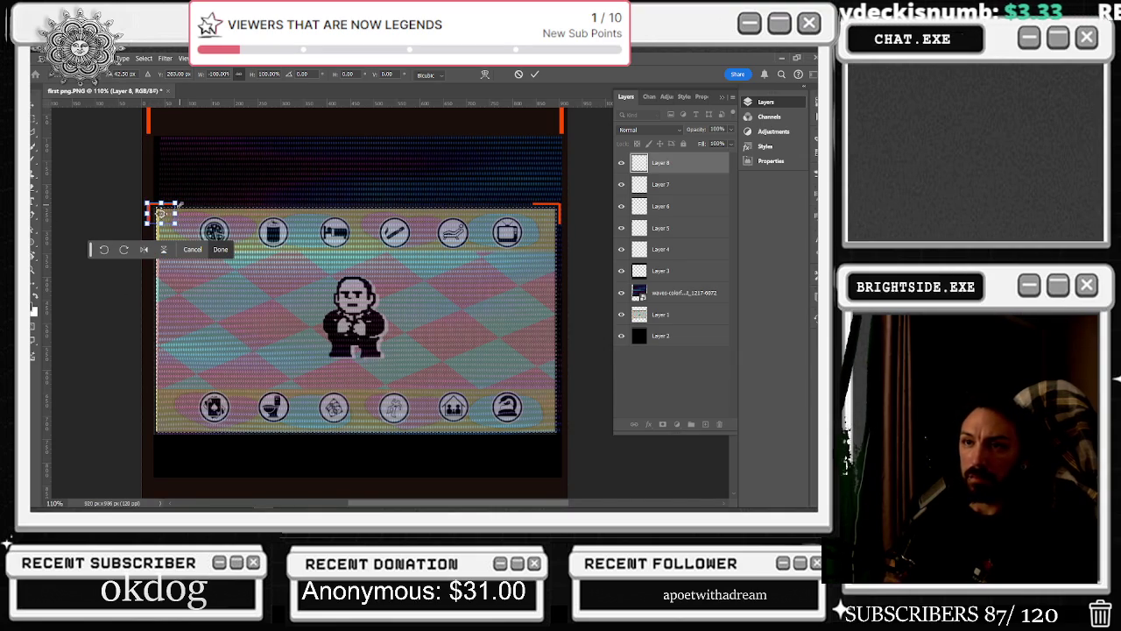
{"action": "left_click_drag", "start_coordinate": [160, 213], "coordinate": [164, 214]}
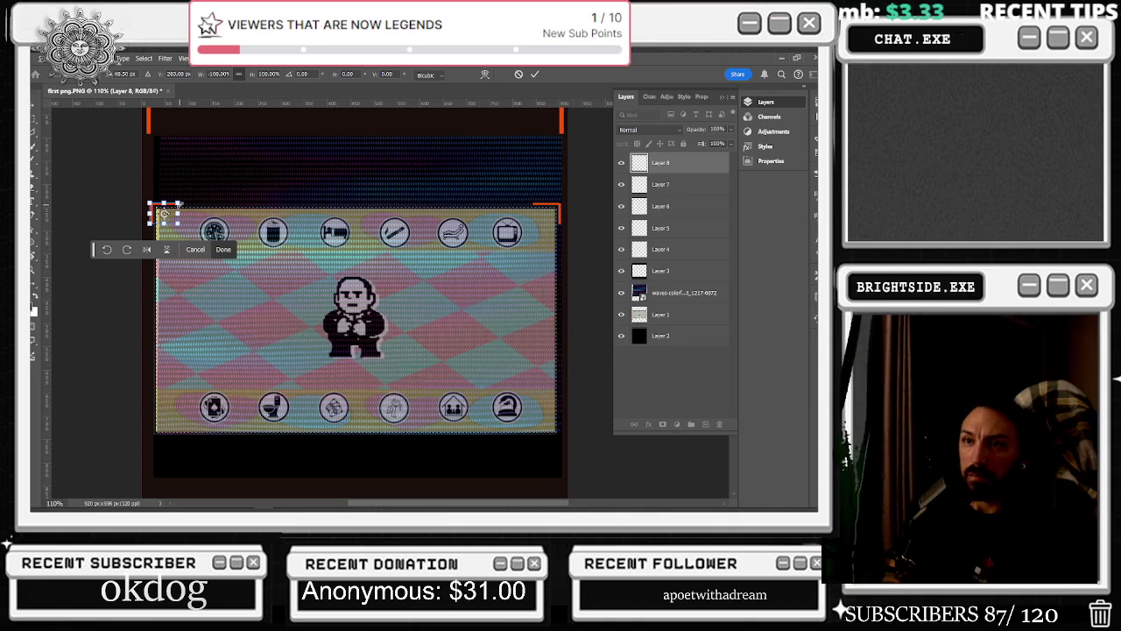
{"action": "key", "text": "alt+Tab"}
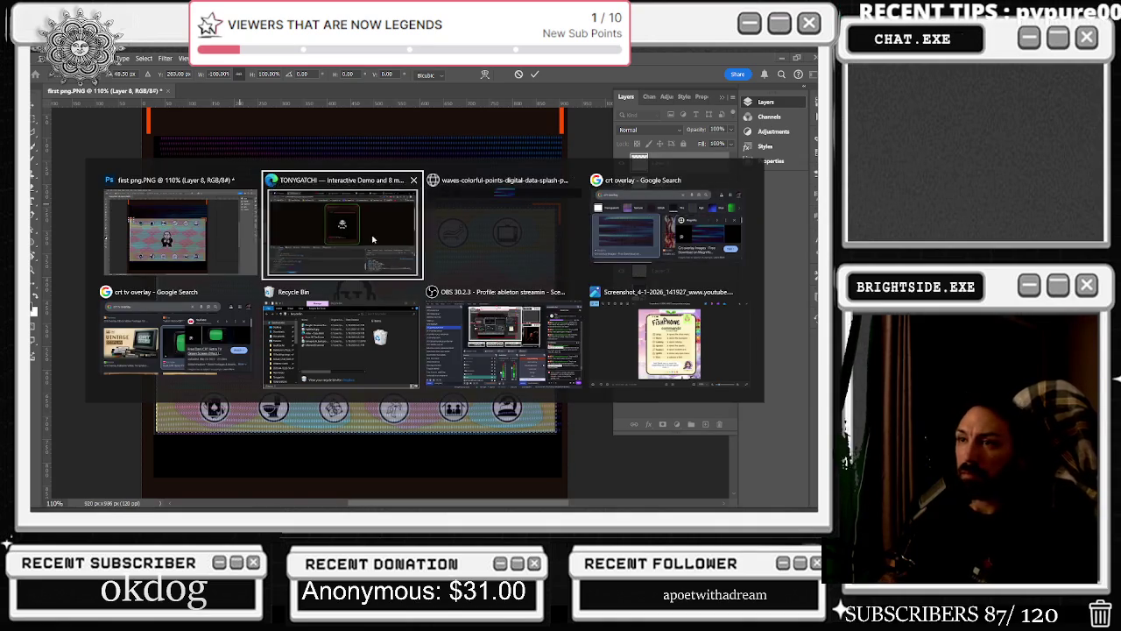
Commit the top-left bracket transform by selecting Layer 3, then select the waves image layer
{"action": "key", "text": "Escape"}
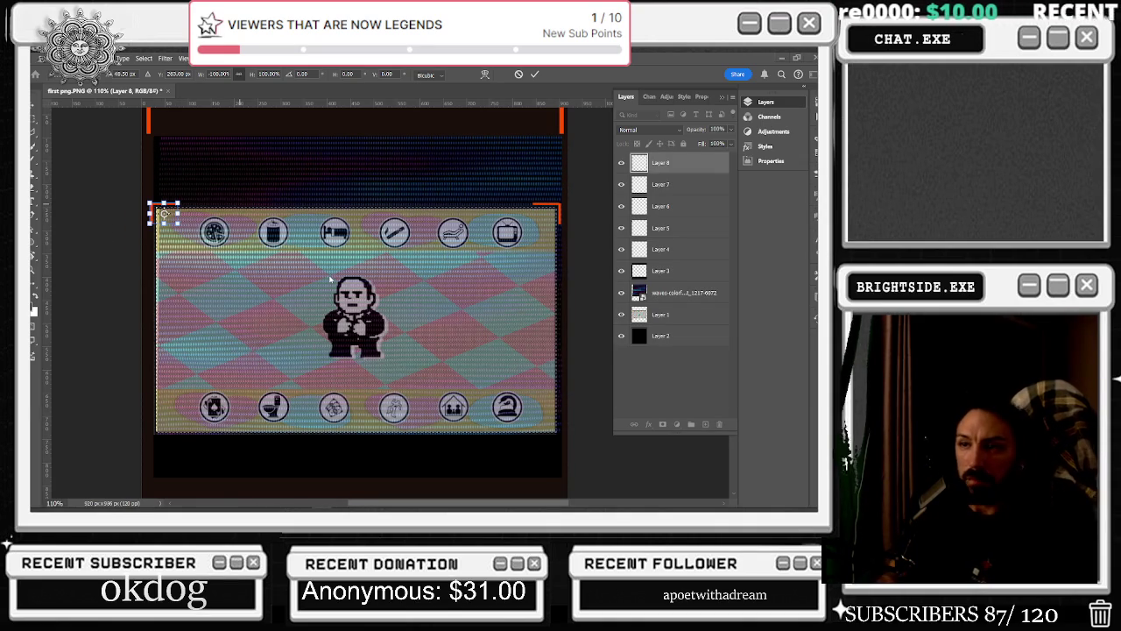
{"action": "scroll", "coordinate": [338, 257], "scroll_direction": "down", "scroll_amount": 2}
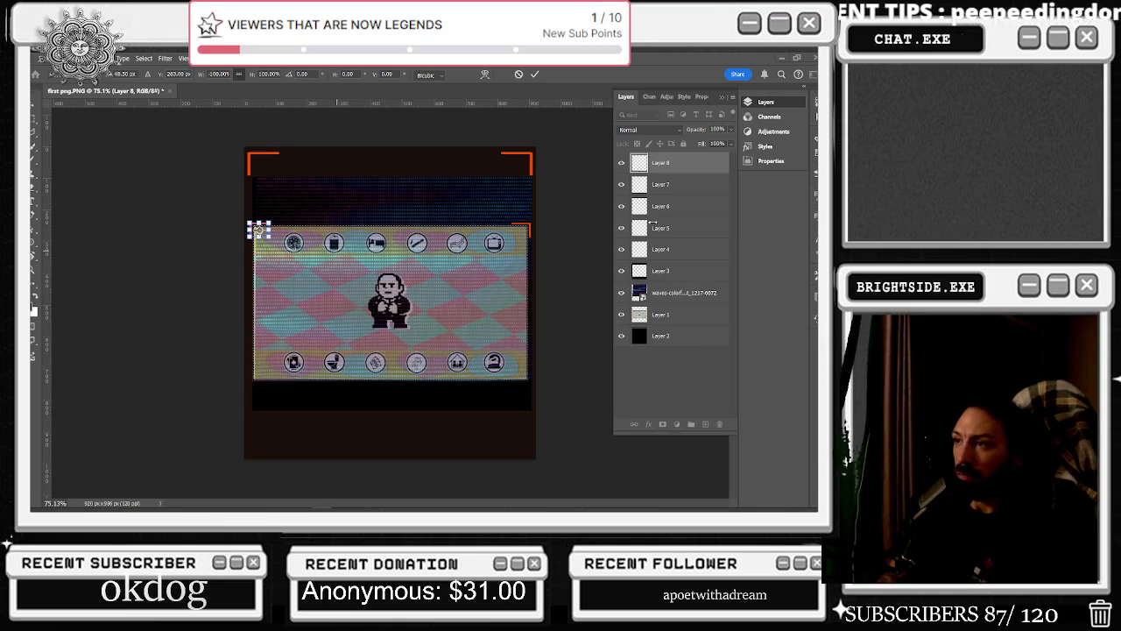
{"action": "left_click", "coordinate": [627, 274]}
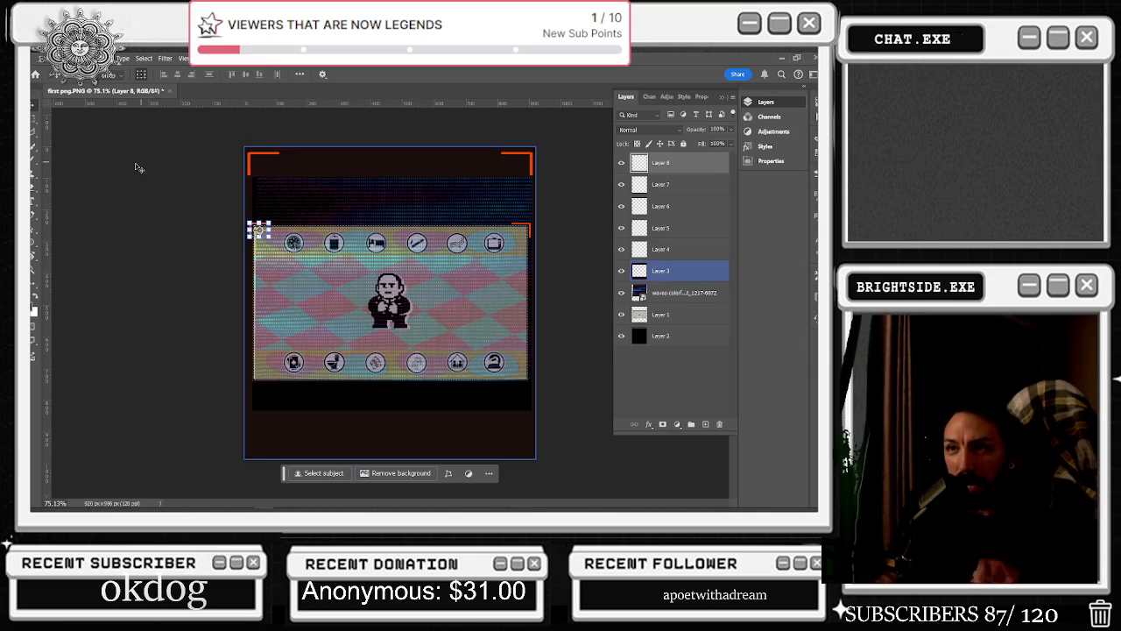
{"action": "left_click", "coordinate": [271, 180]}
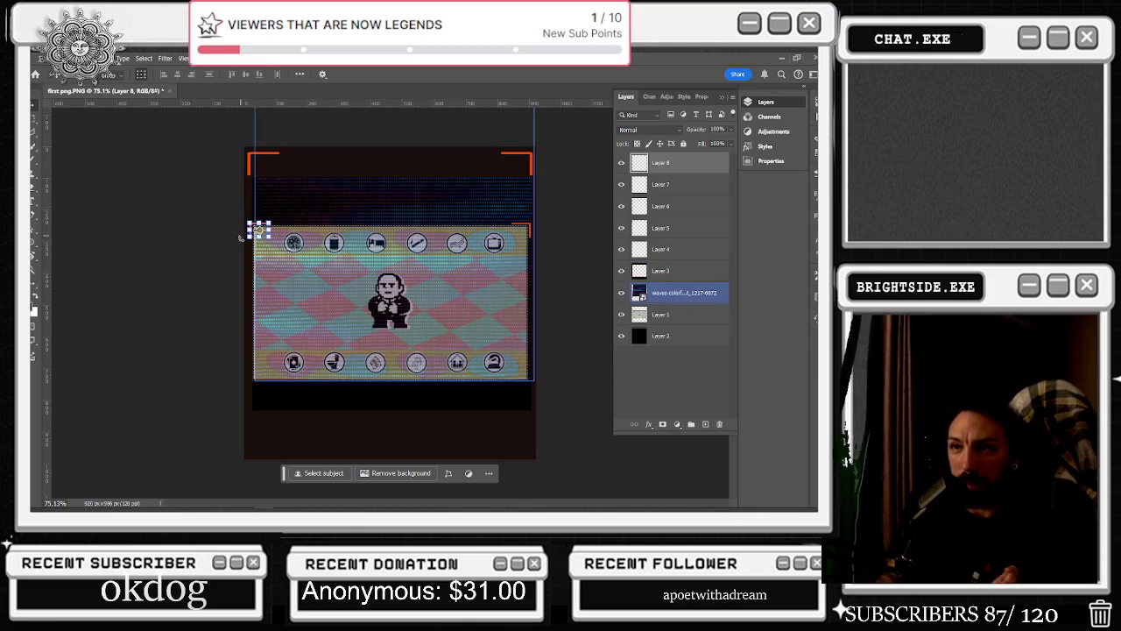
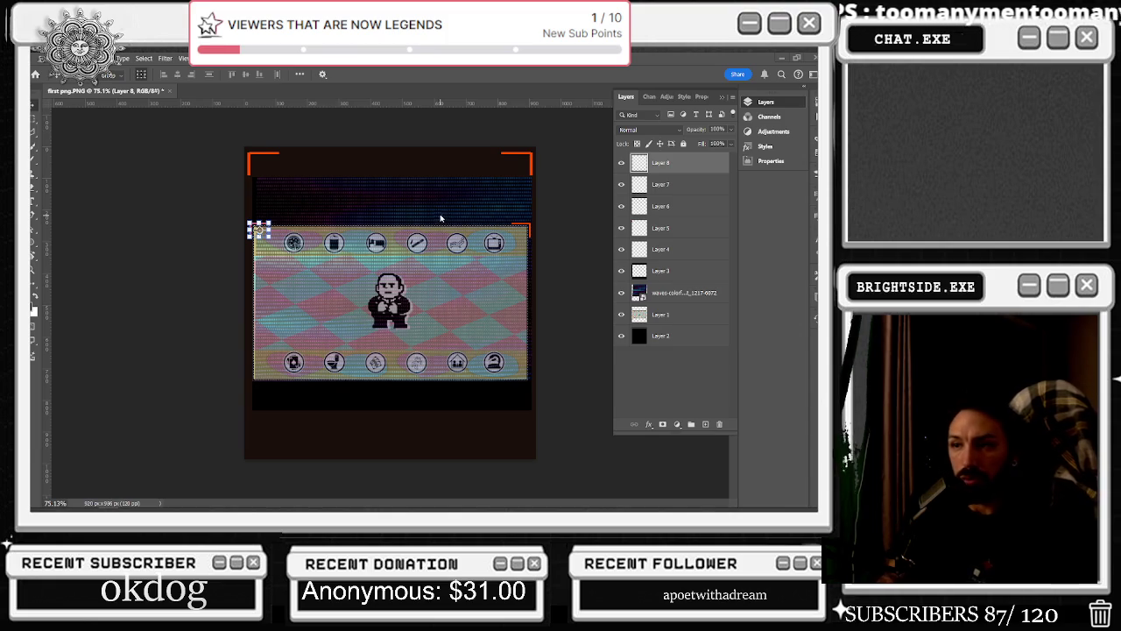
Deselect, then draw a circular elliptical-marquee selection below the game screen
{"action": "key", "text": "ctrl+d"}
{"action": "left_click", "coordinate": [34, 119]}
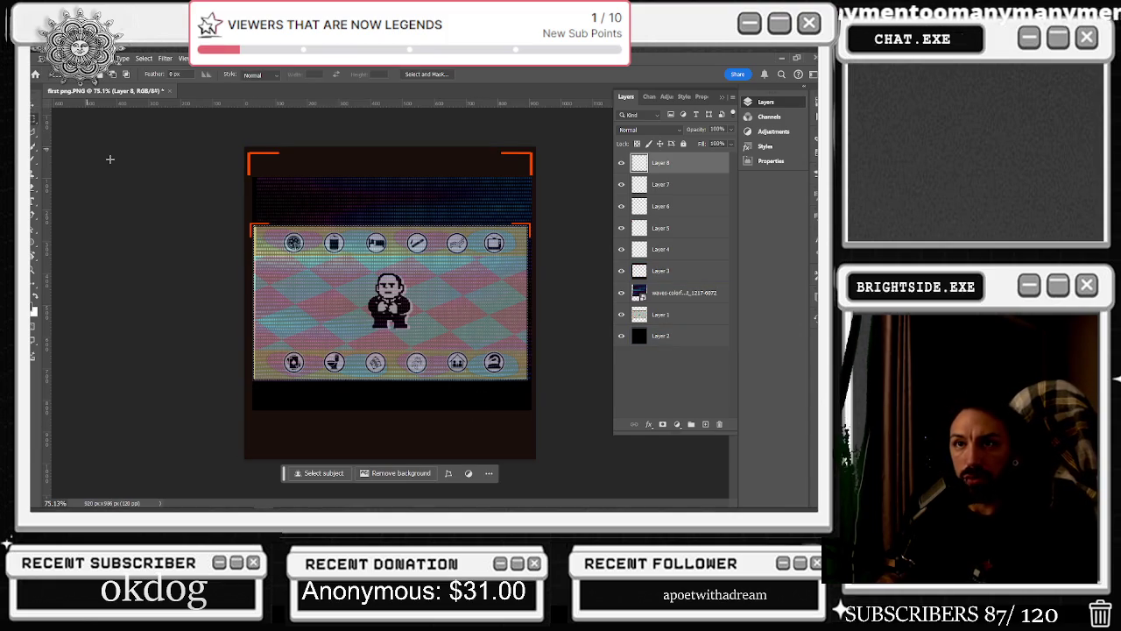
{"action": "left_click_drag", "start_coordinate": [460, 419], "coordinate": [464, 422]}
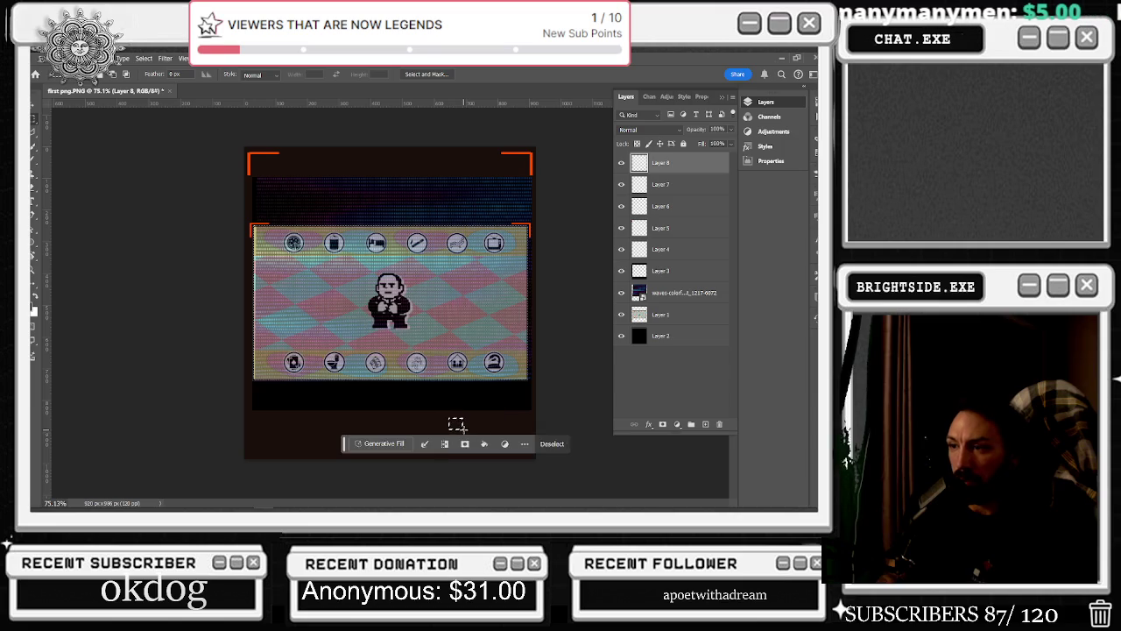
{"action": "left_click", "coordinate": [467, 424]}
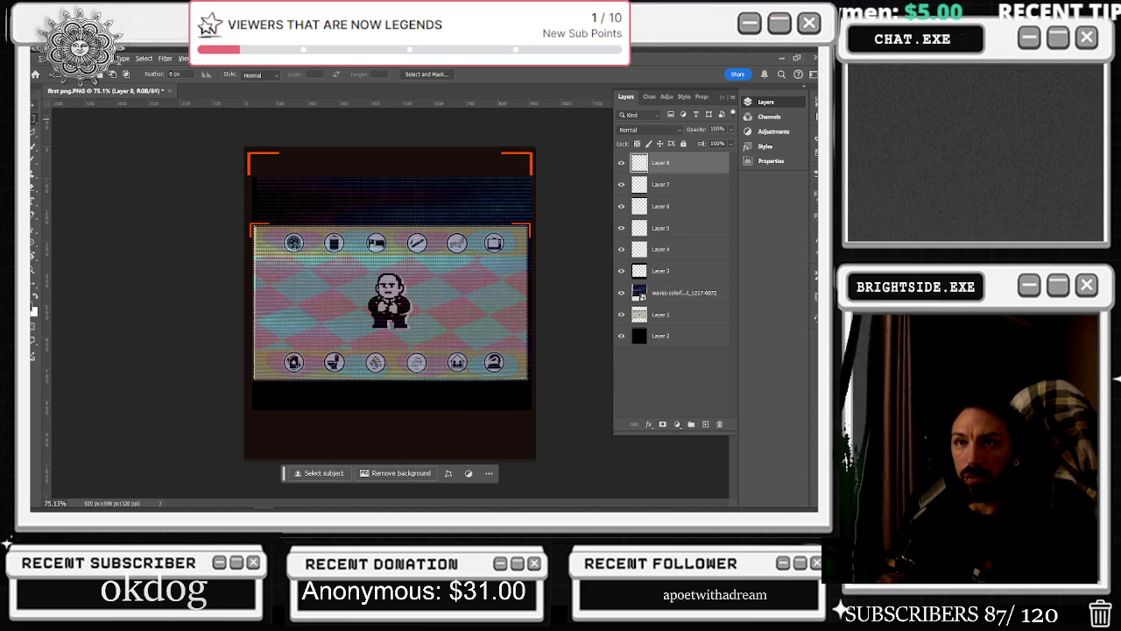
{"action": "left_click_drag", "start_coordinate": [432, 423], "coordinate": [458, 448]}
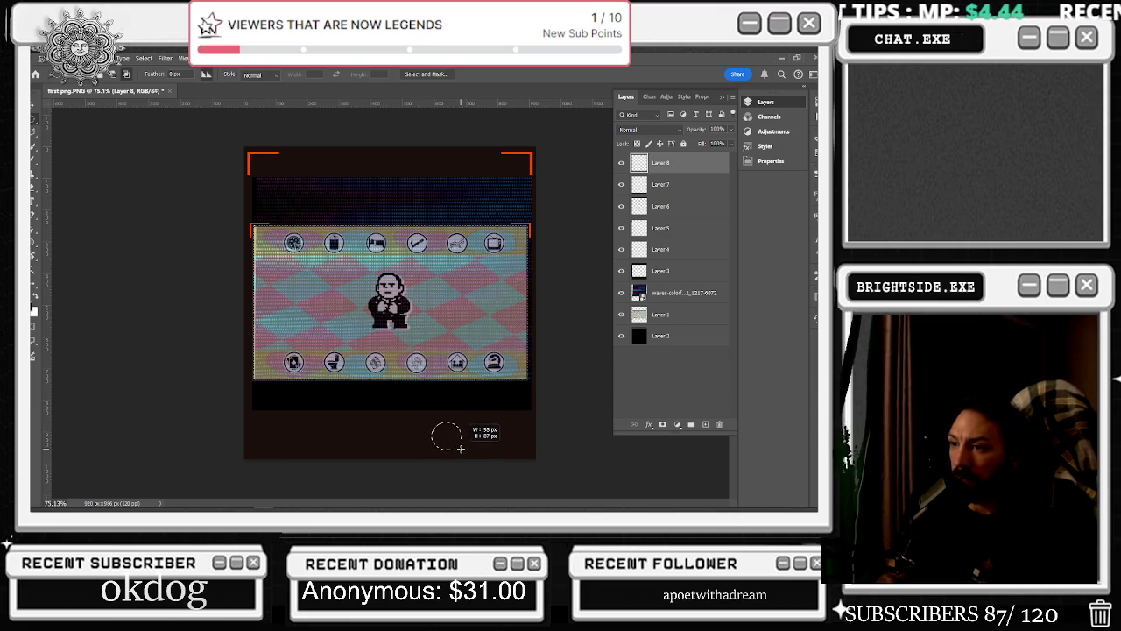
{"action": "left_click_drag", "start_coordinate": [459, 449], "coordinate": [460, 448]}
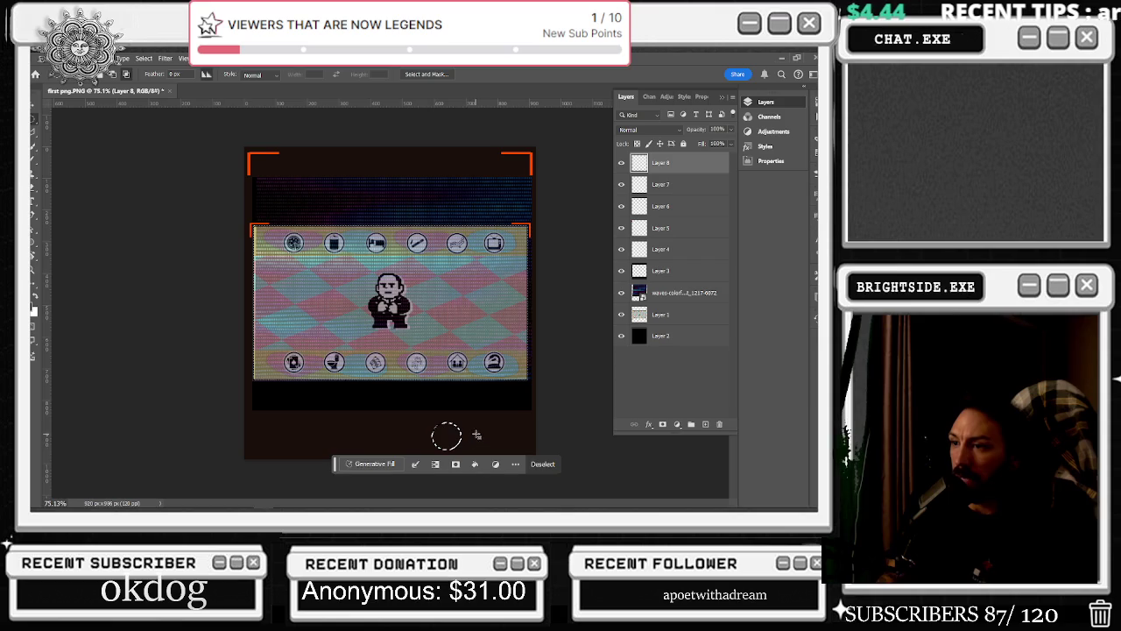
Add a new layer named 'buttons'
{"action": "left_click", "coordinate": [706, 424]}
{"action": "double_click", "coordinate": [660, 162]}
{"action": "type", "text": "butt"}
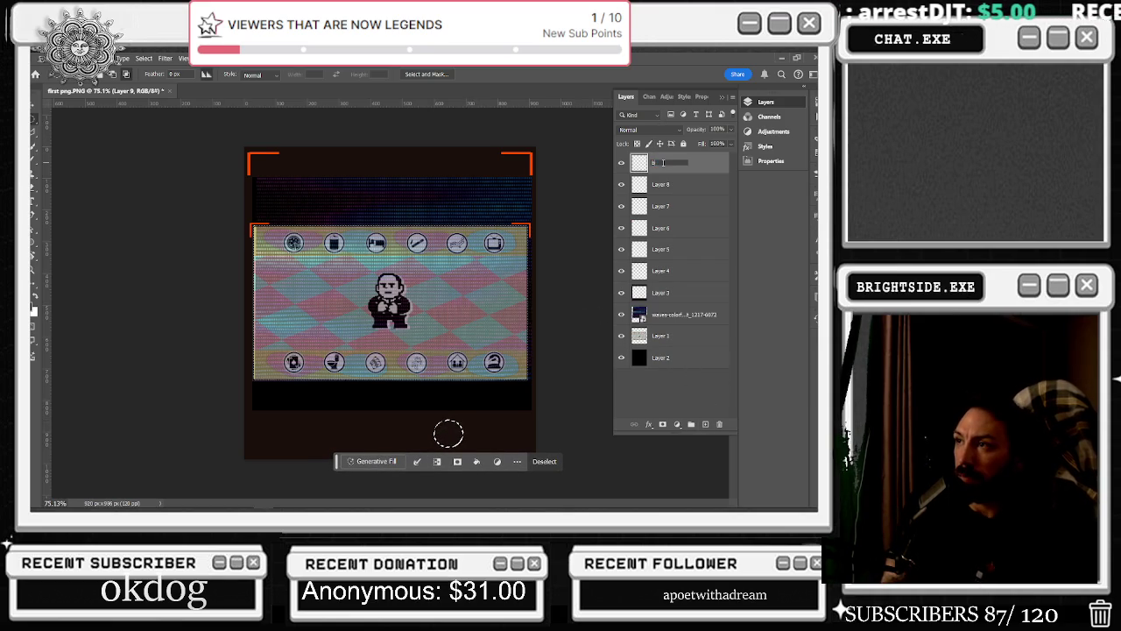
{"action": "type", "text": "ons"}
{"action": "key", "text": "Return"}
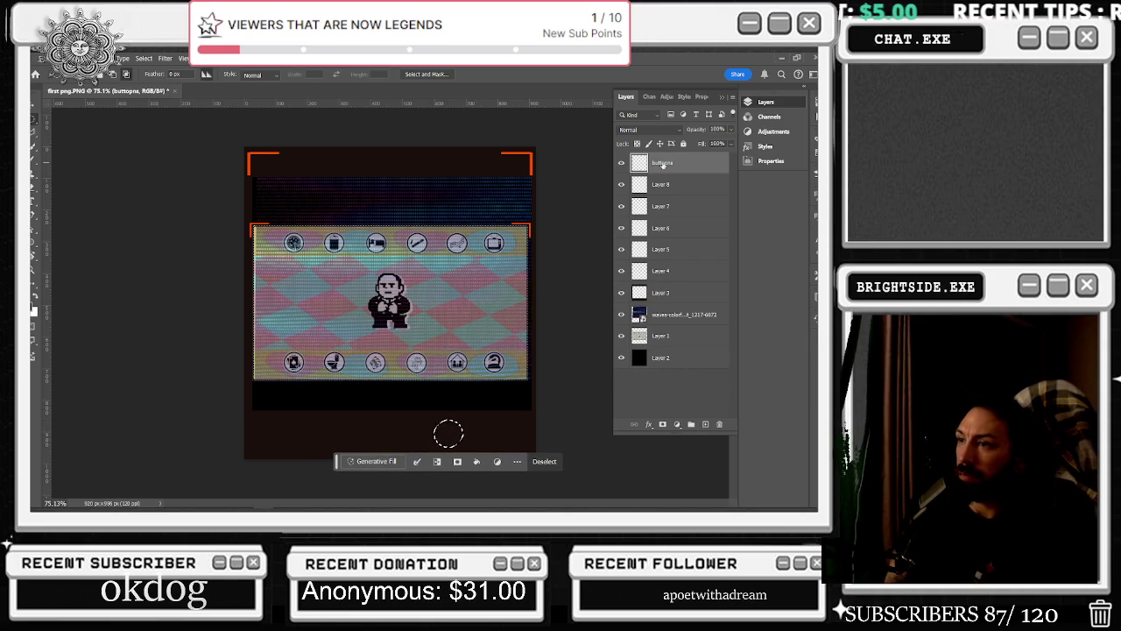
Fill the circle with dark red-brown #922e00 and shift the selection right
{"action": "right_click", "coordinate": [450, 434]}
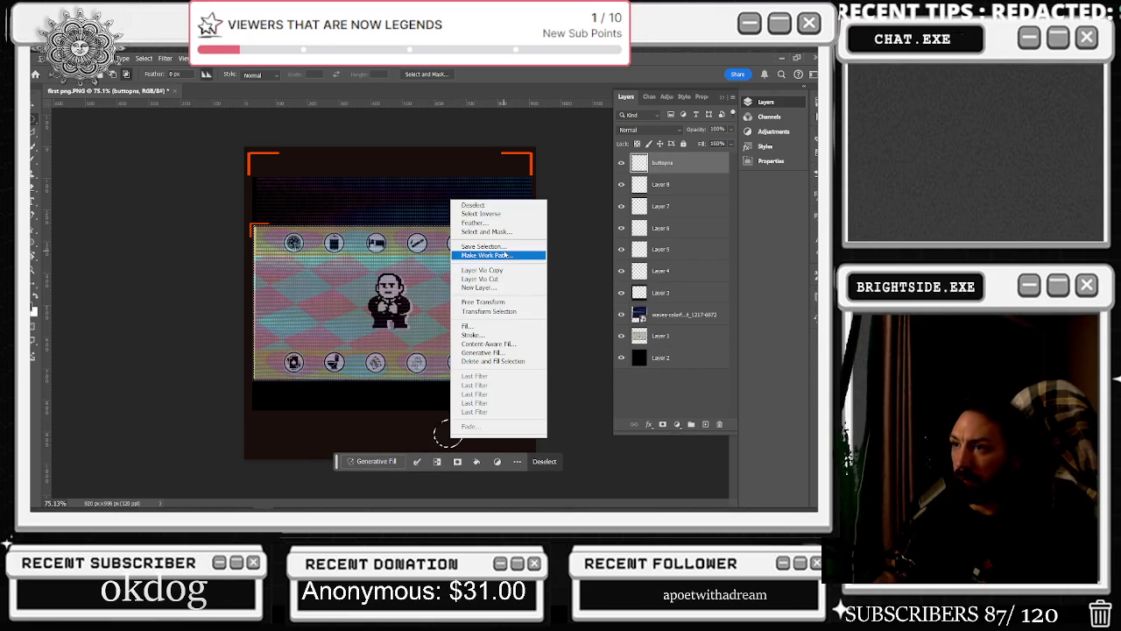
{"action": "left_click", "coordinate": [467, 326]}
{"action": "left_click", "coordinate": [123, 309]}
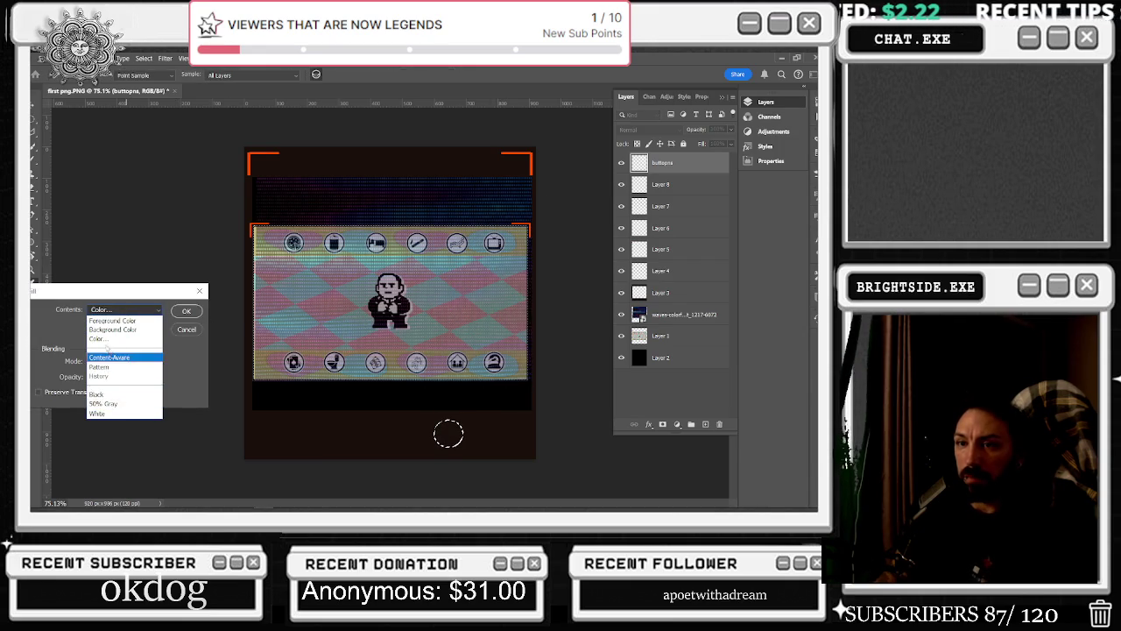
{"action": "left_click", "coordinate": [98, 338]}
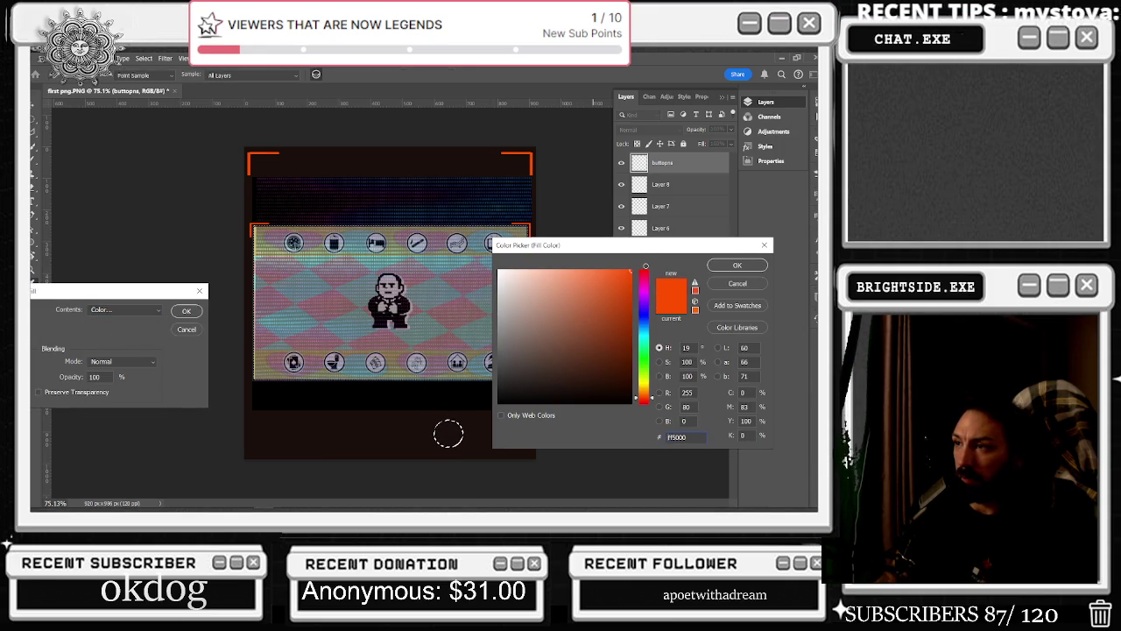
{"action": "left_click_drag", "start_coordinate": [630, 271], "coordinate": [629, 327]}
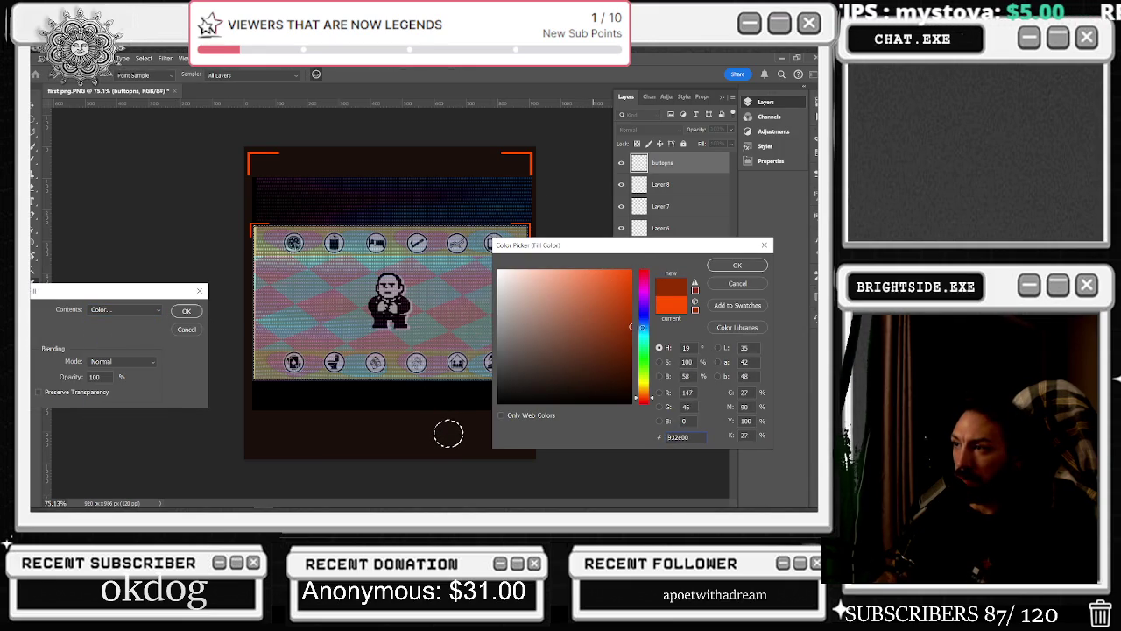
{"action": "left_click", "coordinate": [746, 267]}
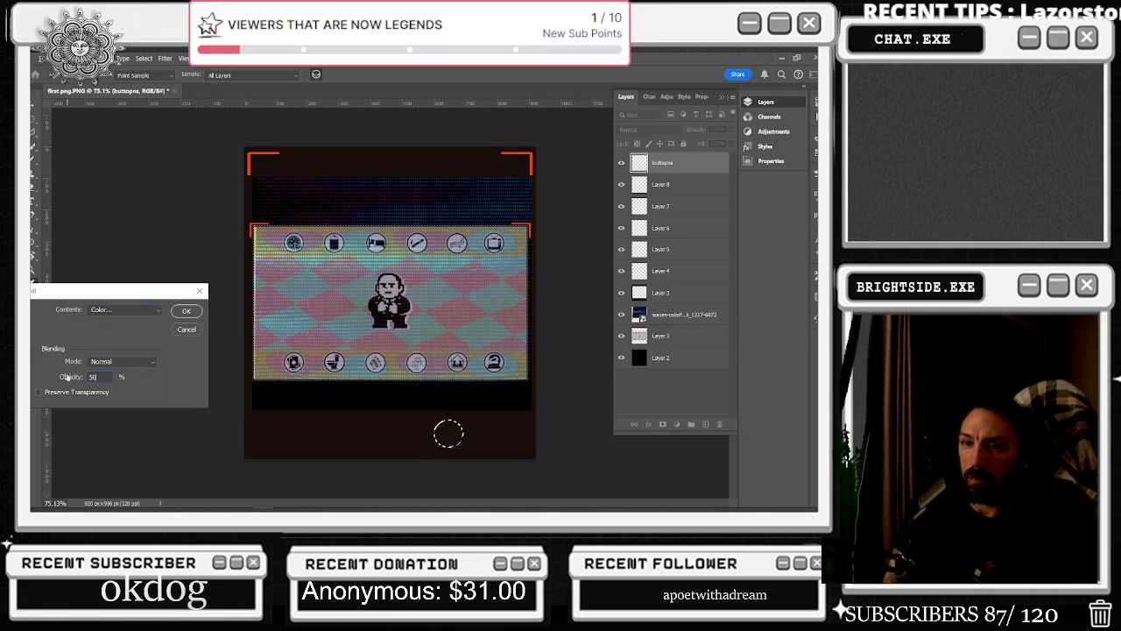
{"action": "key", "text": "Return"}
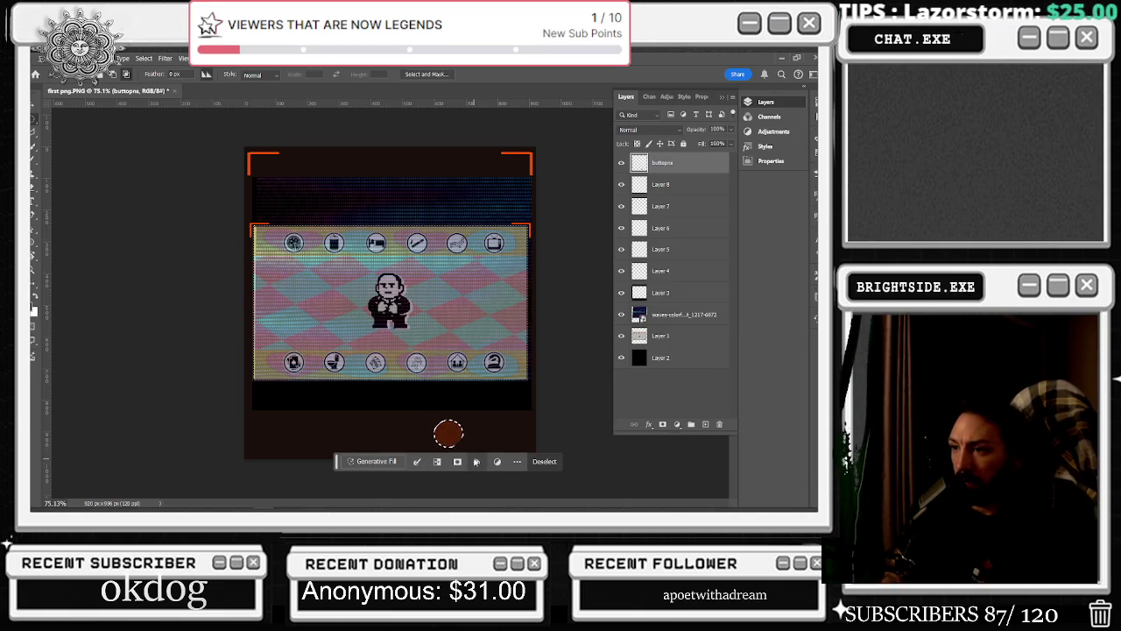
{"action": "key", "text": "shift+Right"}
{"action": "key", "text": "shift+Right"}
{"action": "key", "text": "shift+Right"}
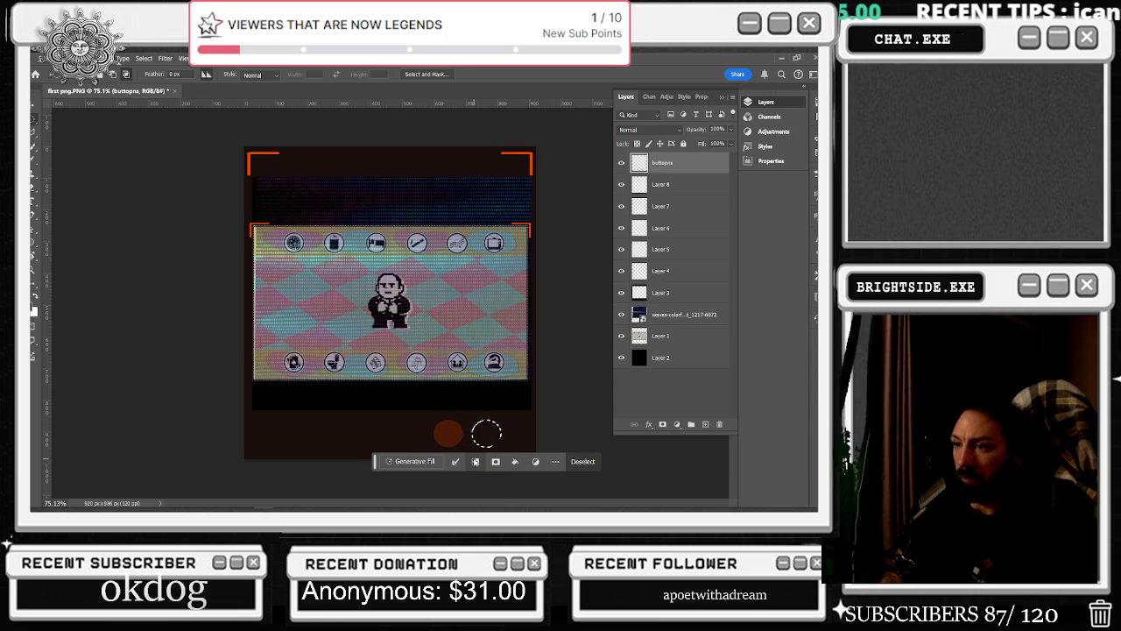
Fill the shifted selection with the same brown to make a second circle
{"action": "right_click", "coordinate": [481, 429]}
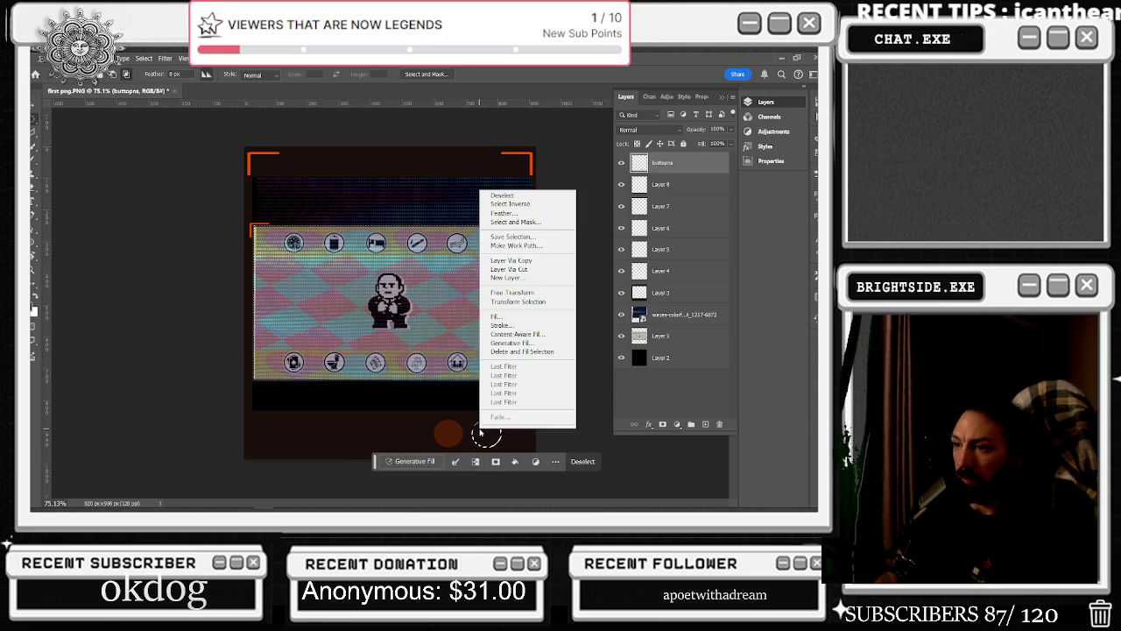
{"action": "left_click", "coordinate": [510, 316]}
{"action": "key", "text": "Return"}
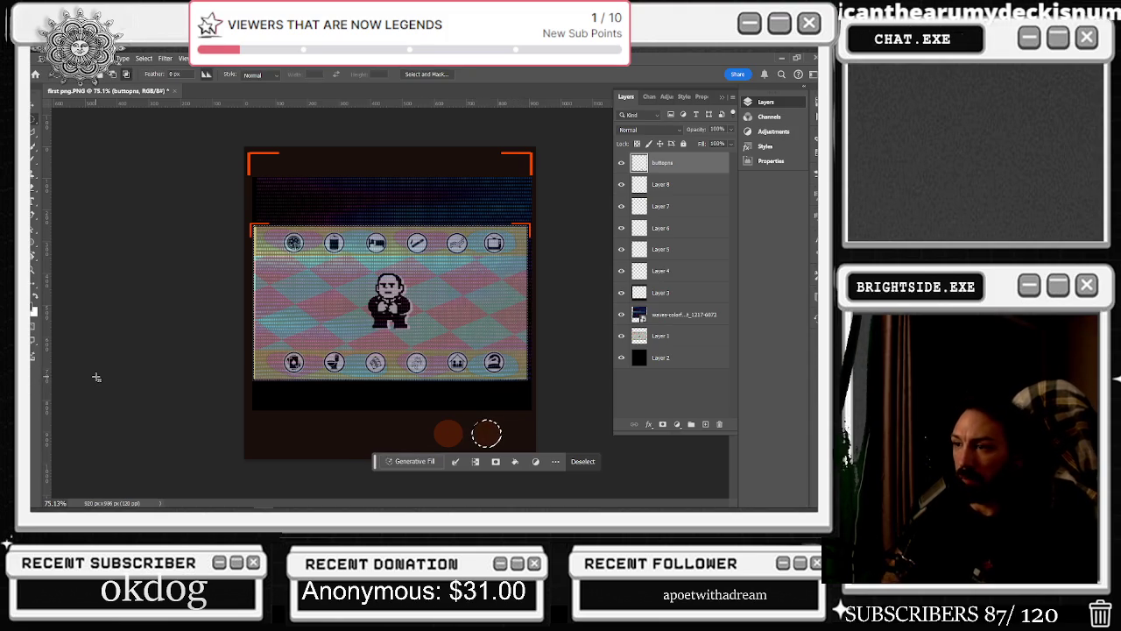
Nudge the selection left and right to find a spot for a third circle
{"action": "key", "text": "shift+Right"}
{"action": "key", "text": "shift+Right"}
{"action": "key", "text": "shift+Right"}
{"action": "key", "text": "shift+Right"}
{"action": "key", "text": "Right"}
{"action": "key", "text": "Right"}
{"action": "key", "text": "Right"}
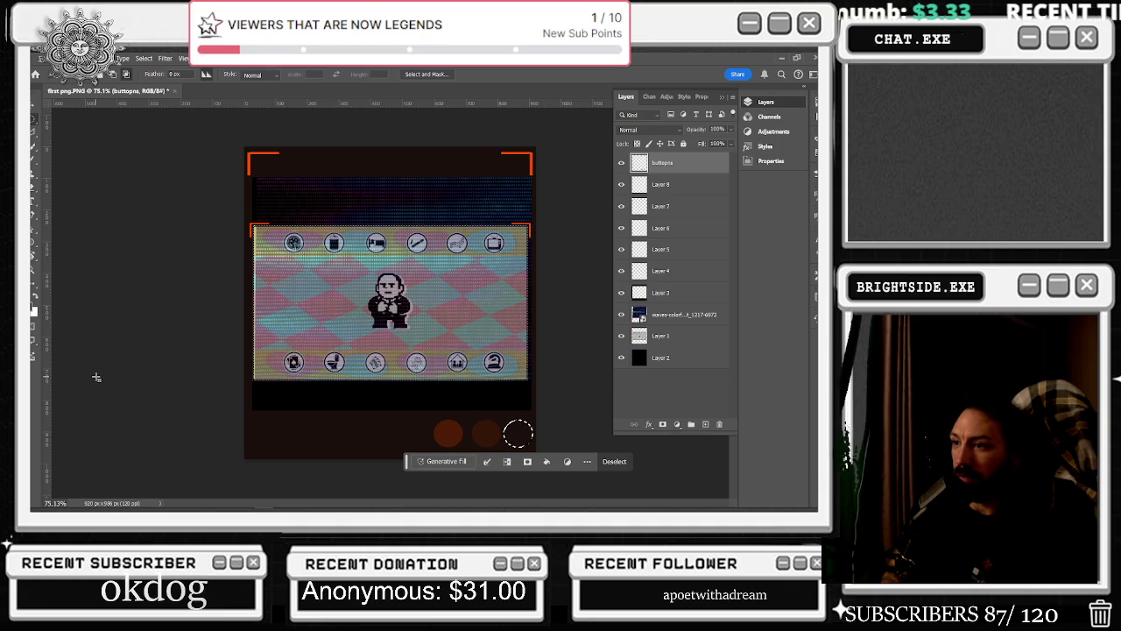
{"action": "key", "text": "Right"}
{"action": "key", "text": "Right"}
{"action": "key", "text": "Right"}
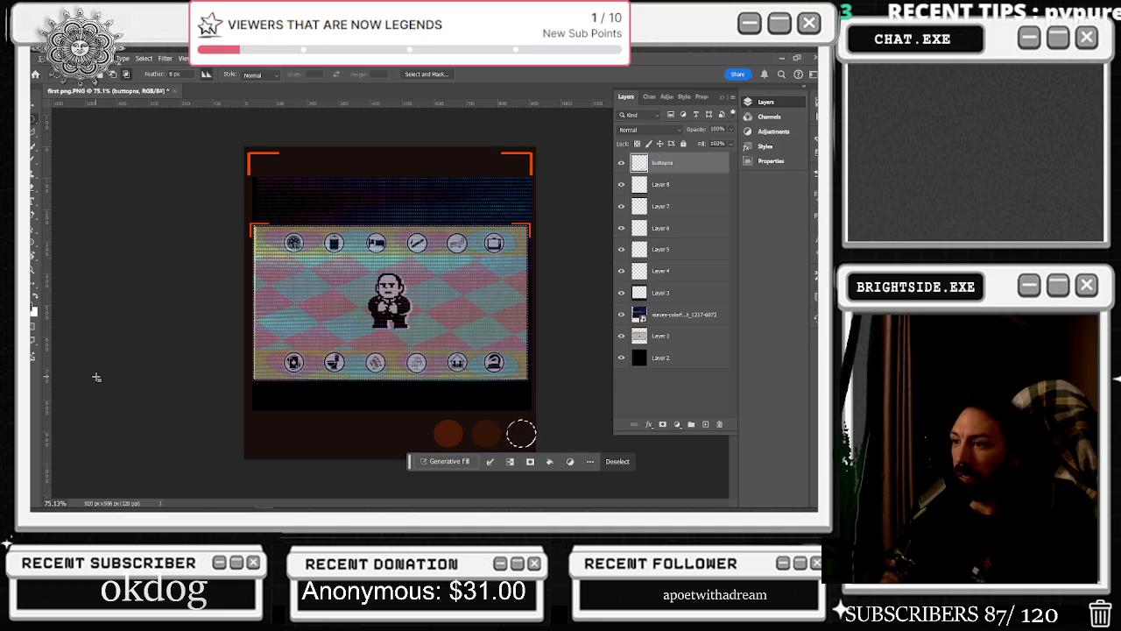
{"action": "key", "text": "shift+Left"}
{"action": "key", "text": "shift+Left"}
{"action": "key", "text": "shift+Left"}
{"action": "key", "text": "shift+Left"}
{"action": "key", "text": "shift+Left"}
{"action": "key", "text": "shift+Left"}
{"action": "key", "text": "shift+Left"}
{"action": "key", "text": "shift+Left"}
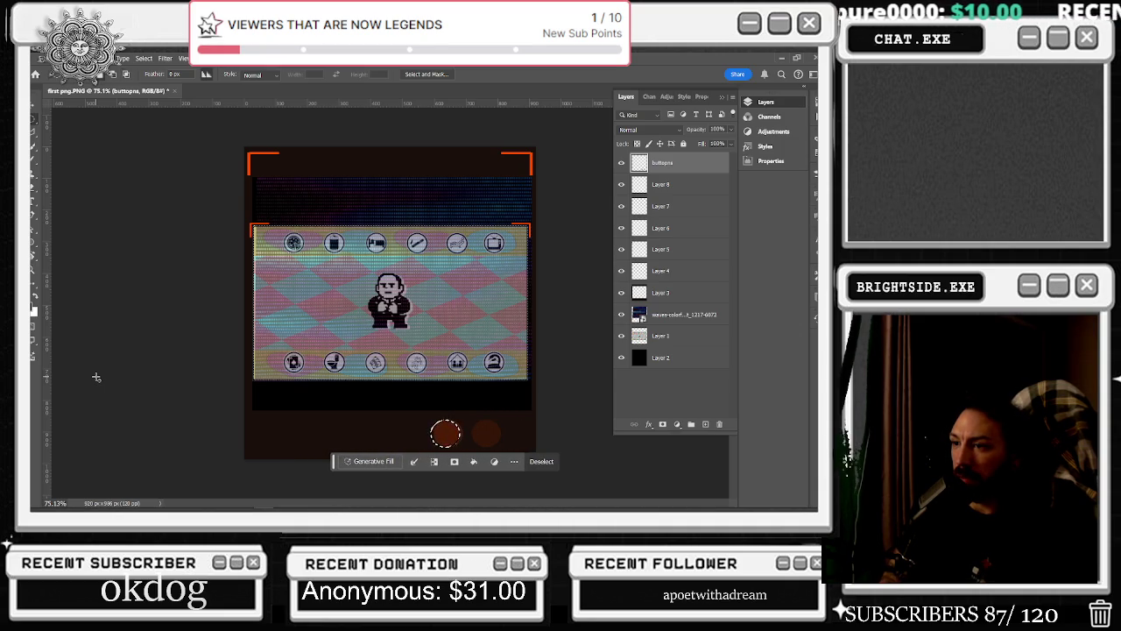
{"action": "key", "text": "shift+Right"}
{"action": "key", "text": "shift+Right"}
{"action": "key", "text": "shift+Right"}
{"action": "key", "text": "shift+Right"}
{"action": "key", "text": "shift+Right"}
{"action": "key", "text": "shift+Right"}
{"action": "key", "text": "shift+Right"}
{"action": "key", "text": "shift+Right"}
{"action": "key", "text": "shift+Right"}
{"action": "key", "text": "shift+Right"}
{"action": "key", "text": "shift+Right"}
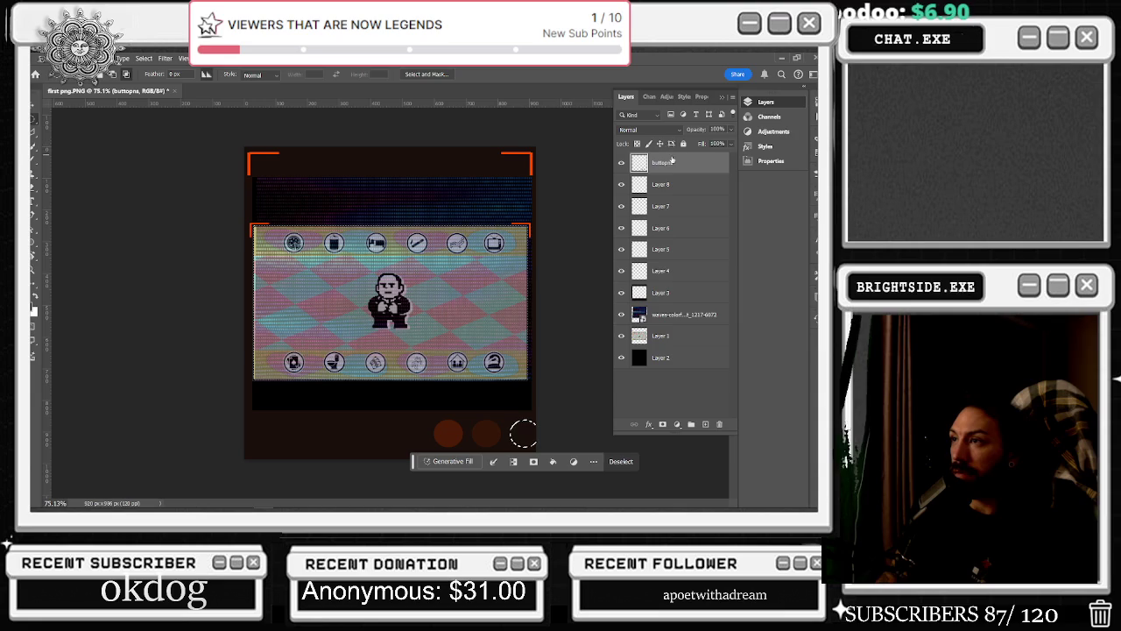
Try nudging Layer 3 with the Move tool and dismiss the error messages
{"action": "left_click", "coordinate": [33, 106]}
{"action": "key", "text": "shift+Right"}
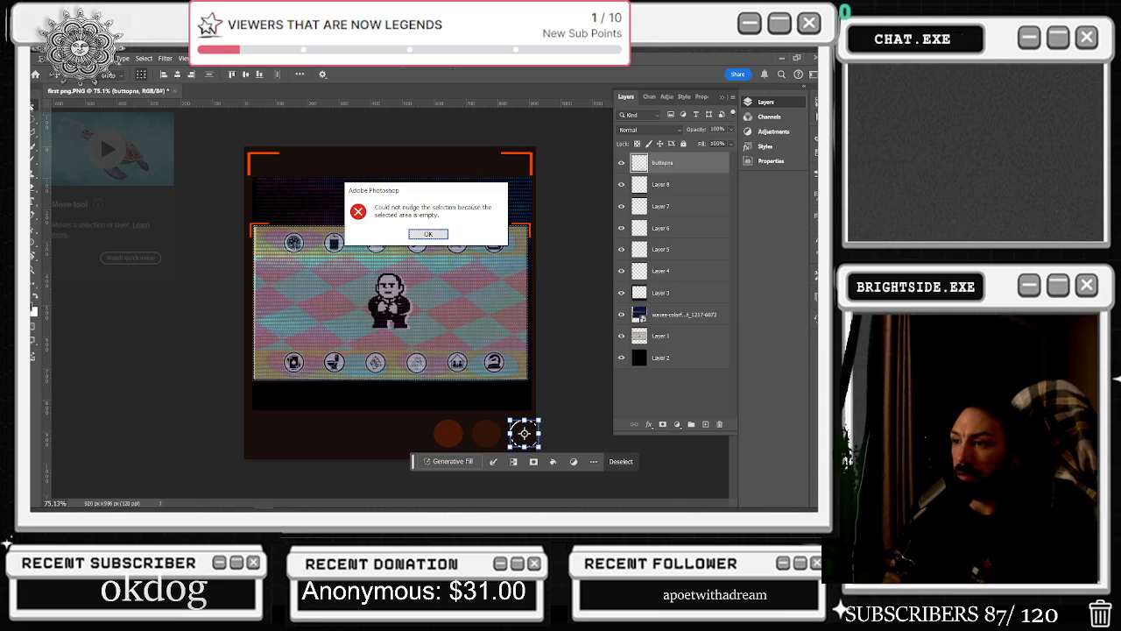
{"action": "left_click", "coordinate": [429, 235]}
{"action": "left_click", "coordinate": [661, 270]}
{"action": "left_click", "coordinate": [622, 297]}
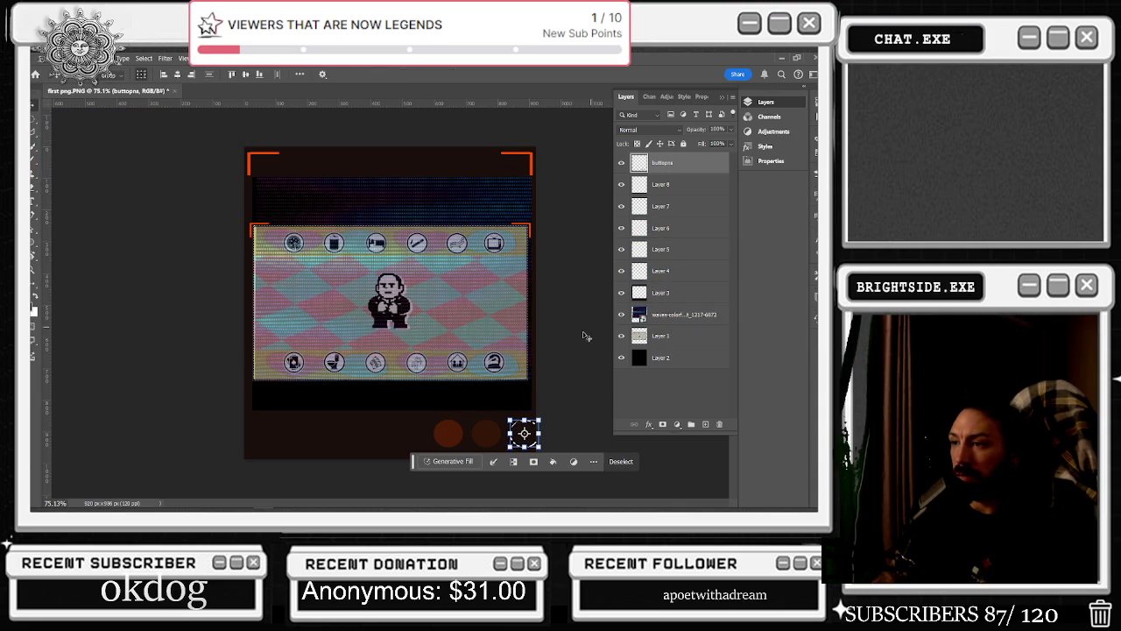
{"action": "left_click", "coordinate": [514, 438]}
{"action": "key", "text": "Left"}
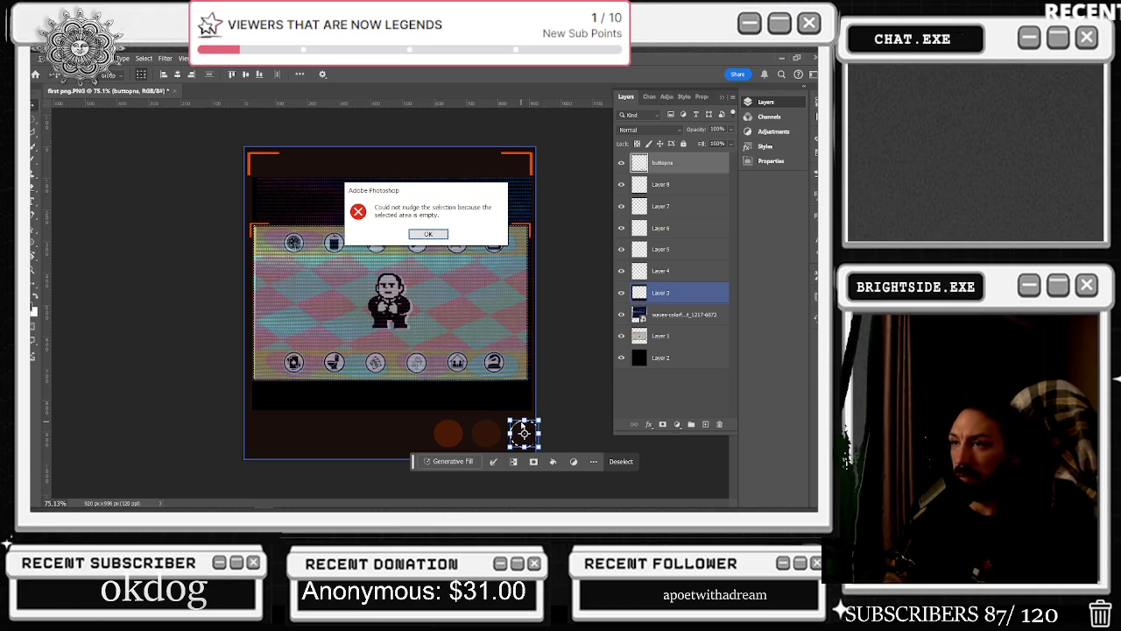
{"action": "left_click", "coordinate": [429, 234]}
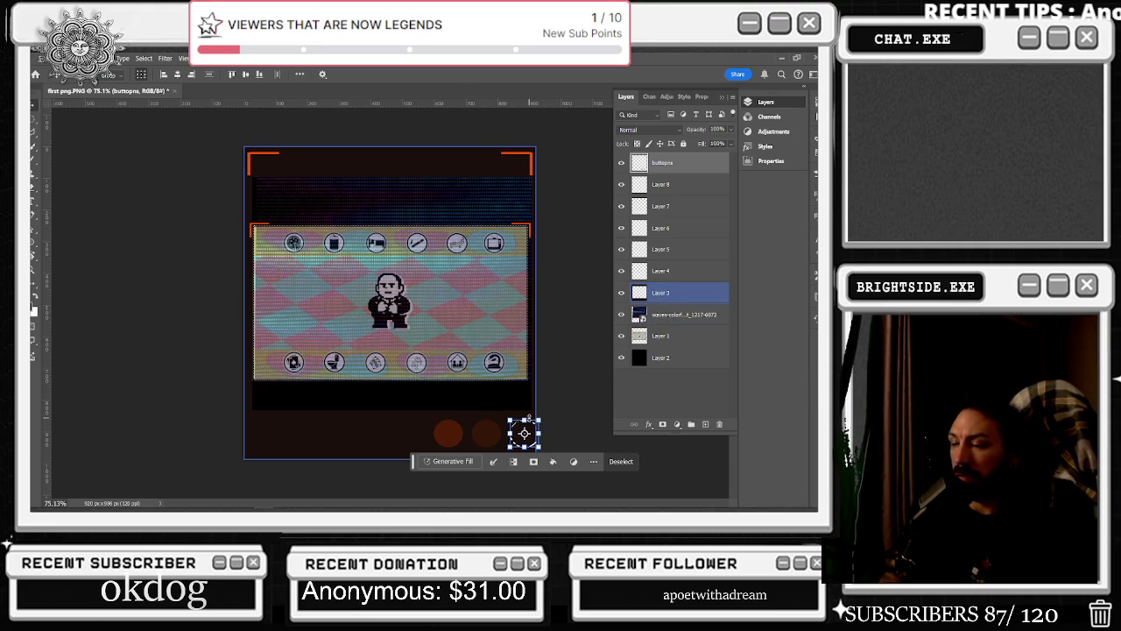
{"action": "key", "text": "Left"}
{"action": "key", "text": "Return"}
{"action": "left_click", "coordinate": [513, 438]}
Position the elliptical selection left of the circles and fill a third brown circle
{"action": "left_click", "coordinate": [34, 133]}
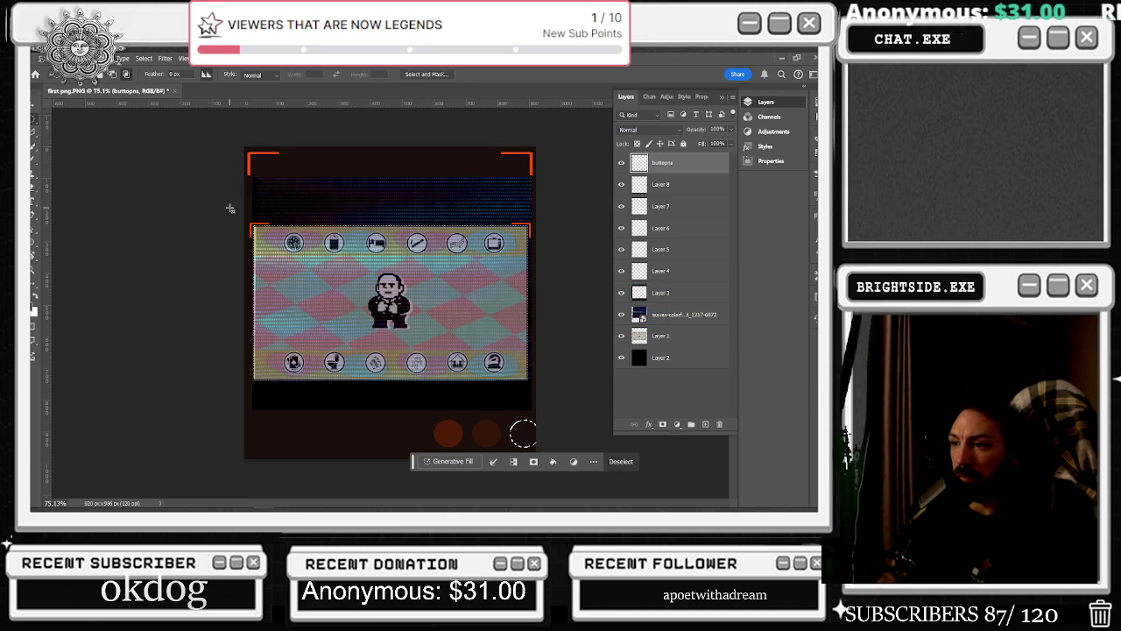
{"action": "key", "text": "shift+Left"}
{"action": "key", "text": "shift+Left"}
{"action": "key", "text": "shift+Left"}
{"action": "key", "text": "shift+Left"}
{"action": "key", "text": "shift+Left"}
{"action": "key", "text": "shift+Left"}
{"action": "key", "text": "shift+Left"}
{"action": "key", "text": "shift+Left"}
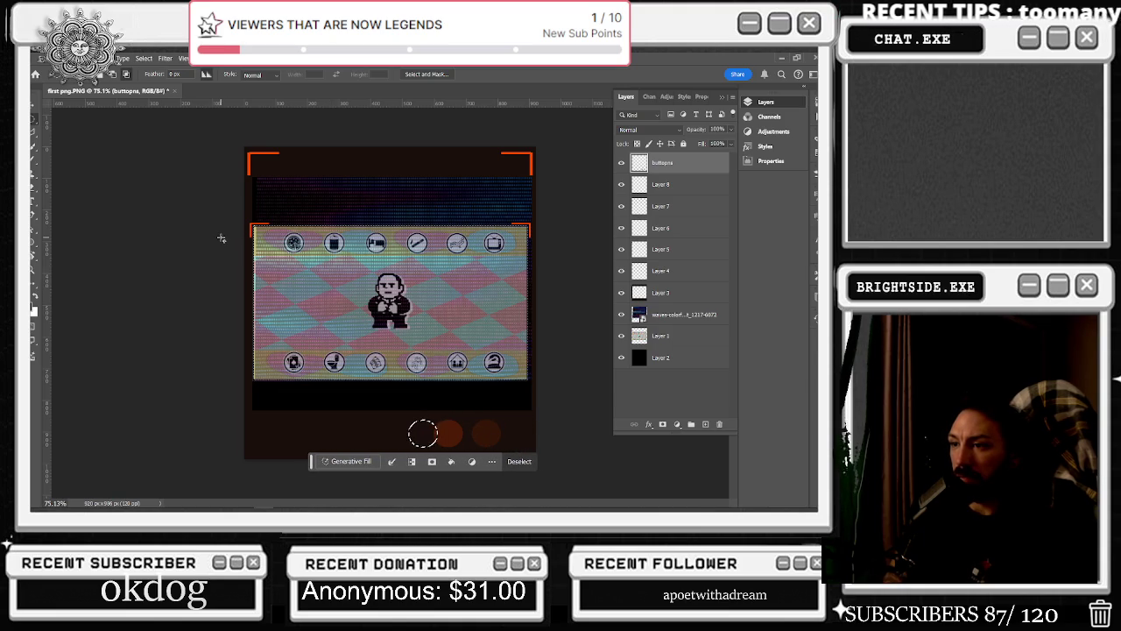
{"action": "key", "text": "shift+Left"}
{"action": "key", "text": "shift+Left"}
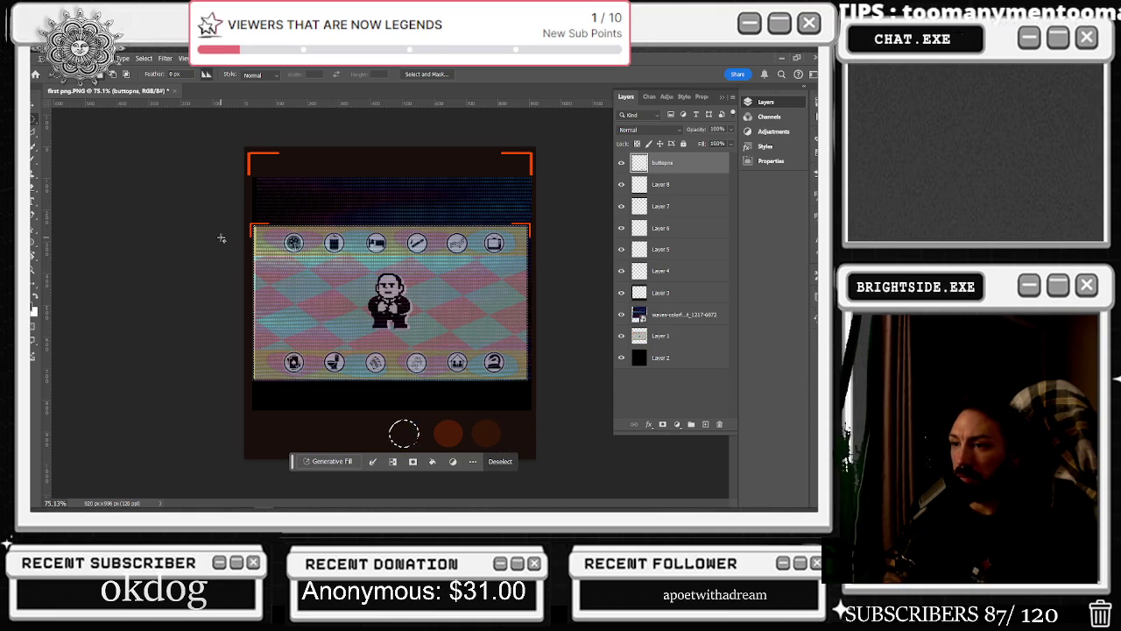
{"action": "key", "text": "shift+Right"}
{"action": "key", "text": "shift+Right"}
{"action": "key", "text": "shift+Right"}
{"action": "key", "text": "shift+Right"}
{"action": "key", "text": "Left"}
{"action": "key", "text": "Left"}
{"action": "key", "text": "Left"}
{"action": "key", "text": "Left"}
{"action": "key", "text": "Left"}
{"action": "key", "text": "Left"}
{"action": "key", "text": "Left"}
{"action": "key", "text": "Left"}
{"action": "key", "text": "Left"}
{"action": "key", "text": "Left"}
{"action": "key", "text": "Left"}
{"action": "key", "text": "Left"}
{"action": "key", "text": "Left"}
{"action": "key", "text": "Left"}
{"action": "key", "text": "Left"}
{"action": "key", "text": "Left"}
{"action": "key", "text": "Left"}
{"action": "key", "text": "Left"}
{"action": "key", "text": "Left"}
{"action": "key", "text": "Left"}
{"action": "key", "text": "Left"}
{"action": "key", "text": "Left"}
{"action": "key", "text": "Left"}
{"action": "key", "text": "Left"}
{"action": "key", "text": "Left"}
{"action": "key", "text": "Left"}
{"action": "key", "text": "Left"}
{"action": "key", "text": "Left"}
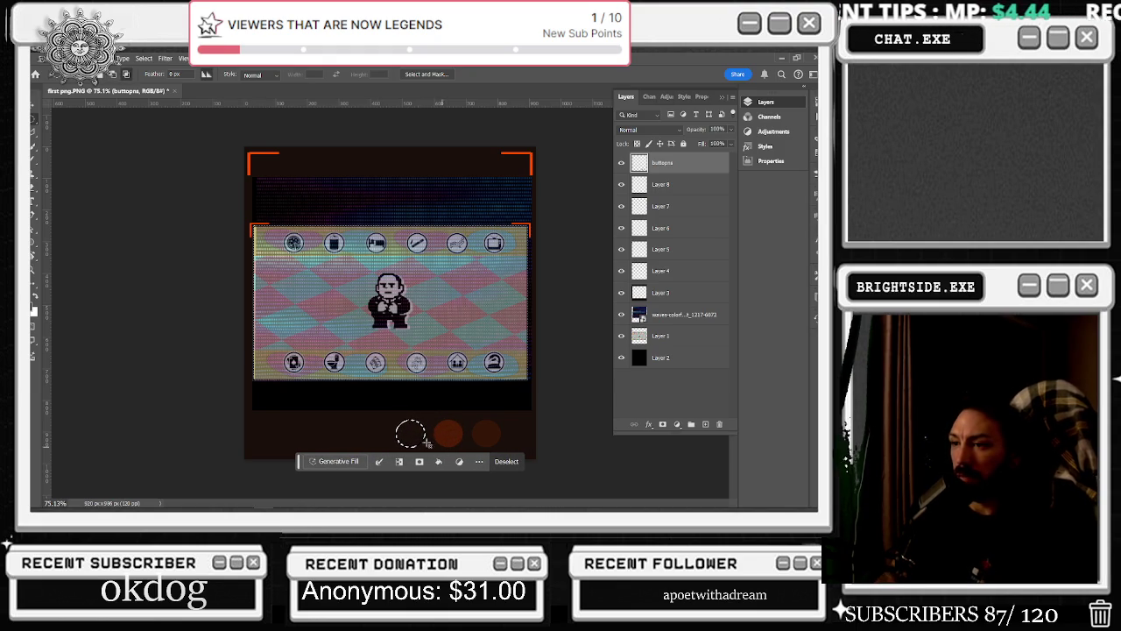
{"action": "right_click", "coordinate": [413, 433]}
{"action": "left_click", "coordinate": [429, 323]}
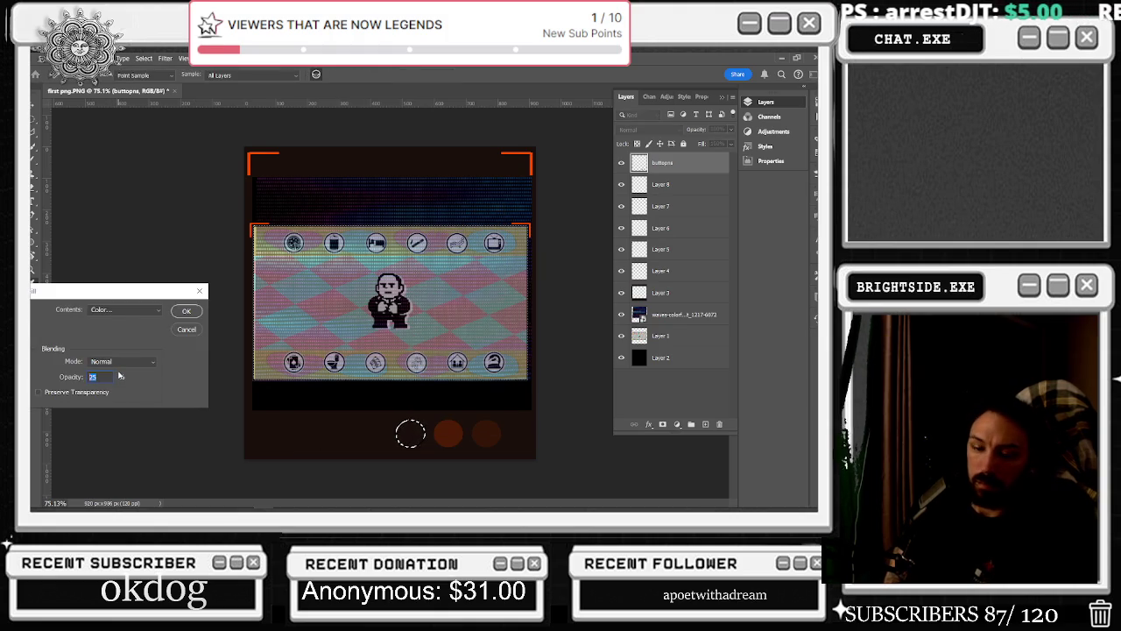
{"action": "key", "text": "Return"}
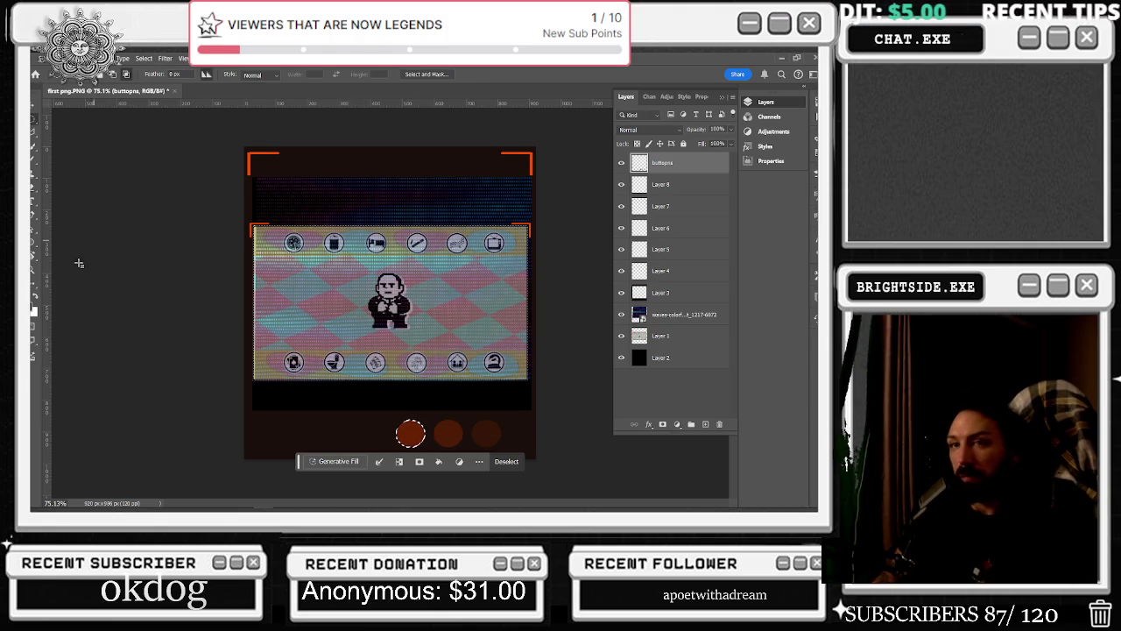
Deselect and move the three brown circles about 25 px right
{"action": "key", "text": "ctrl+d"}
{"action": "key", "text": "v"}
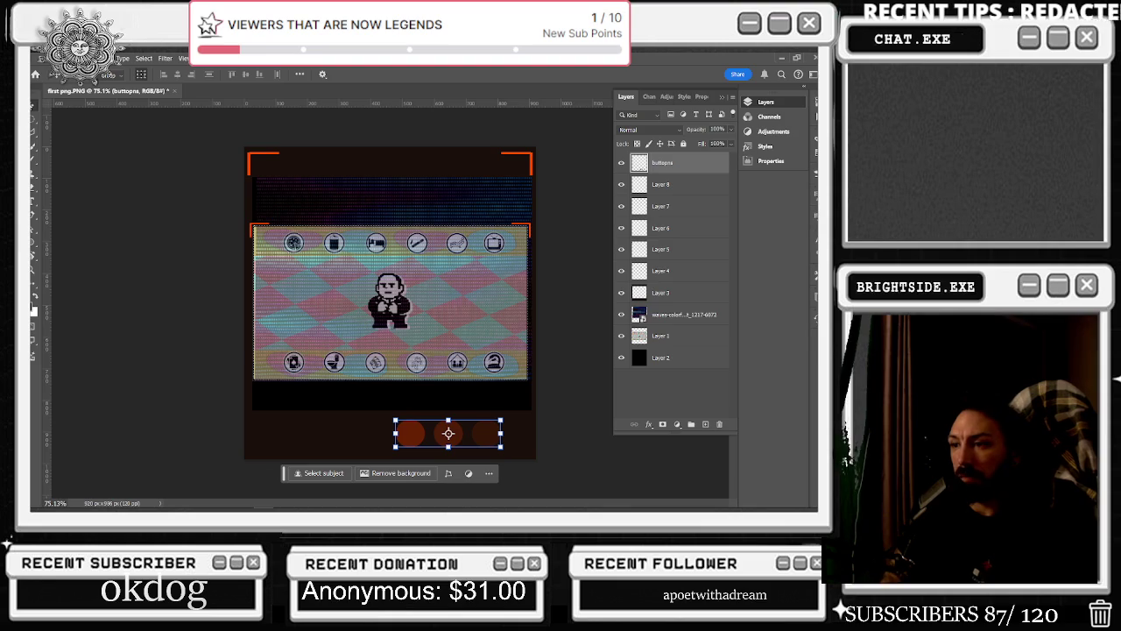
{"action": "left_click_drag", "start_coordinate": [448, 432], "coordinate": [471, 433]}
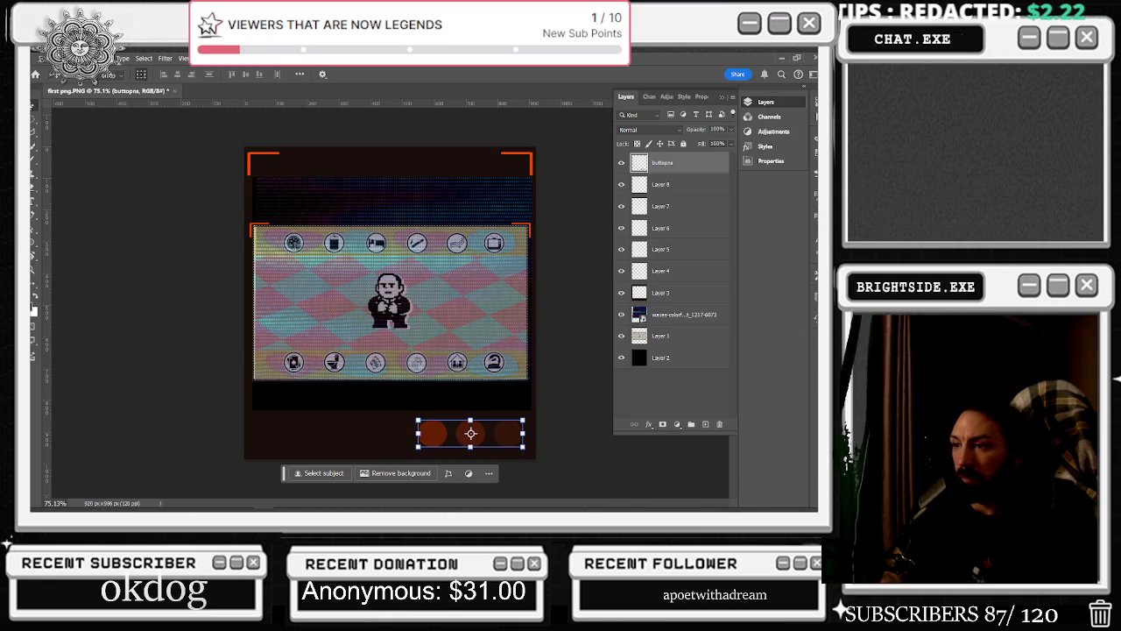
Lower the buttons layer opacity using number keys
{"action": "key", "text": "m"}
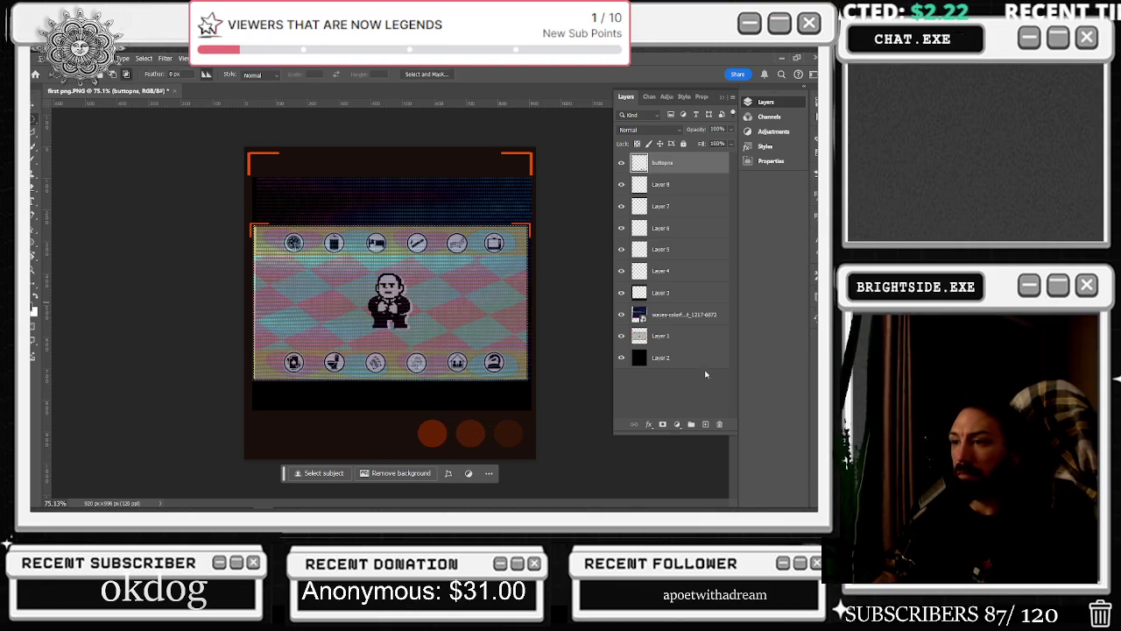
{"action": "key", "text": "1"}
{"action": "key", "text": "2"}
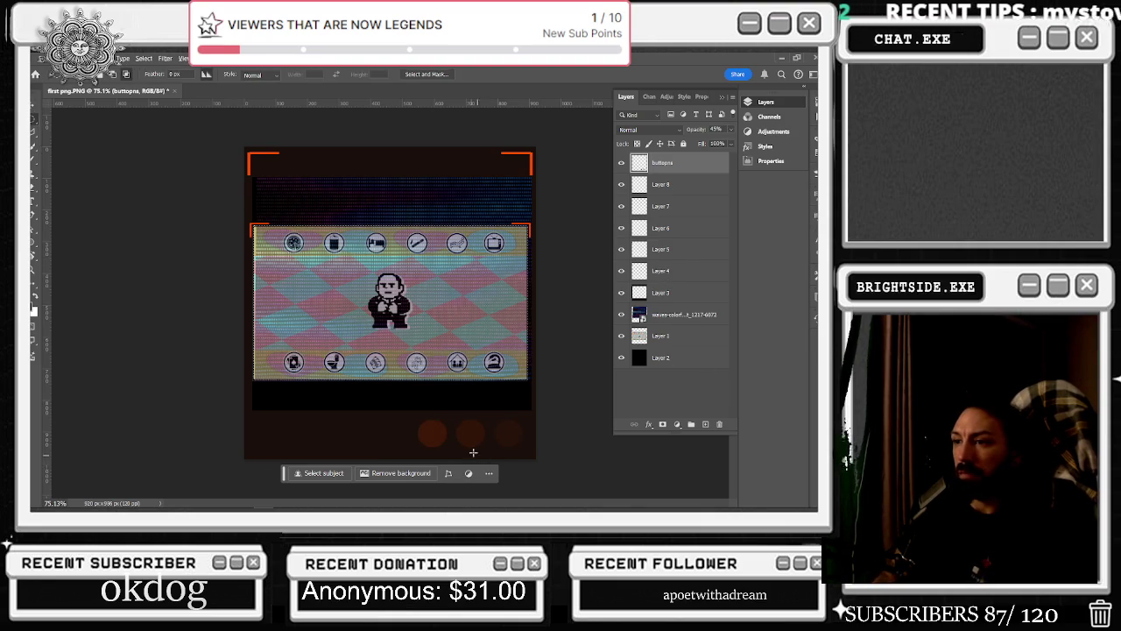
{"action": "scroll", "coordinate": [482, 438], "scroll_direction": "up", "scroll_amount": 2}
Open the buttons layer's Blending Options and enable Drop Shadow and Satin
{"action": "right_click", "coordinate": [656, 169]}
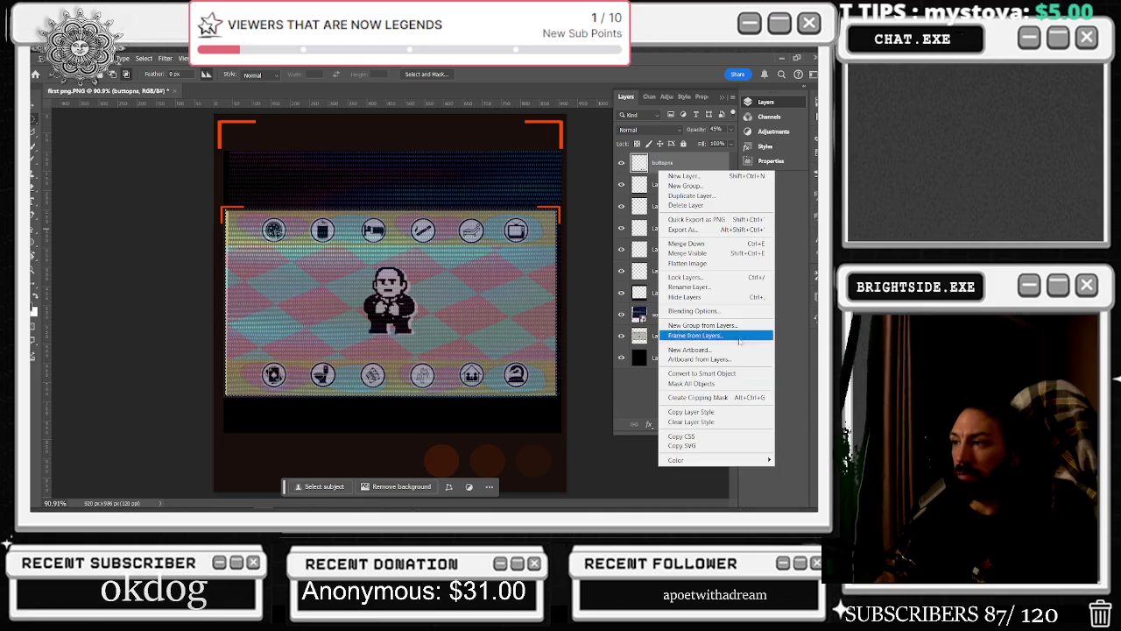
{"action": "left_click", "coordinate": [429, 430]}
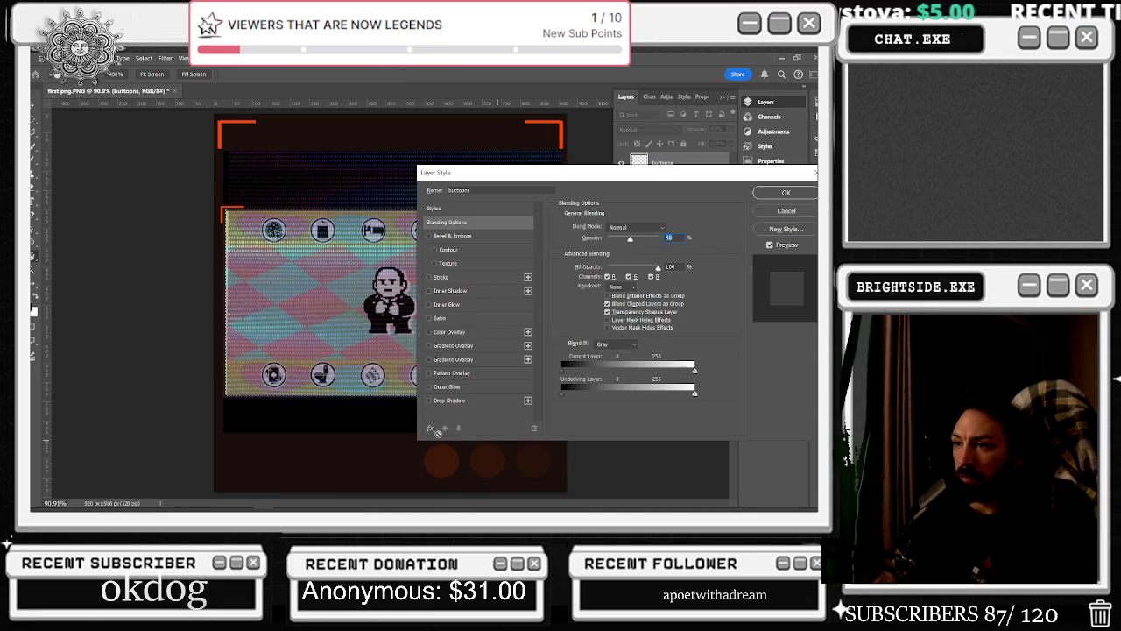
{"action": "left_click", "coordinate": [429, 401]}
{"action": "left_click_drag", "start_coordinate": [490, 172], "coordinate": [641, 141]}
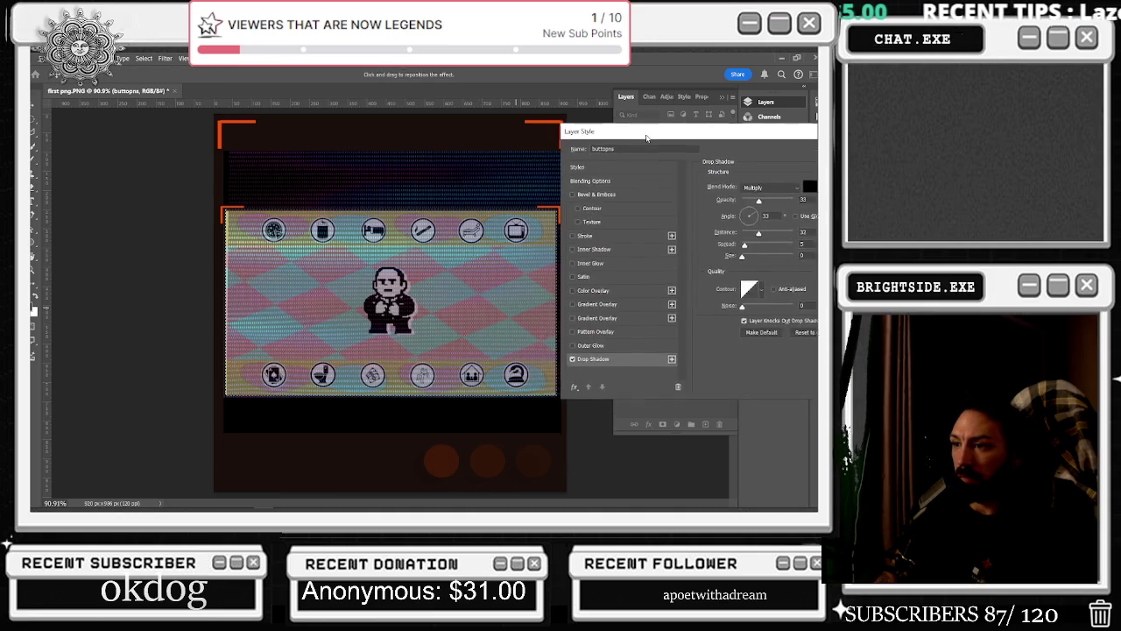
{"action": "left_click", "coordinate": [579, 289]}
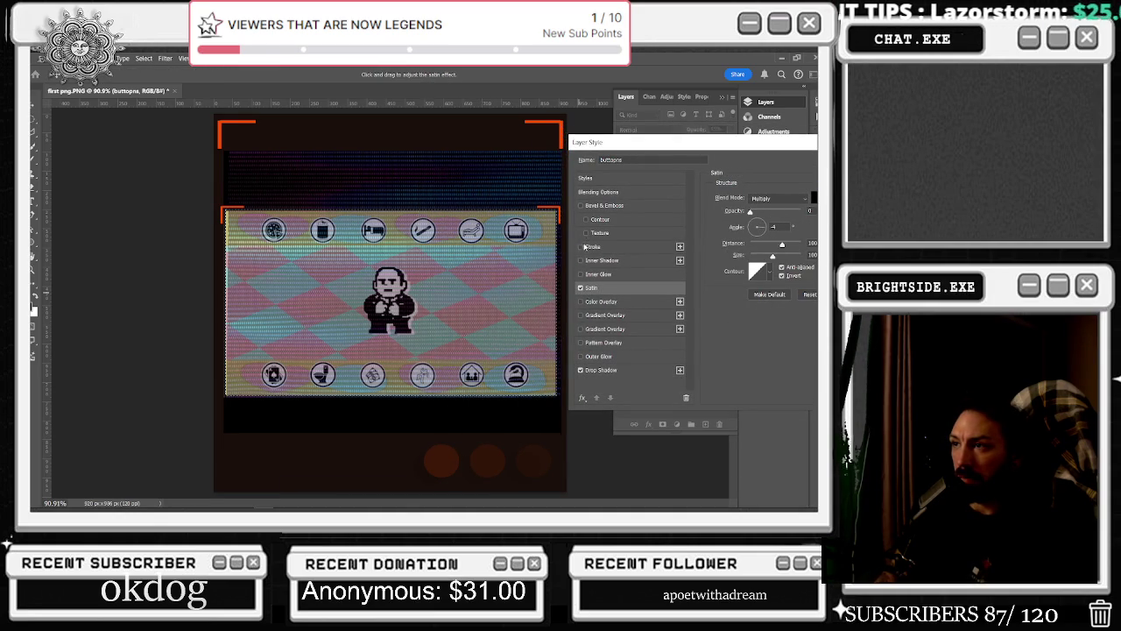
Add a Stroke positioned Outside and adjust its size
{"action": "left_click", "coordinate": [581, 247]}
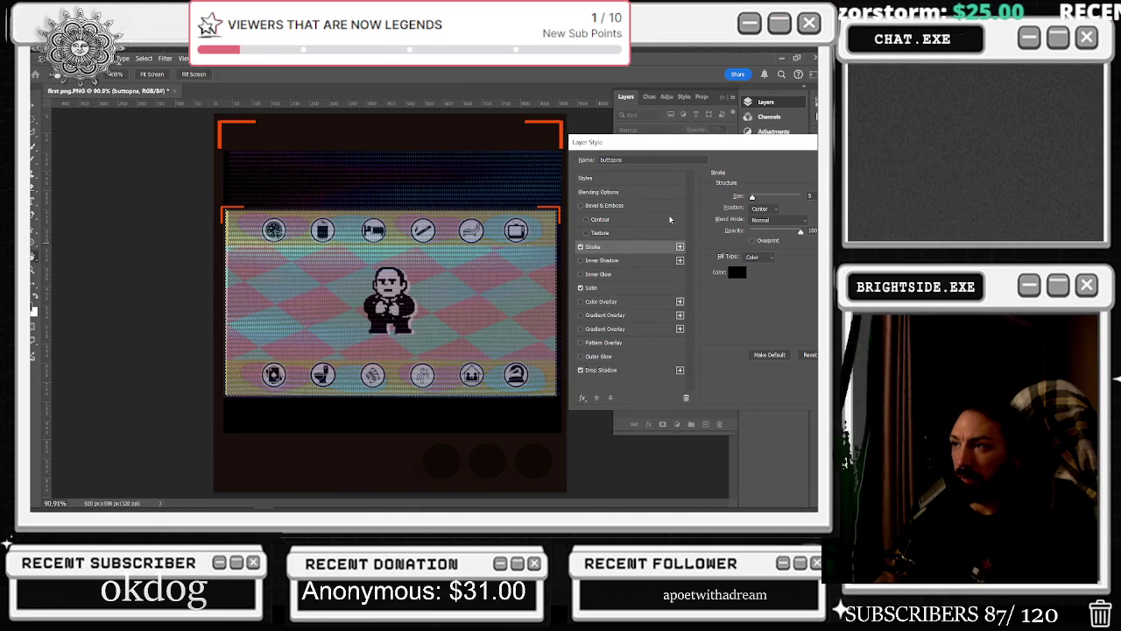
{"action": "left_click_drag", "start_coordinate": [753, 196], "coordinate": [750, 197]}
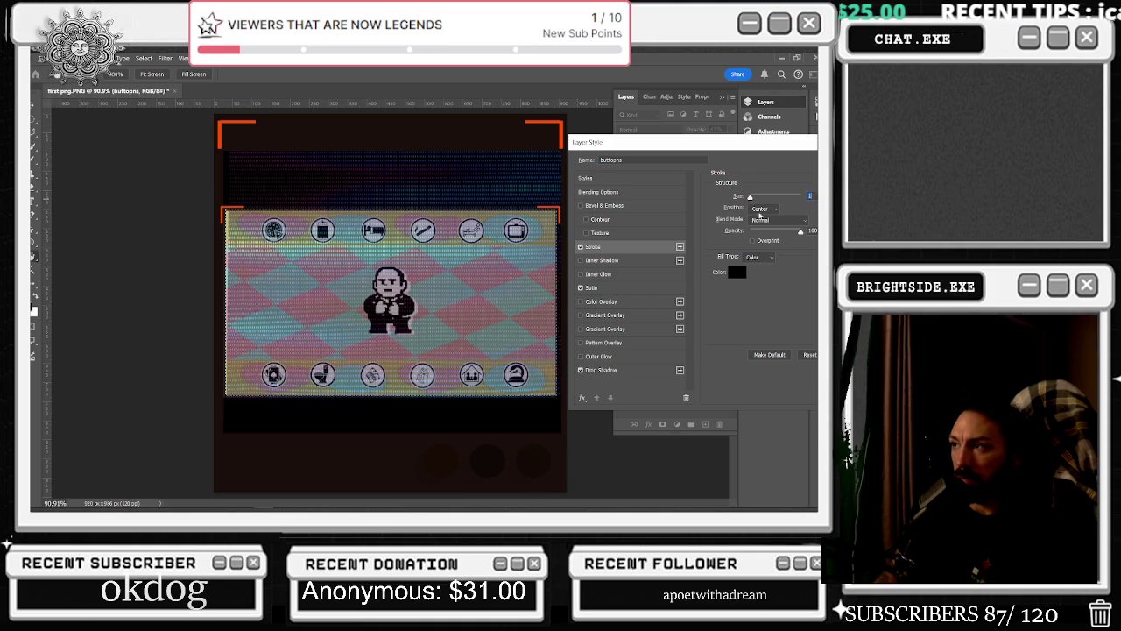
{"action": "left_click", "coordinate": [762, 208]}
{"action": "left_click", "coordinate": [765, 219]}
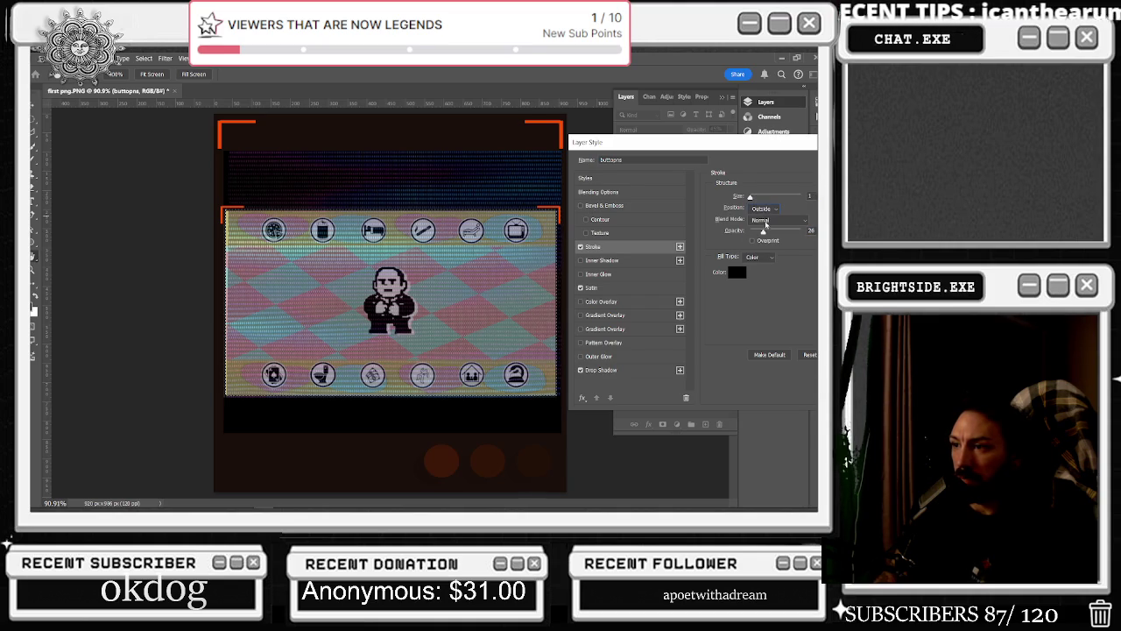
{"action": "left_click_drag", "start_coordinate": [751, 201], "coordinate": [804, 231]}
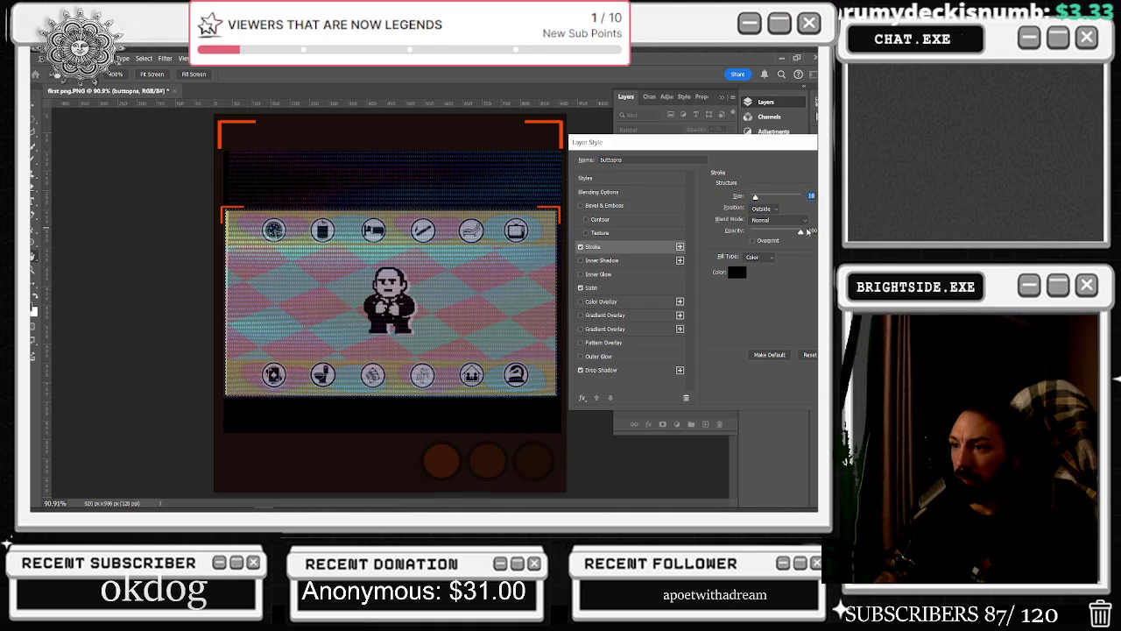
{"action": "key", "text": "Tab"}
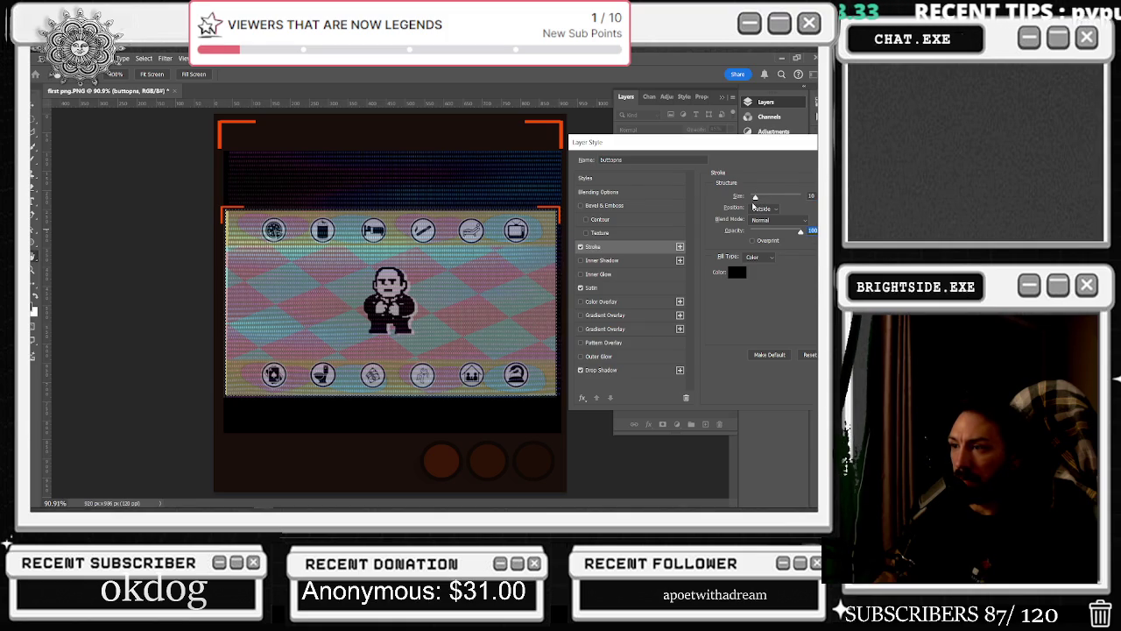
Enable Bevel & Emboss with Contour and a tuned Inner Shadow
{"action": "left_click", "coordinate": [600, 207]}
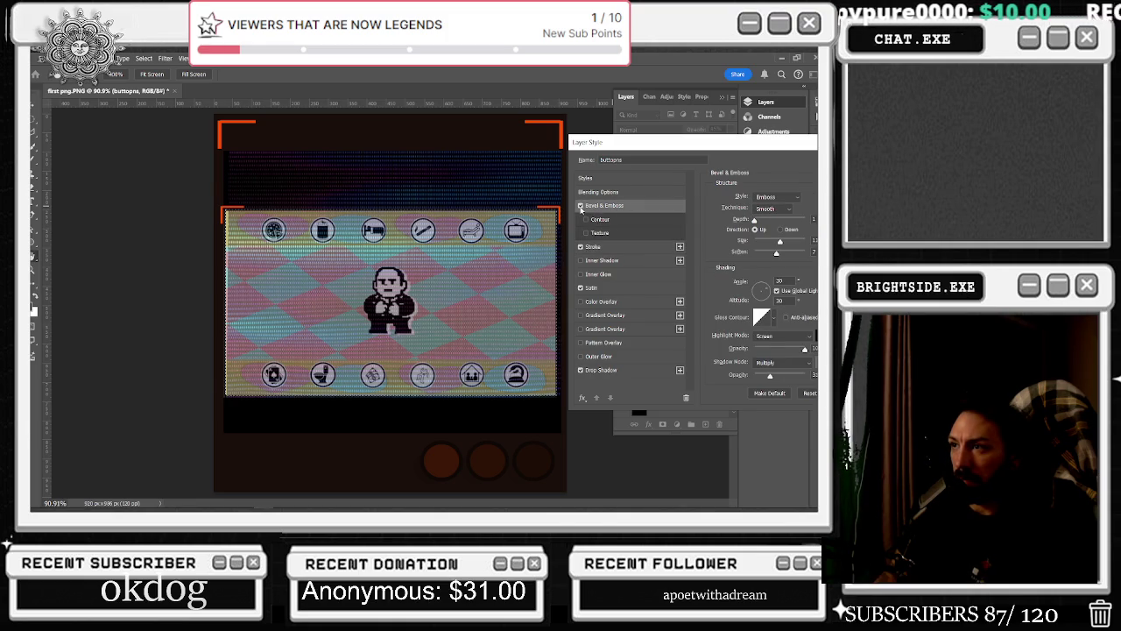
{"action": "left_click", "coordinate": [593, 233]}
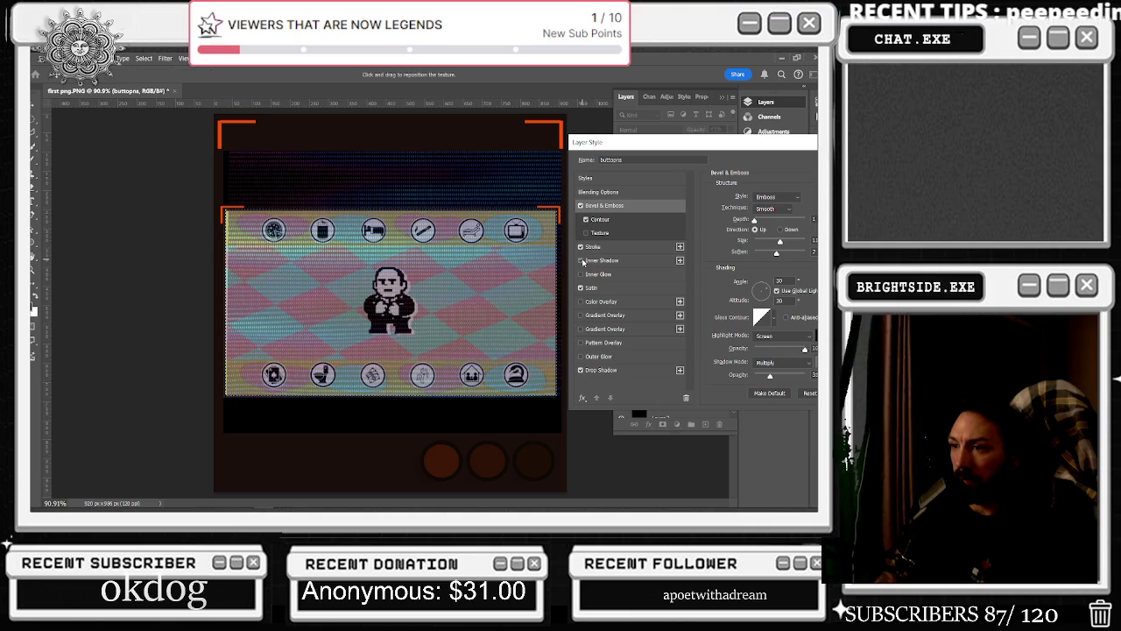
{"action": "left_click", "coordinate": [602, 260]}
{"action": "mouse_move", "coordinate": [751, 213]}
{"action": "left_mouse_down"}
{"action": "mouse_move", "coordinate": [764, 213]}
{"action": "mouse_move", "coordinate": [785, 267]}
{"action": "left_mouse_up"}
{"action": "mouse_move", "coordinate": [763, 213]}
{"action": "left_mouse_down"}
{"action": "mouse_move", "coordinate": [782, 213]}
{"action": "mouse_move", "coordinate": [750, 215]}
{"action": "left_mouse_up"}
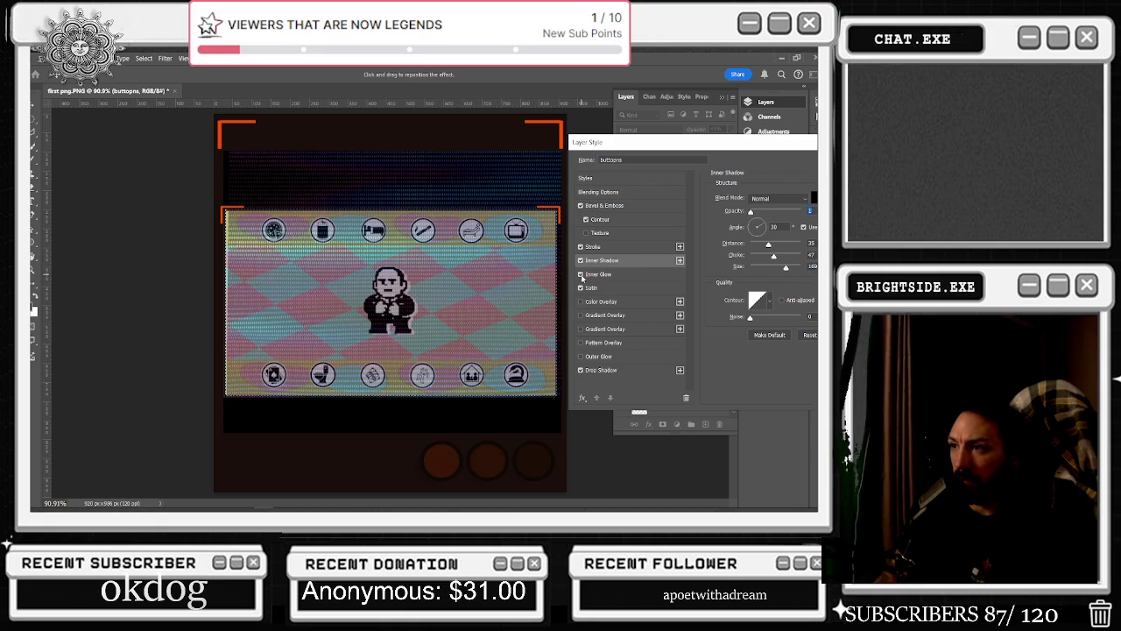
Add a Gradient Overlay to the buttons
{"action": "left_click", "coordinate": [584, 332]}
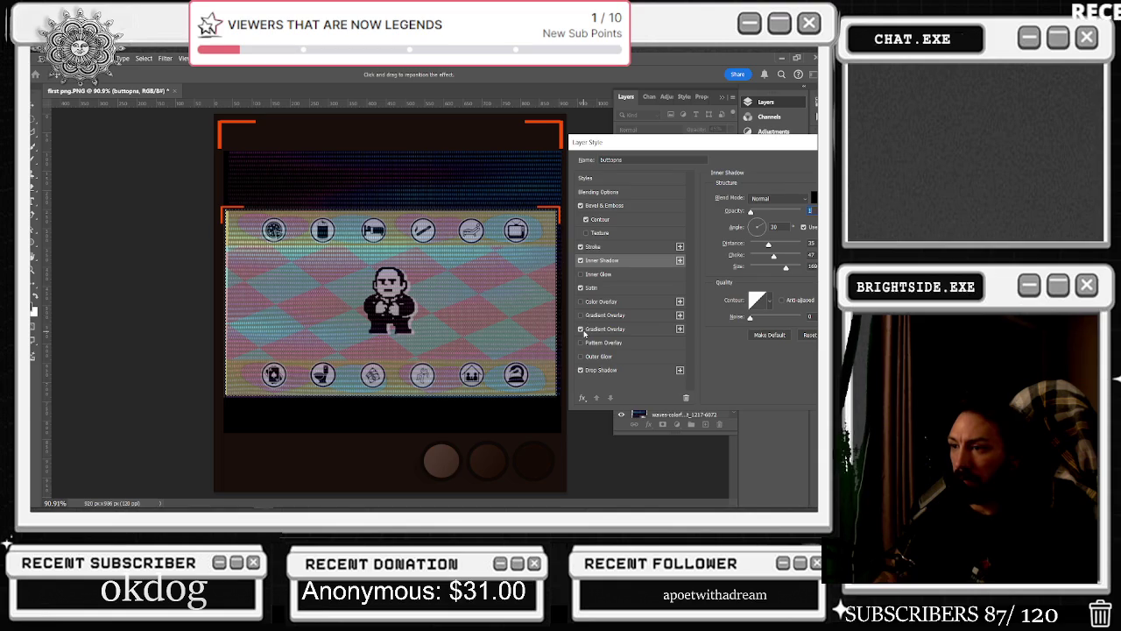
{"action": "left_click", "coordinate": [640, 330]}
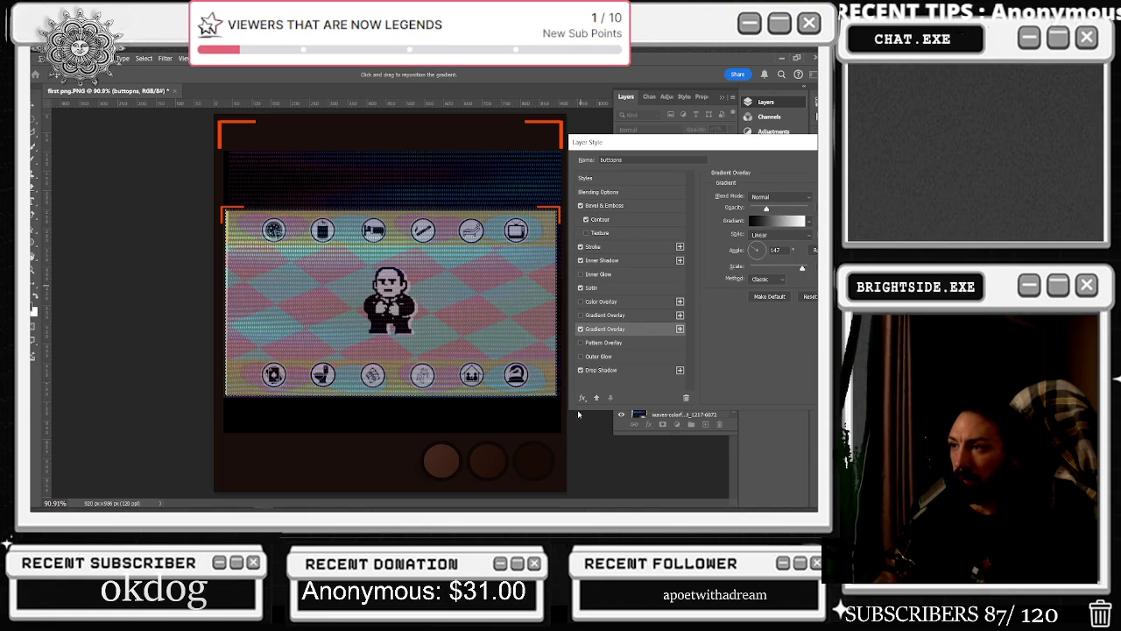
{"action": "left_click", "coordinate": [581, 343]}
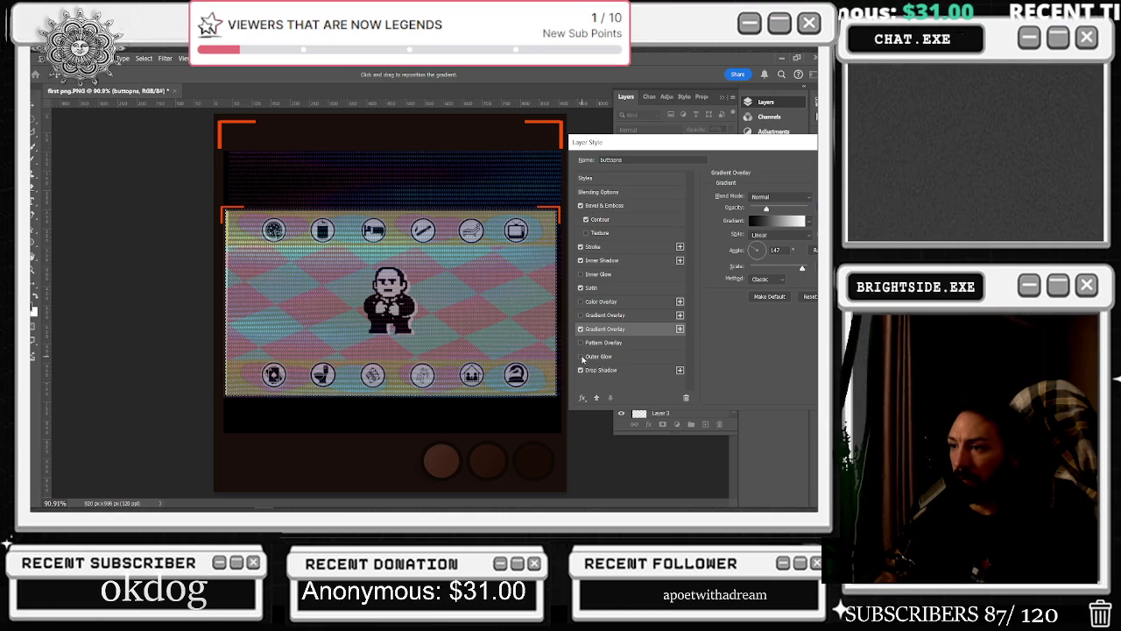
Raise the Drop Shadow opacity and apply the layer style
{"action": "left_click", "coordinate": [604, 369]}
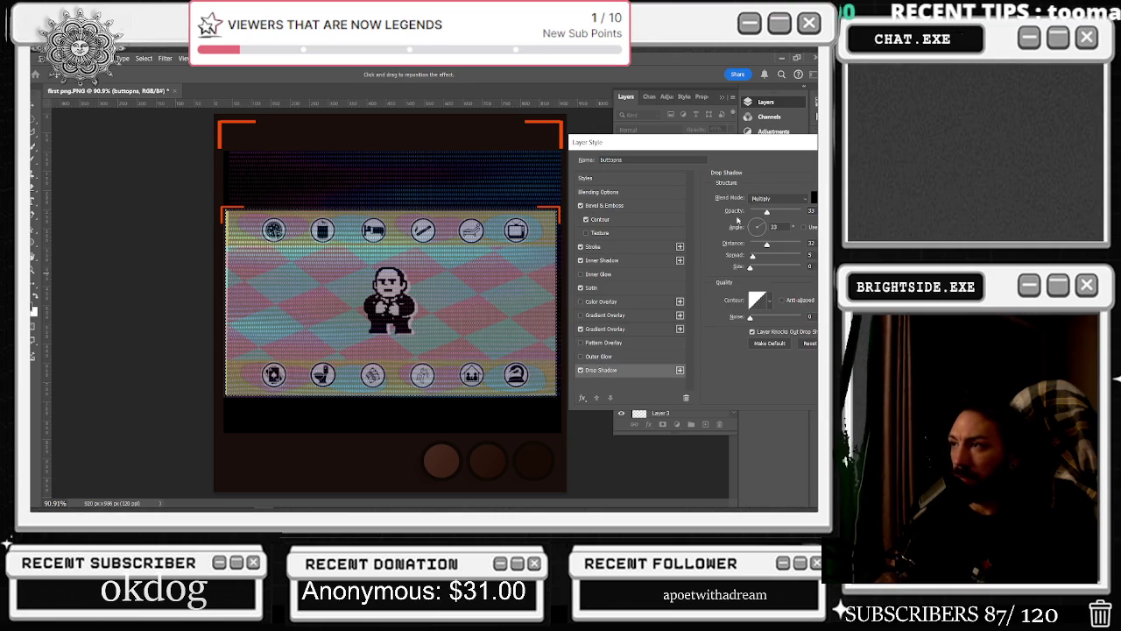
{"action": "mouse_move", "coordinate": [767, 211]}
{"action": "left_mouse_down"}
{"action": "mouse_move", "coordinate": [785, 212]}
{"action": "mouse_move", "coordinate": [767, 255]}
{"action": "left_mouse_up"}
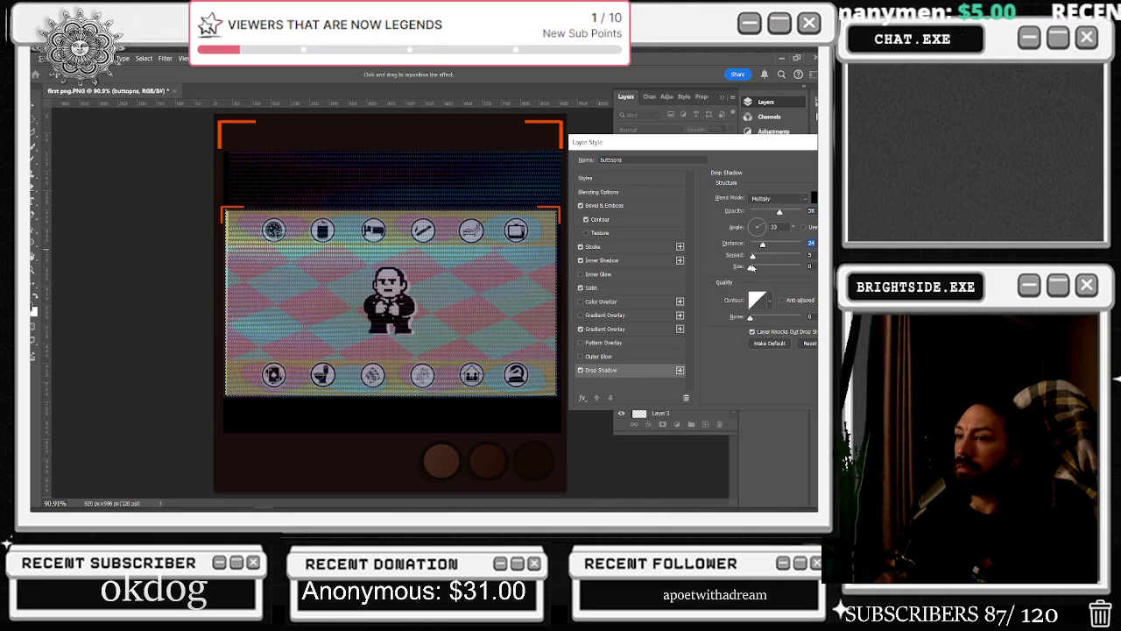
{"action": "left_click_drag", "start_coordinate": [786, 213], "coordinate": [799, 213]}
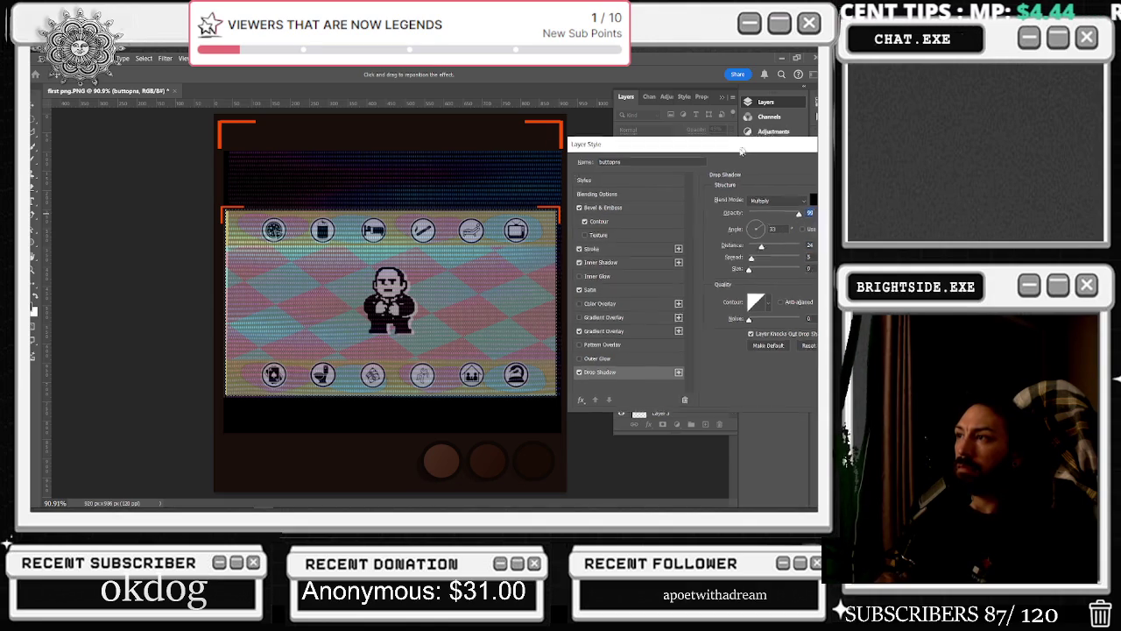
{"action": "left_click_drag", "start_coordinate": [744, 145], "coordinate": [626, 187]}
{"action": "left_click_drag", "start_coordinate": [681, 256], "coordinate": [676, 257]}
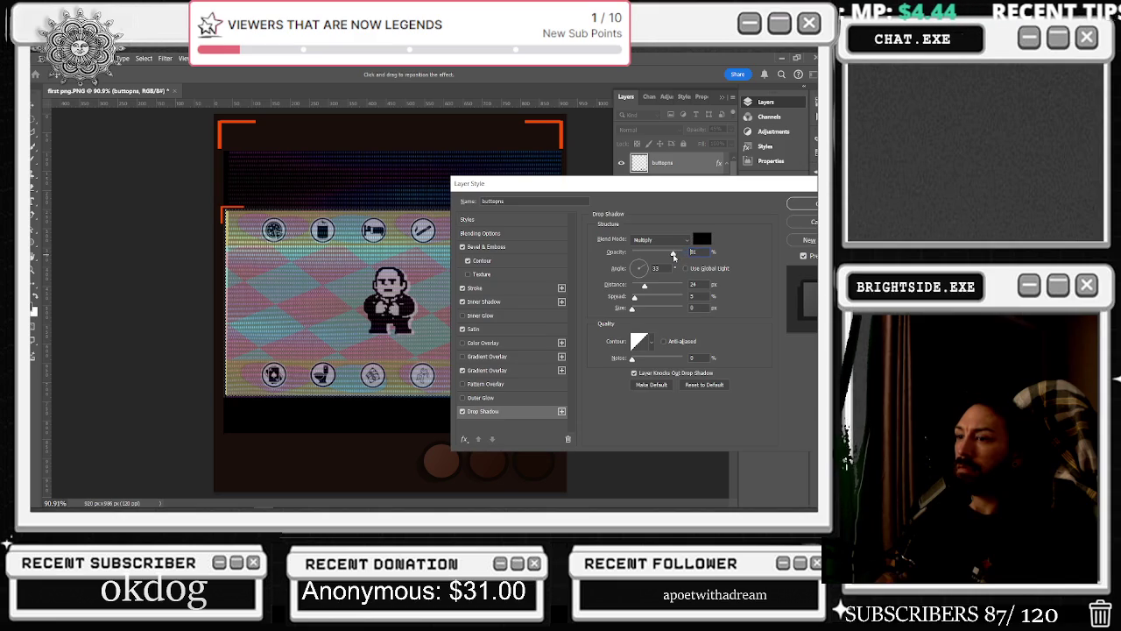
{"action": "left_click", "coordinate": [801, 203]}
{"action": "key", "text": "ctrl+minus"}
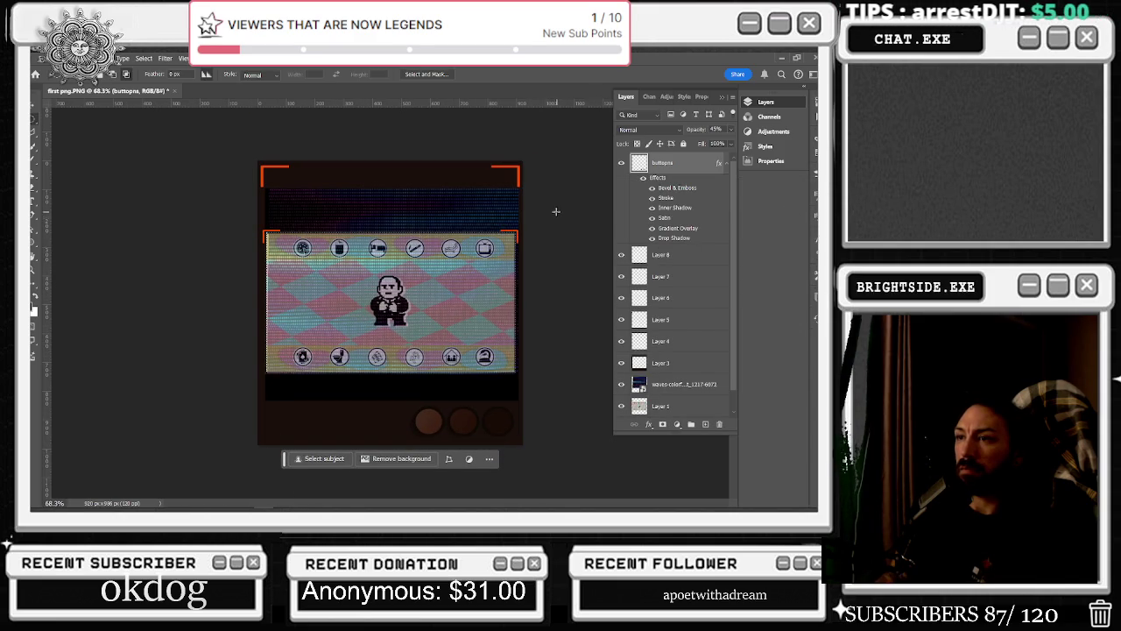
{"action": "scroll", "coordinate": [359, 229], "scroll_direction": "up", "scroll_amount": 1}
{"action": "scroll", "coordinate": [359, 230], "scroll_direction": "up", "scroll_amount": 2}
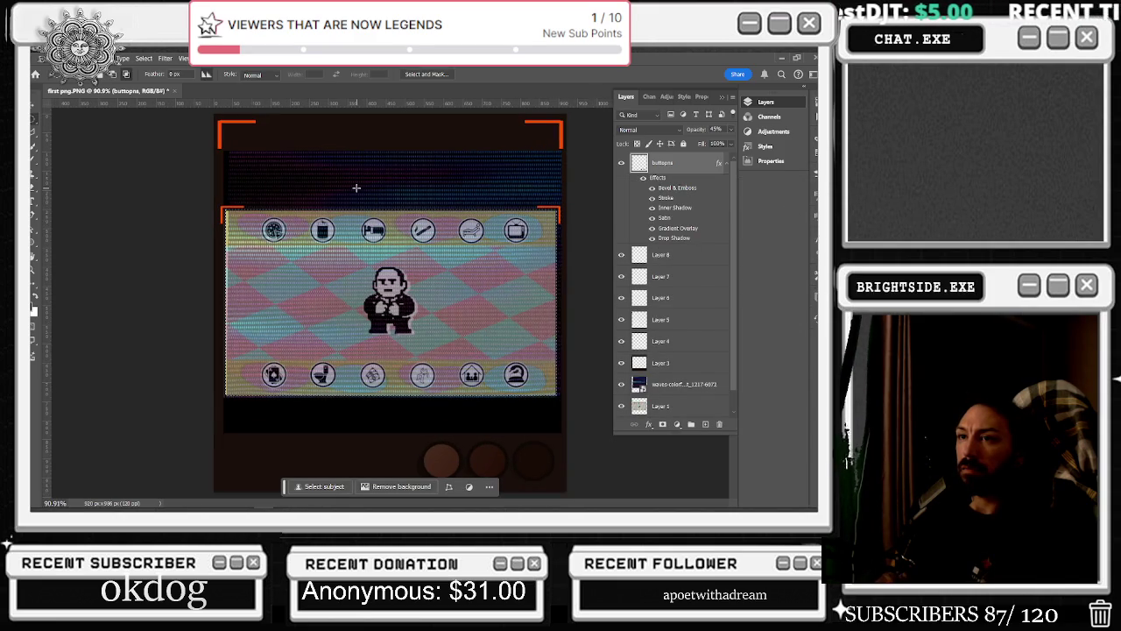
{"action": "left_click", "coordinate": [687, 255]}
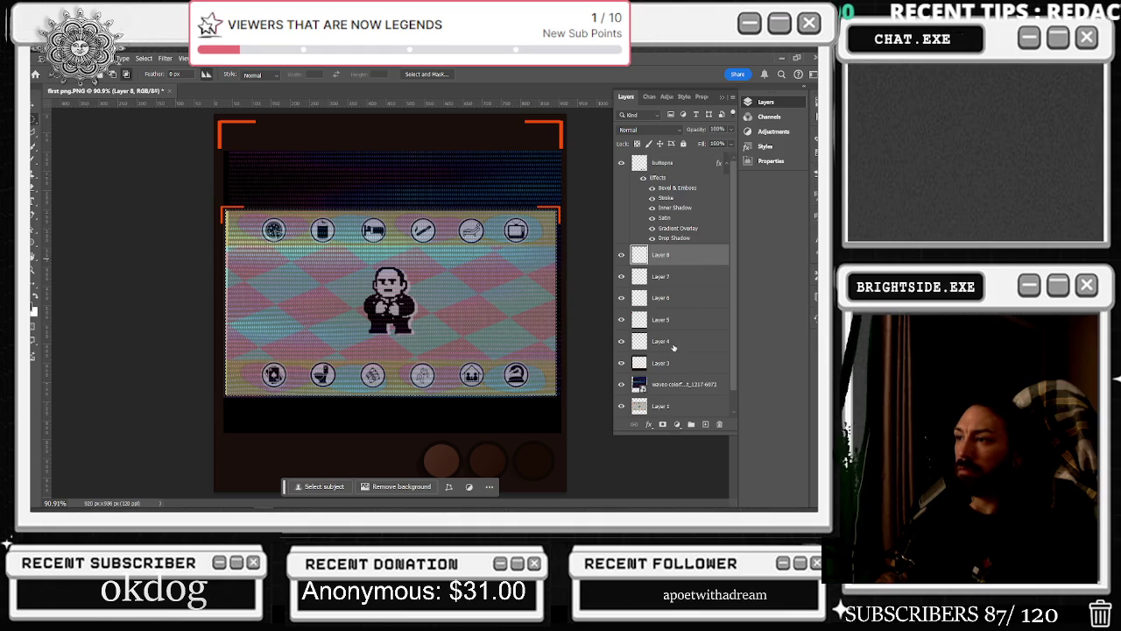
{"action": "left_click", "coordinate": [672, 348], "text": "shift"}
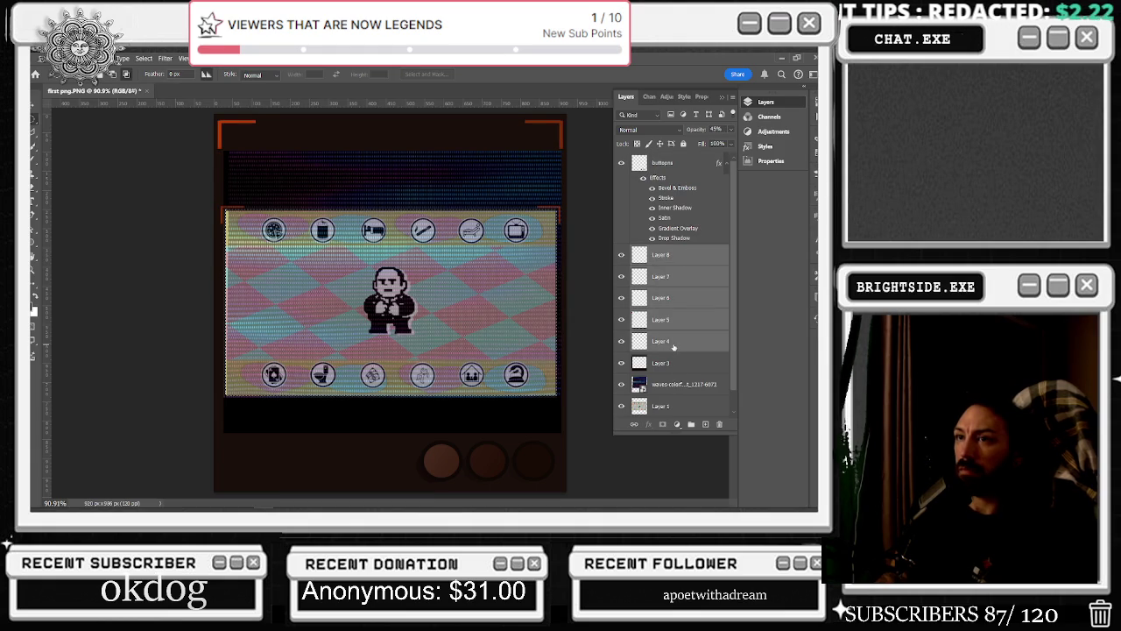
{"action": "key", "text": "6"}
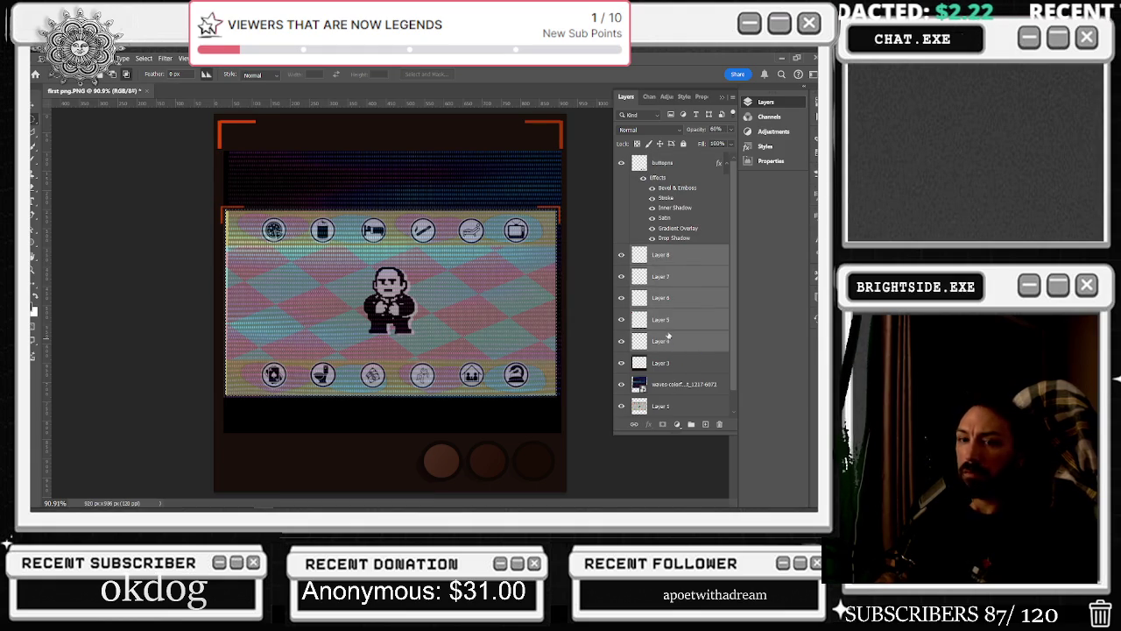
{"action": "right_click", "coordinate": [662, 178]}
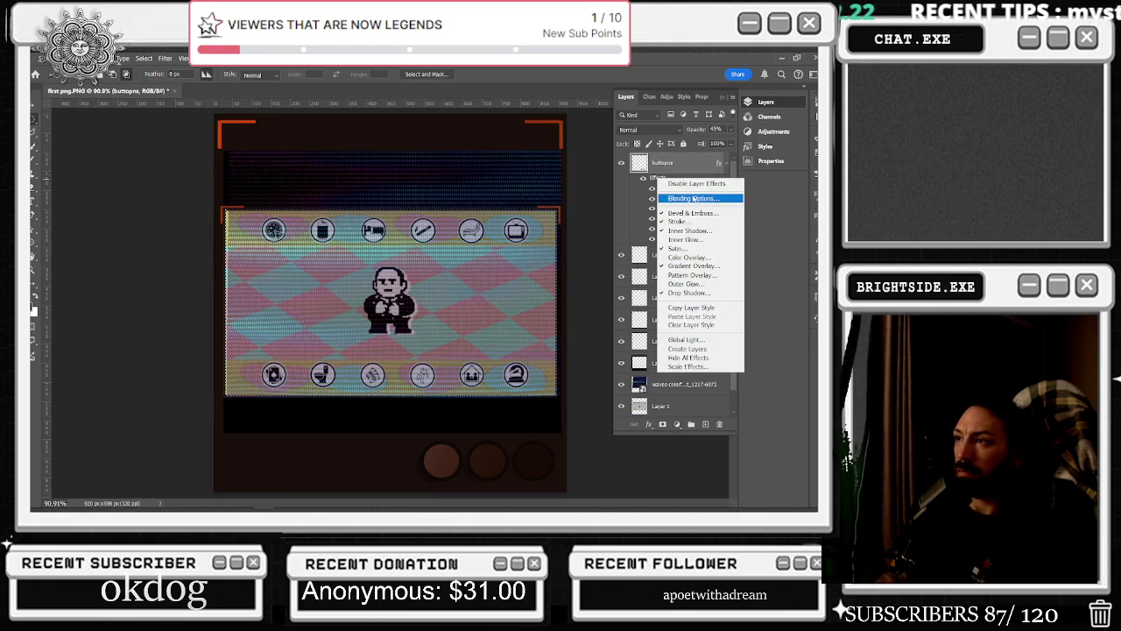
{"action": "left_click", "coordinate": [651, 238]}
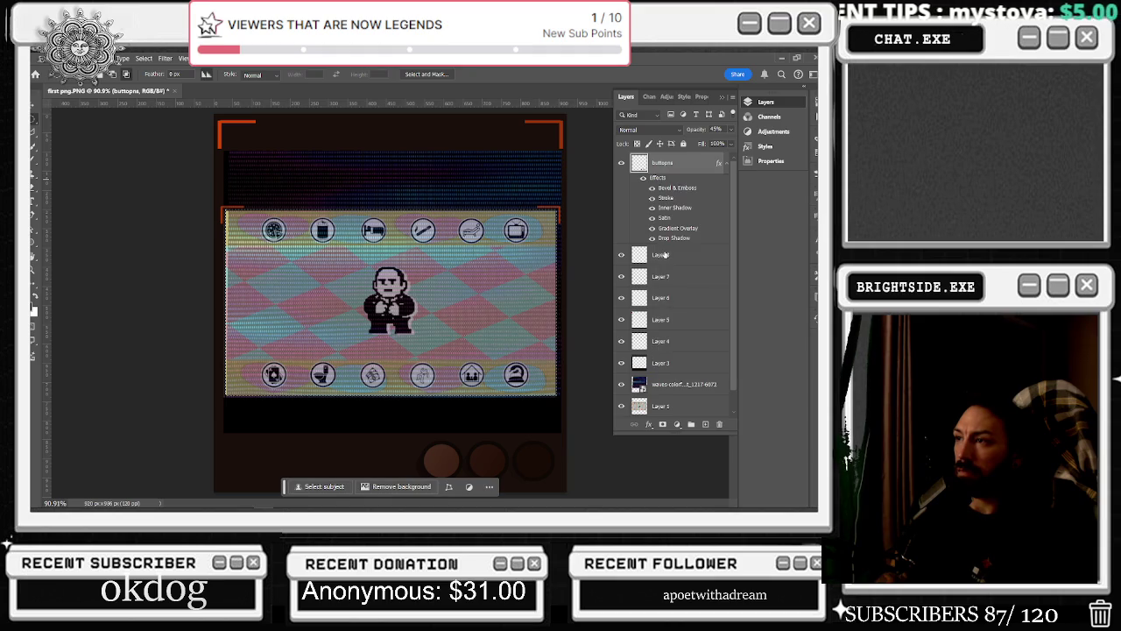
{"action": "right_click", "coordinate": [664, 254]}
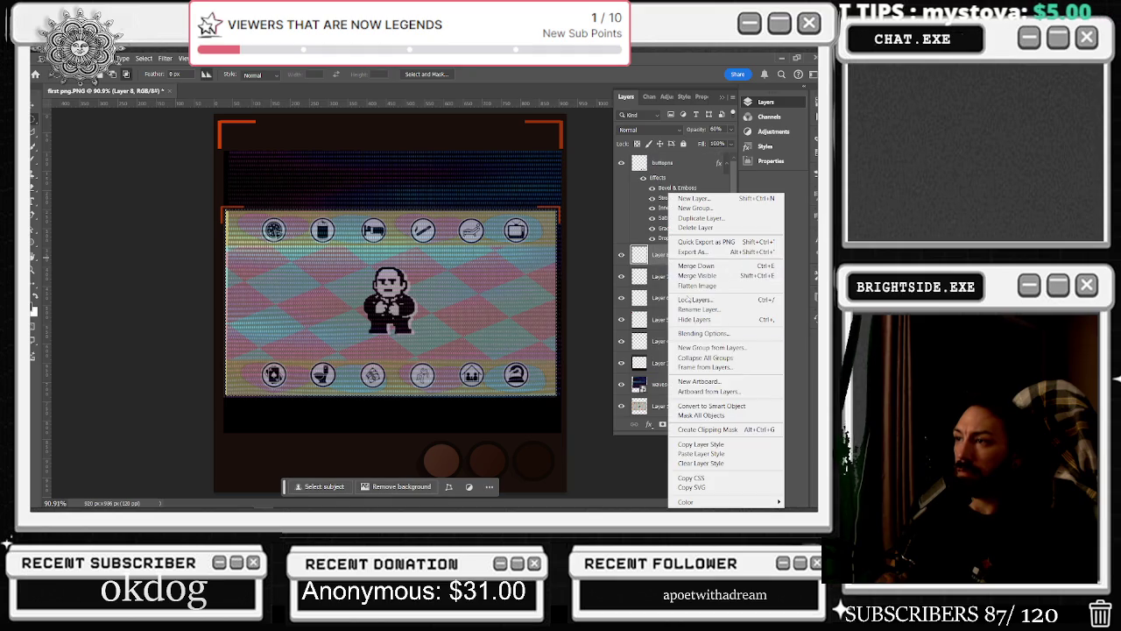
{"action": "left_click", "coordinate": [704, 452]}
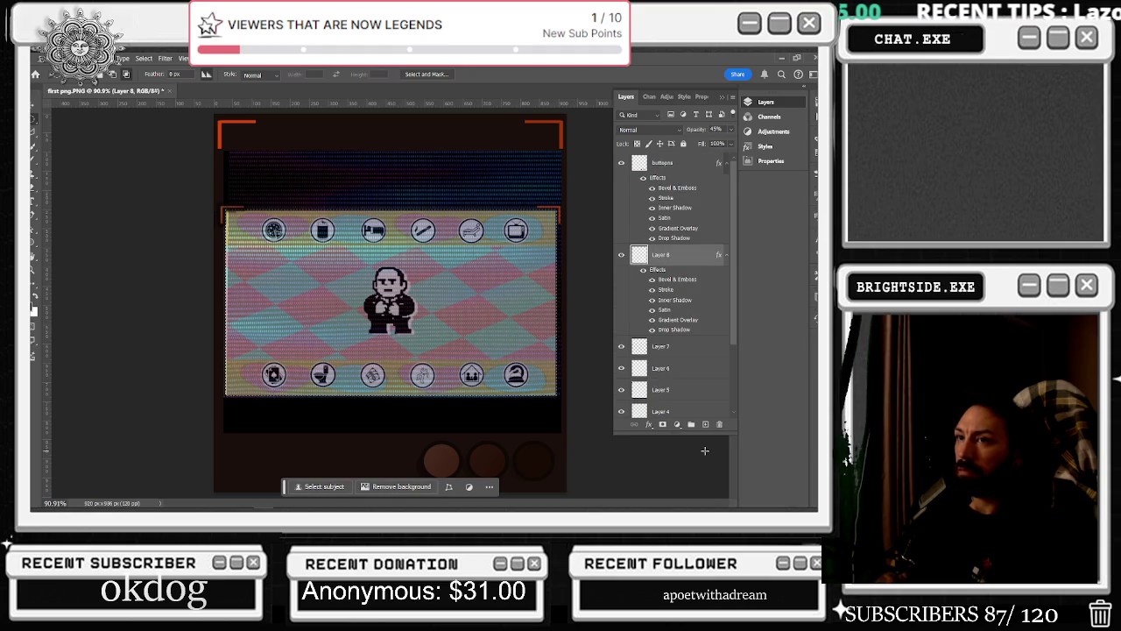
{"action": "right_click", "coordinate": [699, 354]}
{"action": "left_click", "coordinate": [708, 452]}
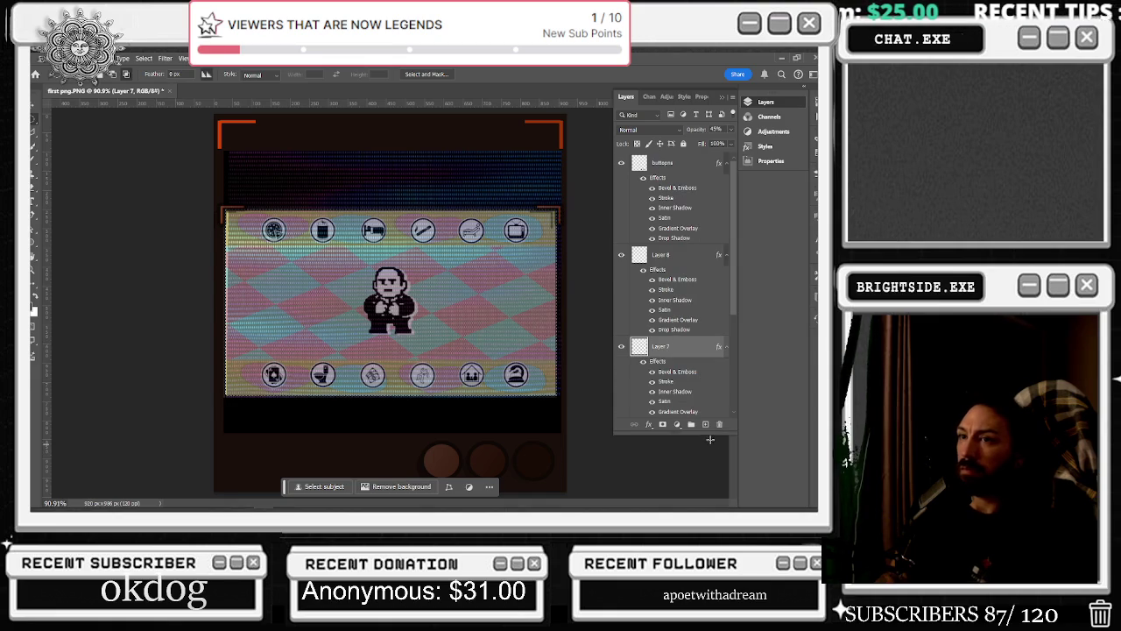
{"action": "key", "text": "ctrl+z"}
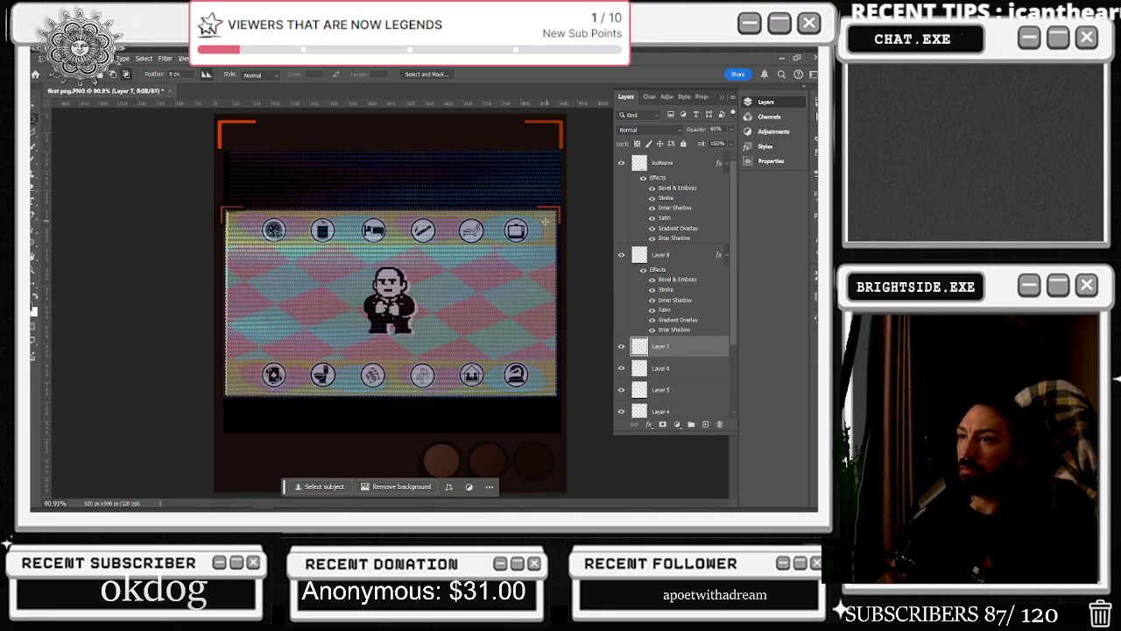
{"action": "scroll", "coordinate": [550, 219], "scroll_direction": "down", "scroll_amount": 2}
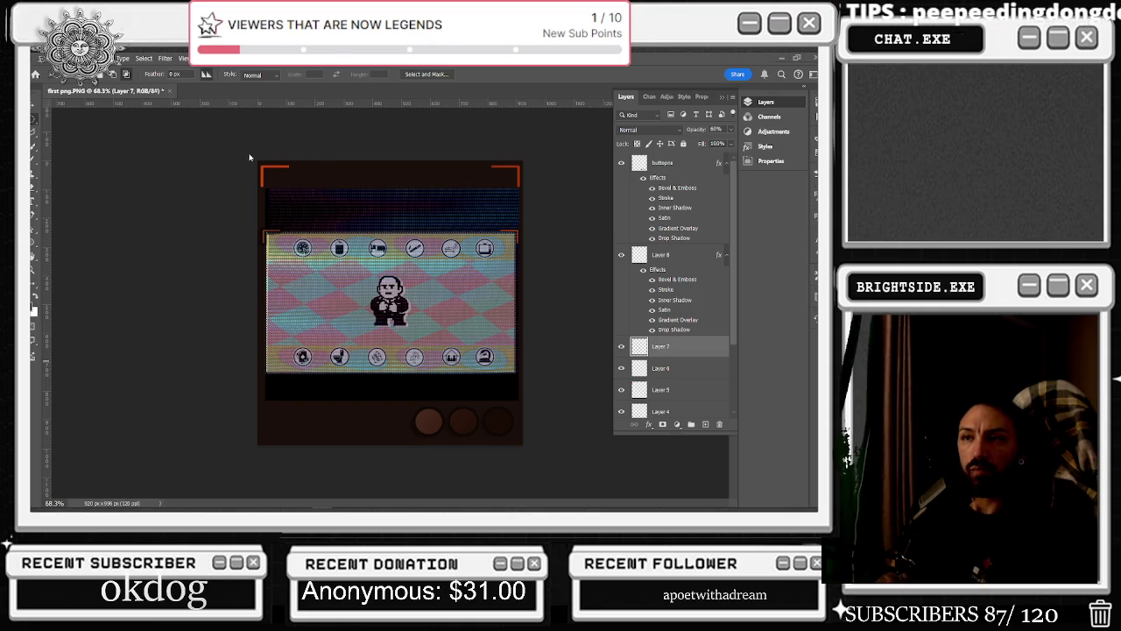
{"action": "scroll", "coordinate": [274, 253], "scroll_direction": "up", "scroll_amount": 3}
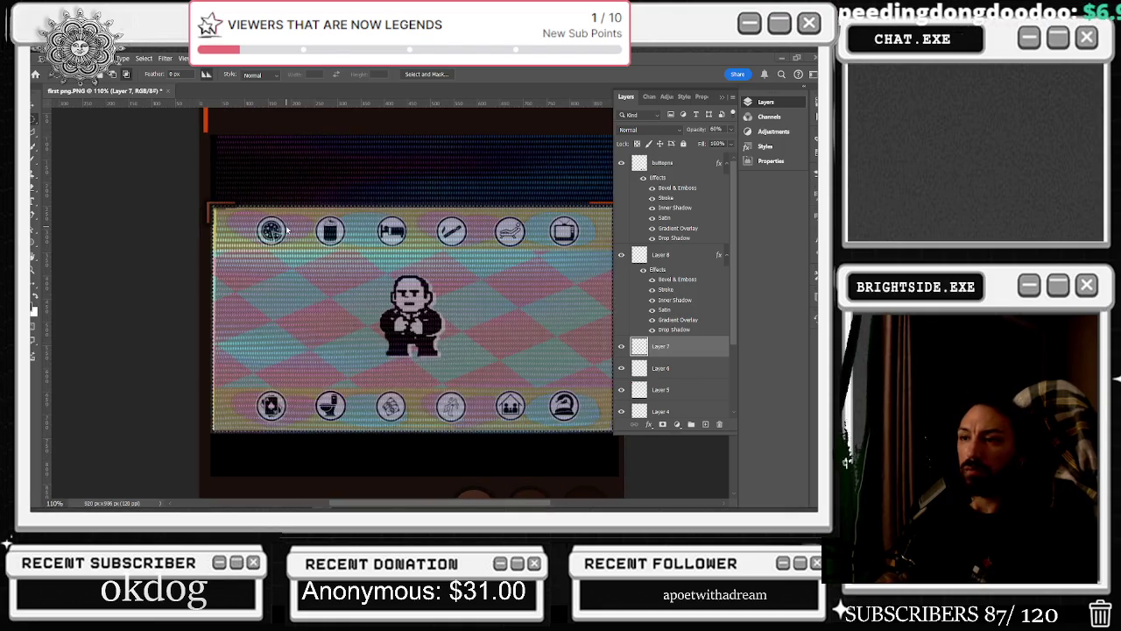
{"action": "scroll", "coordinate": [282, 229], "scroll_direction": "down", "scroll_amount": 3}
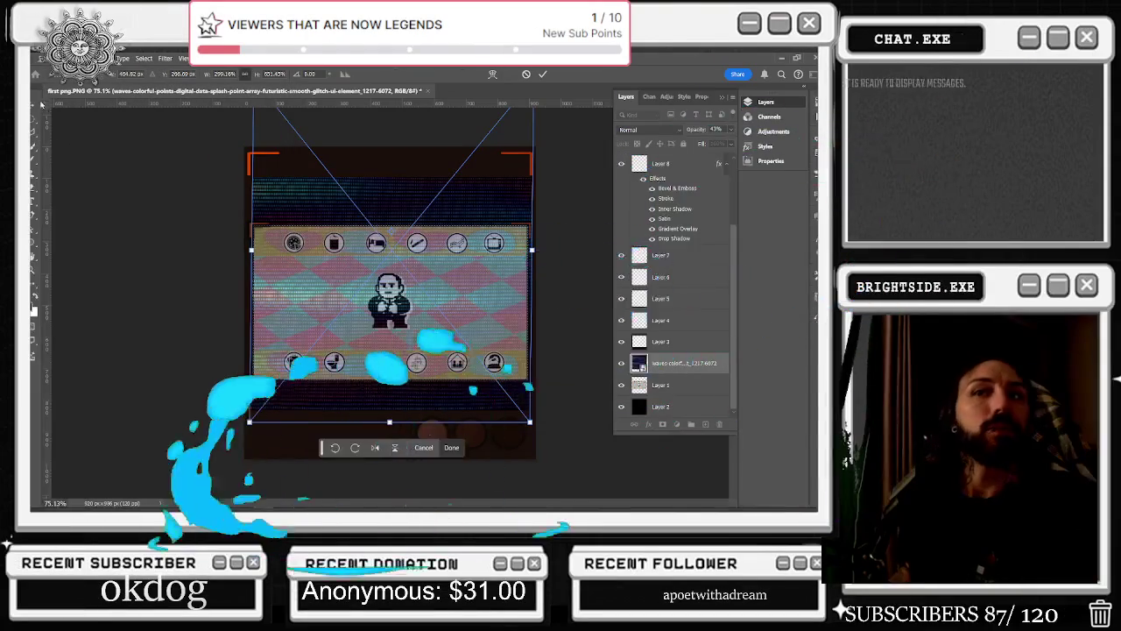
Commit the placed glitch image and rasterize the glitch waves layer
{"action": "key", "text": "Return"}
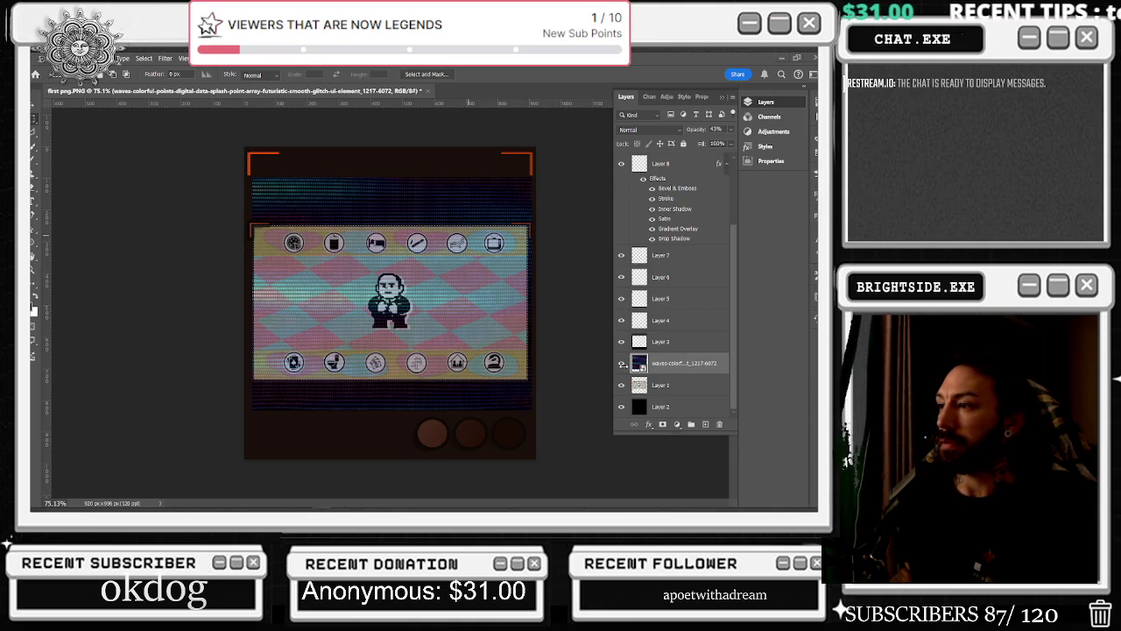
{"action": "right_click", "coordinate": [685, 379]}
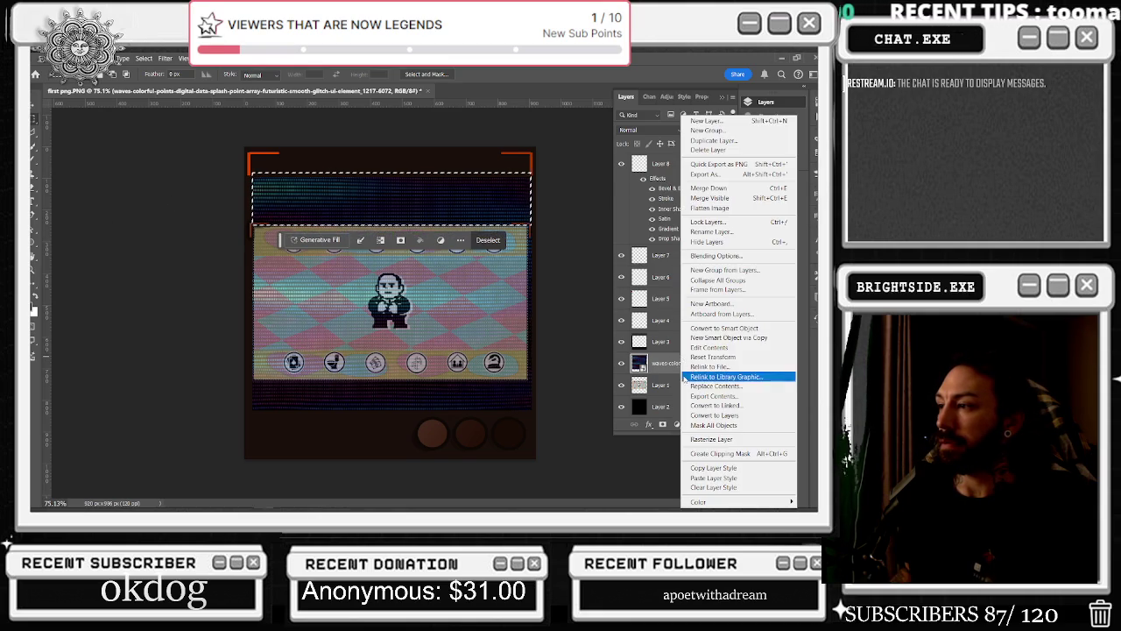
{"action": "left_click", "coordinate": [719, 440]}
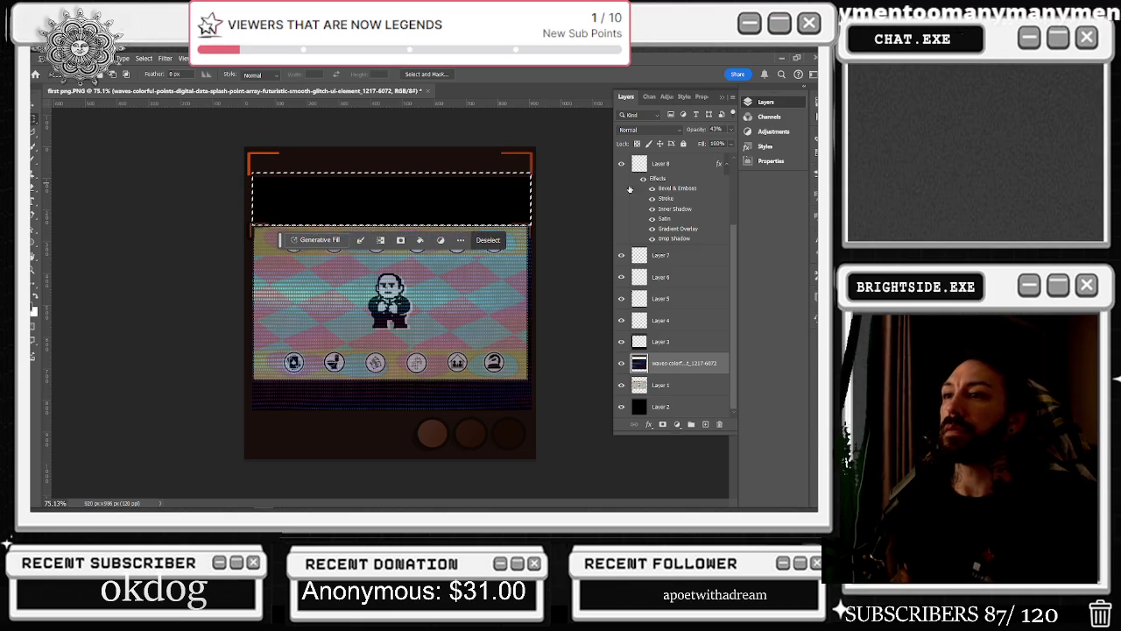
Toggle the glitch layer and Layer 3 visibility to compare their content
{"action": "left_click", "coordinate": [621, 363]}
{"action": "left_click", "coordinate": [622, 362]}
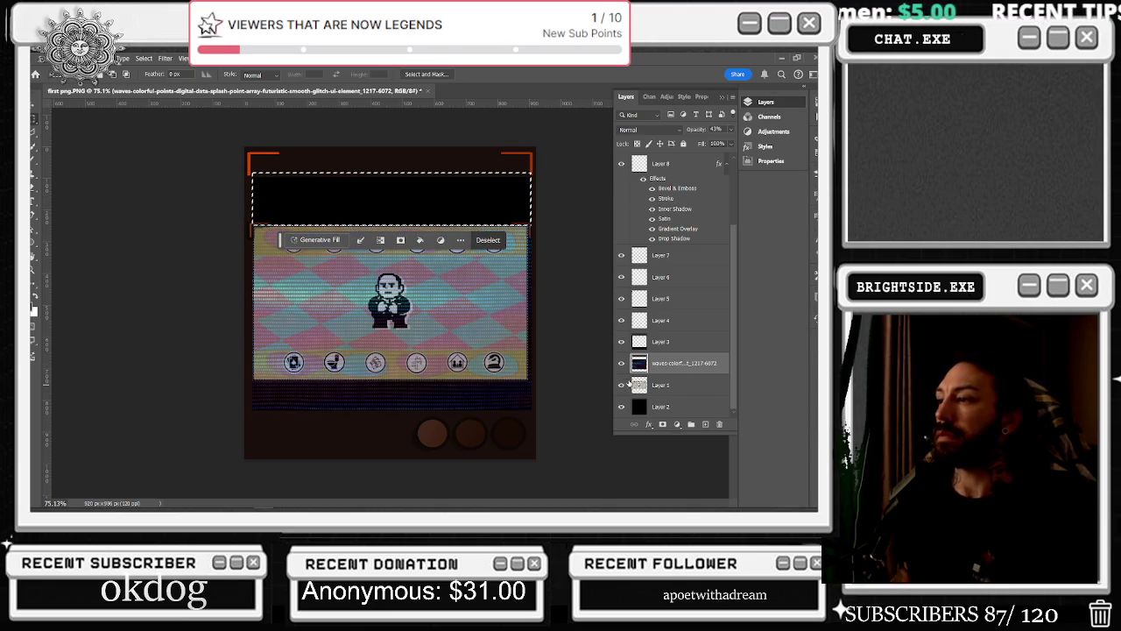
{"action": "left_click", "coordinate": [621, 341]}
{"action": "left_click", "coordinate": [621, 342]}
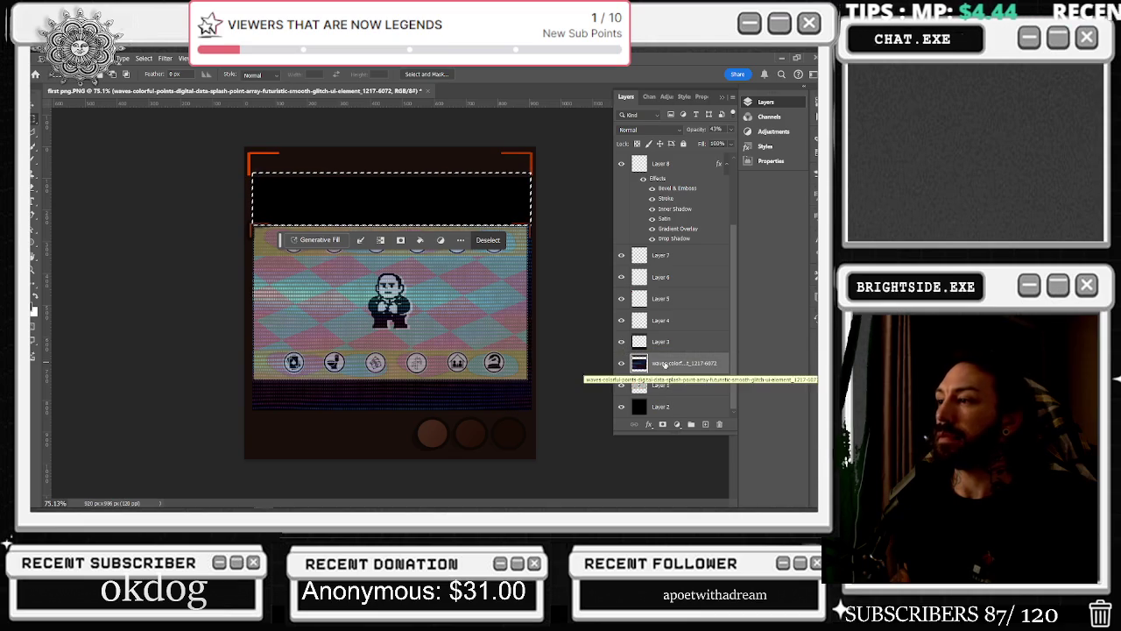
Try selecting and clearing the strip below the screen, then revert it
{"action": "left_click", "coordinate": [274, 191]}
{"action": "left_click_drag", "start_coordinate": [252, 186], "coordinate": [526, 105]}
{"action": "left_click", "coordinate": [565, 179]}
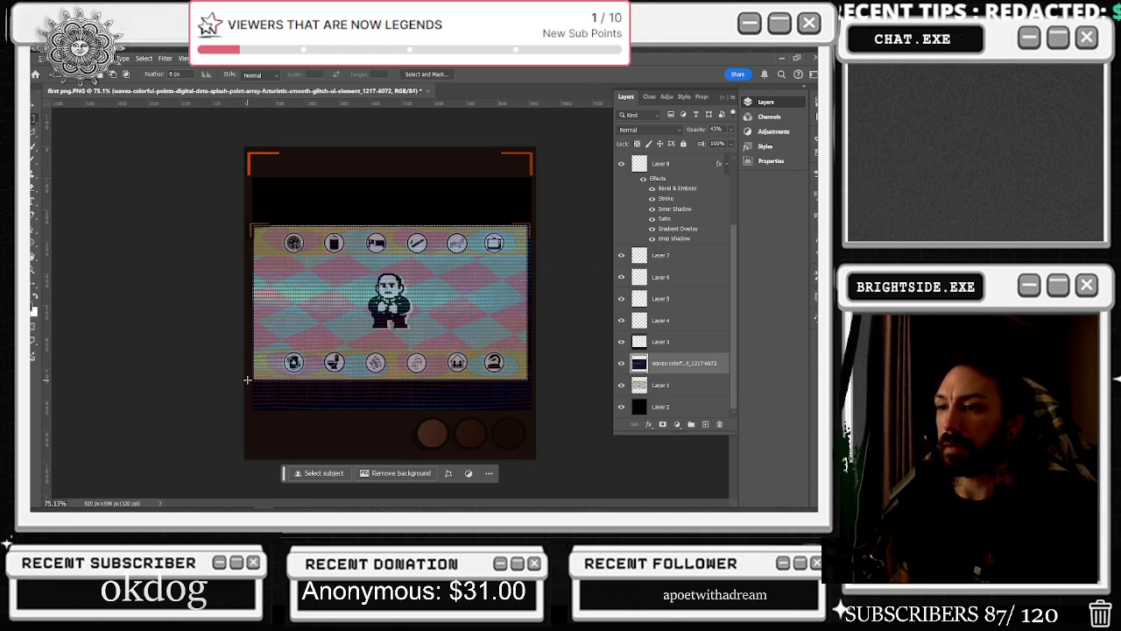
{"action": "left_click_drag", "start_coordinate": [247, 380], "coordinate": [541, 409]}
{"action": "key", "text": "Delete"}
{"action": "key", "text": "ctrl+d"}
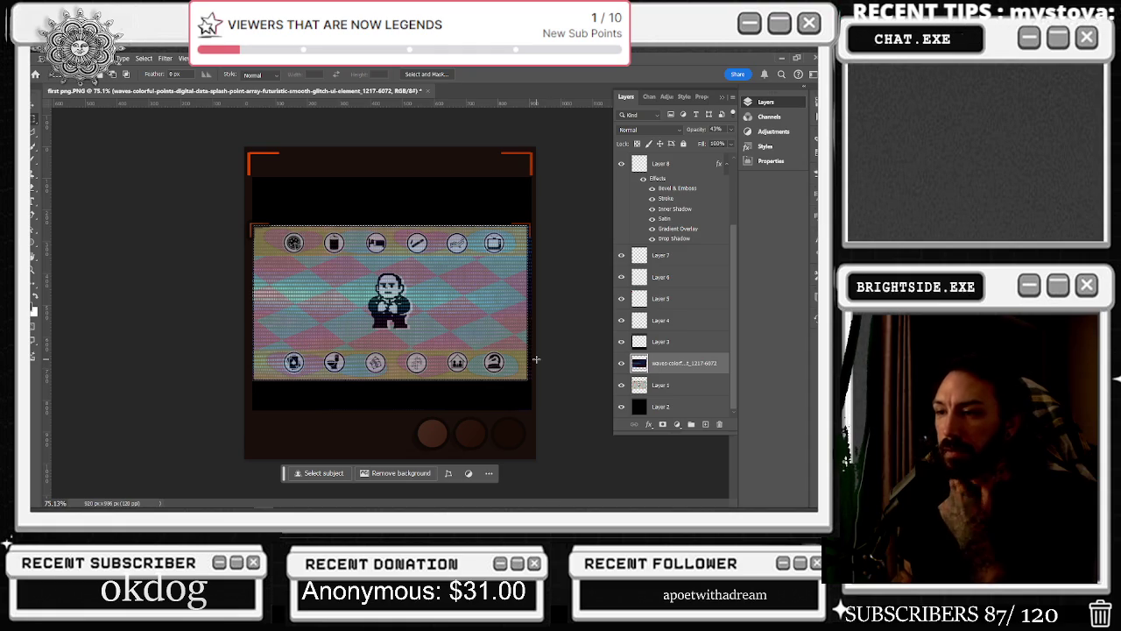
{"action": "key", "text": "ctrl+shift+d"}
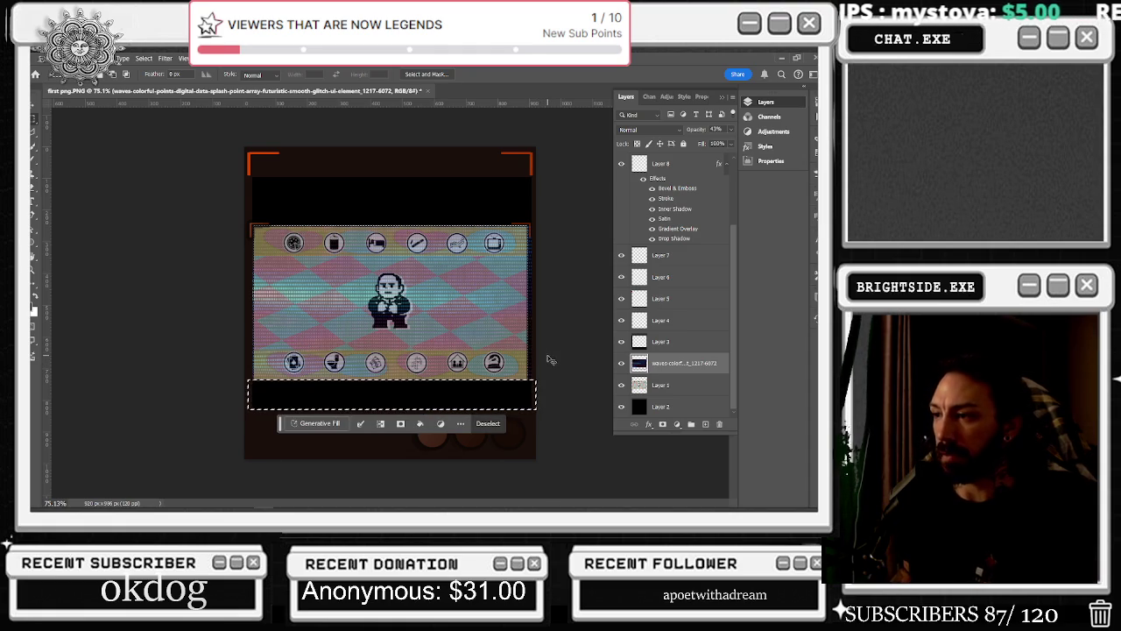
{"action": "key", "text": "ctrl+d"}
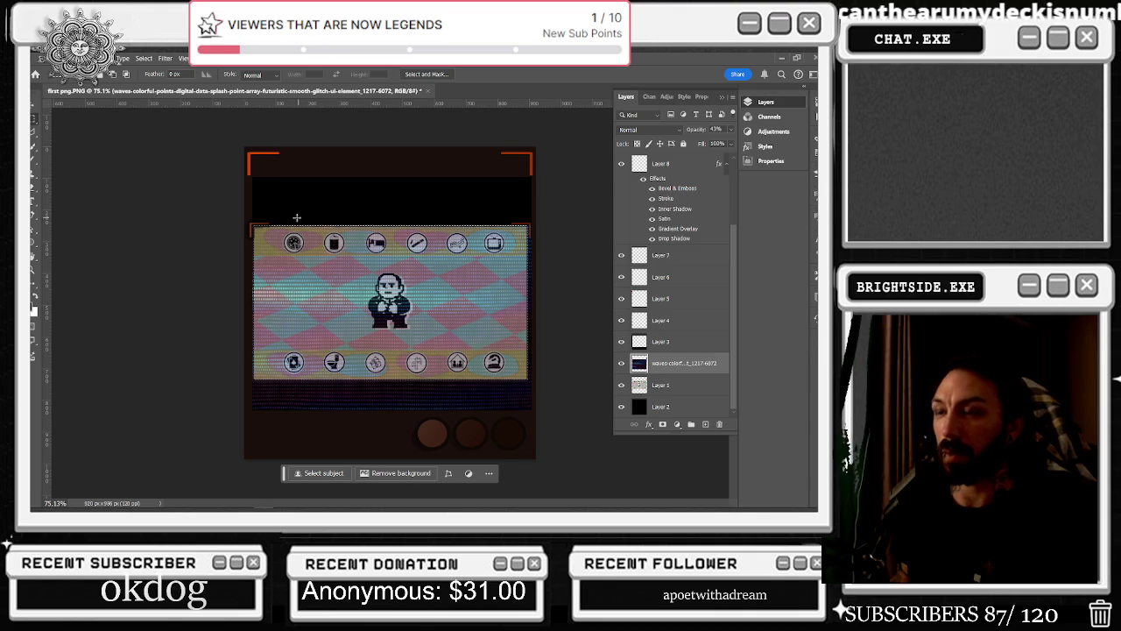
On Layer 3, select the strip above the game screen and bring up Fill
{"action": "left_click", "coordinate": [663, 340]}
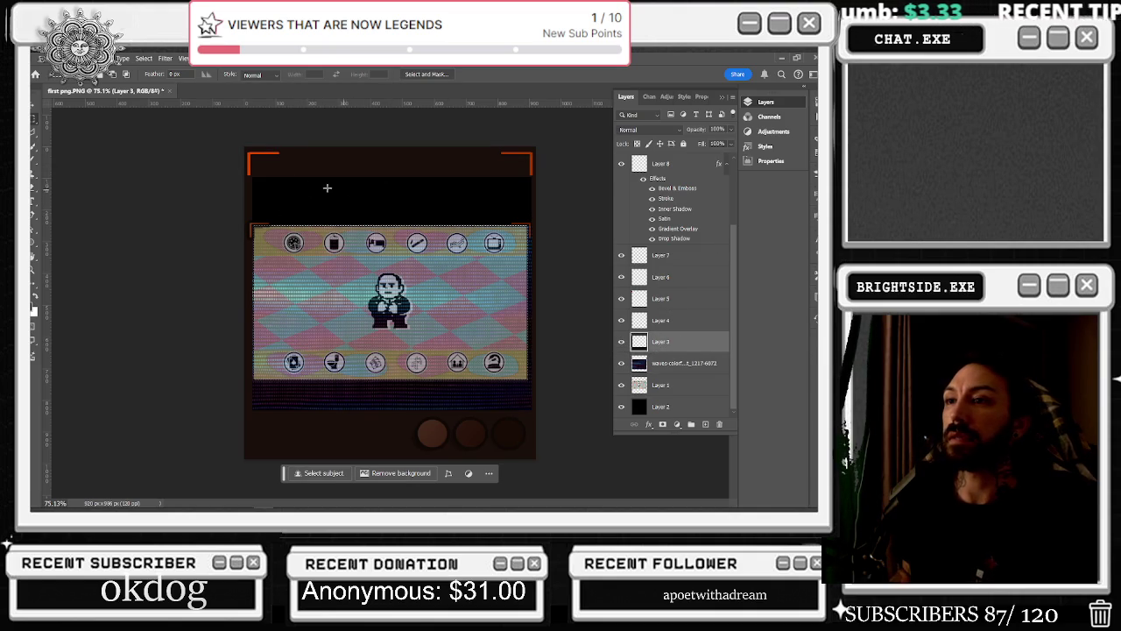
{"action": "left_click_drag", "start_coordinate": [253, 173], "coordinate": [530, 220]}
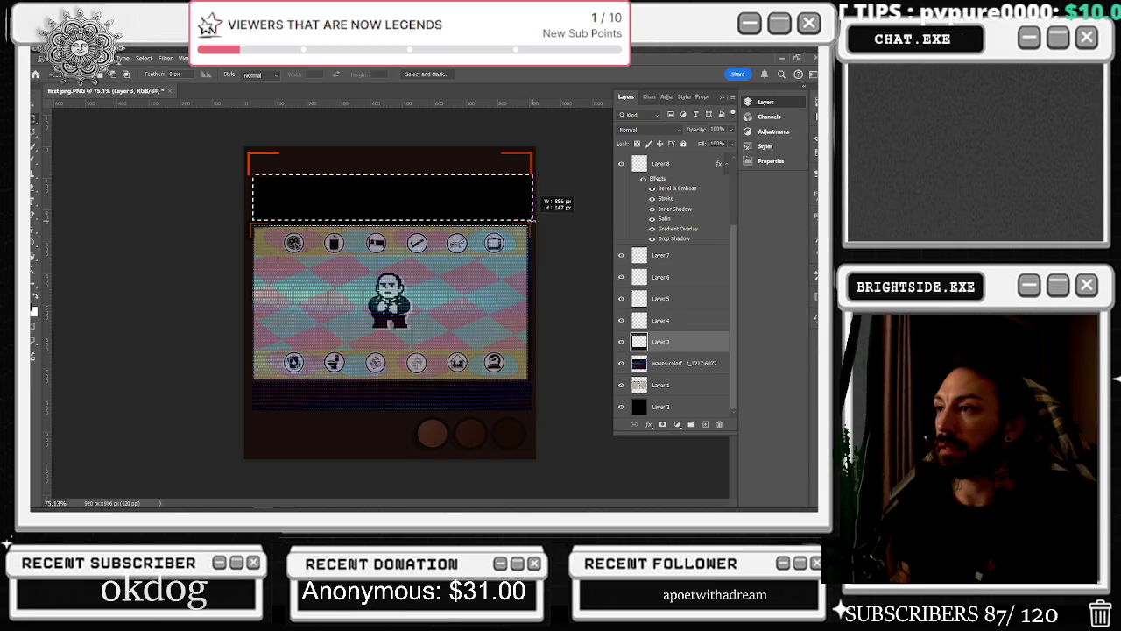
{"action": "left_click_drag", "start_coordinate": [531, 219], "coordinate": [529, 222]}
{"action": "right_click", "coordinate": [394, 194]}
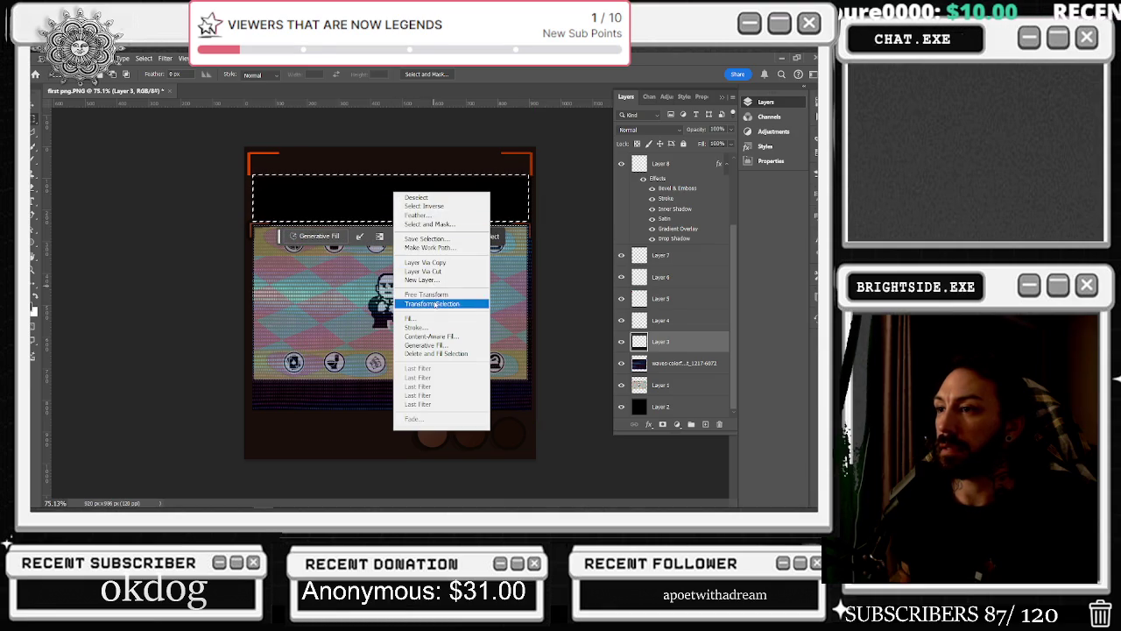
{"action": "left_click", "coordinate": [420, 319]}
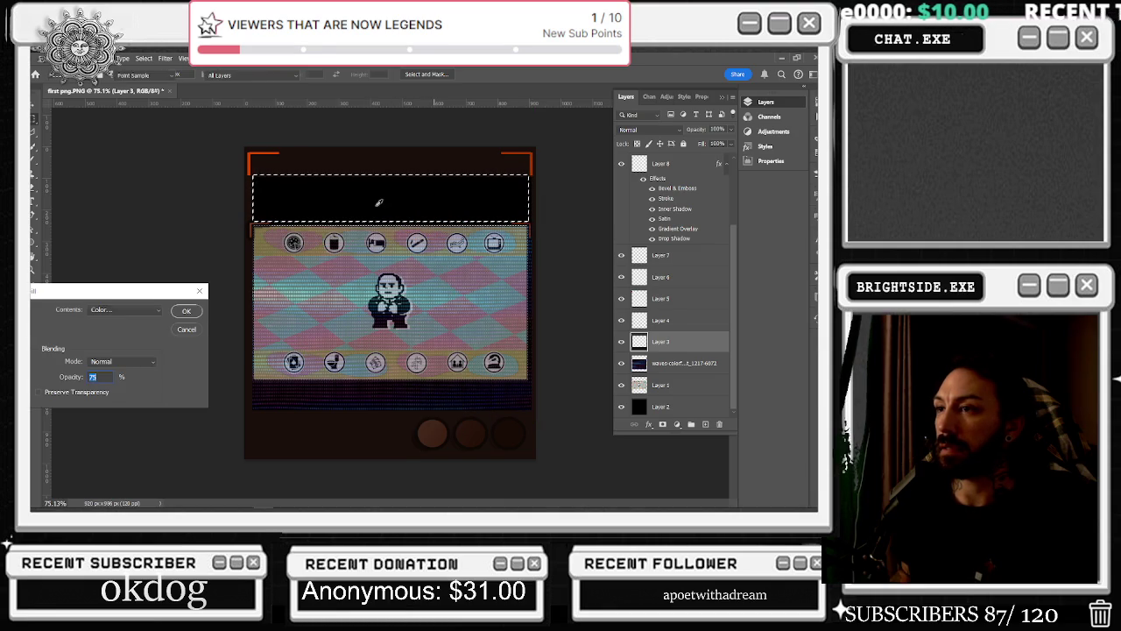
Fill the top strip with dark brown Color at 100% opacity, then deselect
{"action": "left_click", "coordinate": [121, 310]}
{"action": "left_click", "coordinate": [107, 339]}
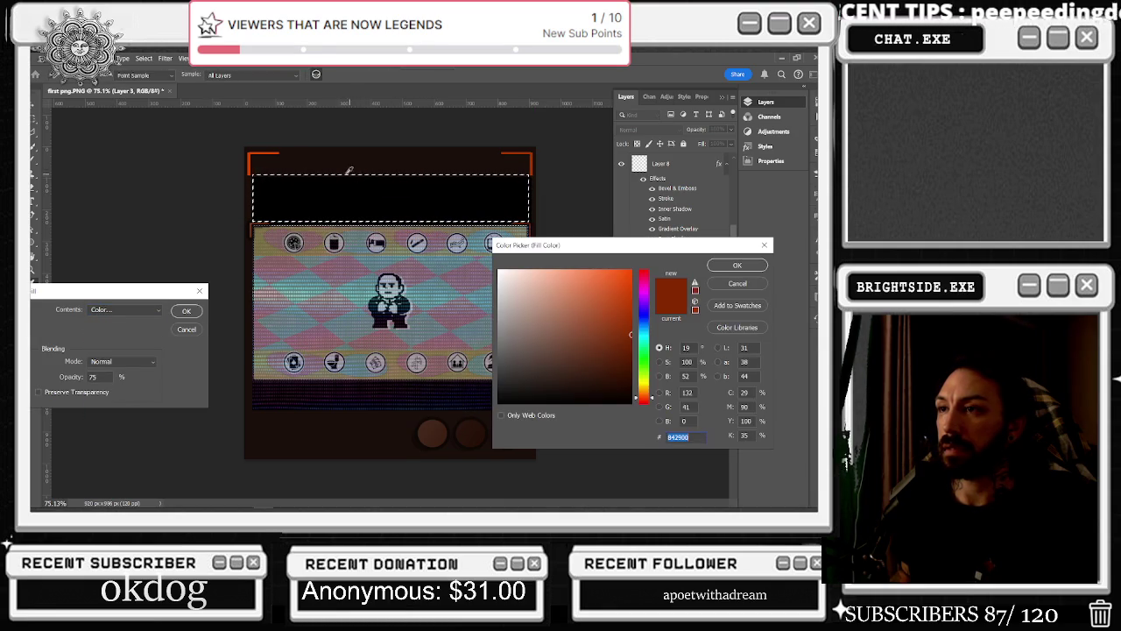
{"action": "key", "text": "Return"}
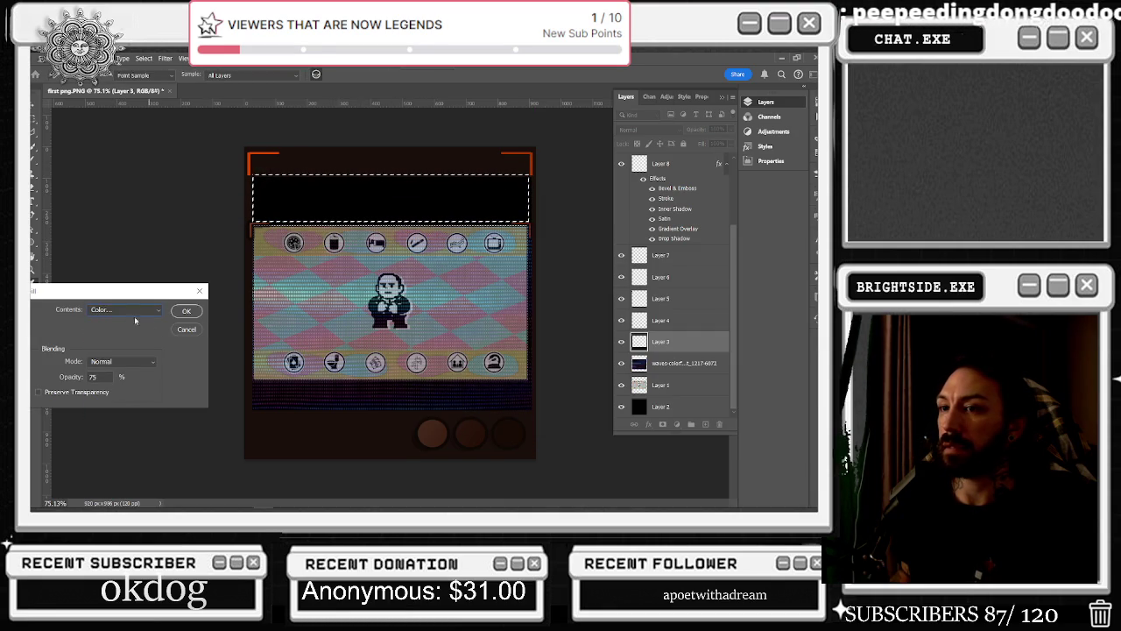
{"action": "type", "text": "100"}
{"action": "key", "text": "Return"}
{"action": "left_click", "coordinate": [305, 202]}
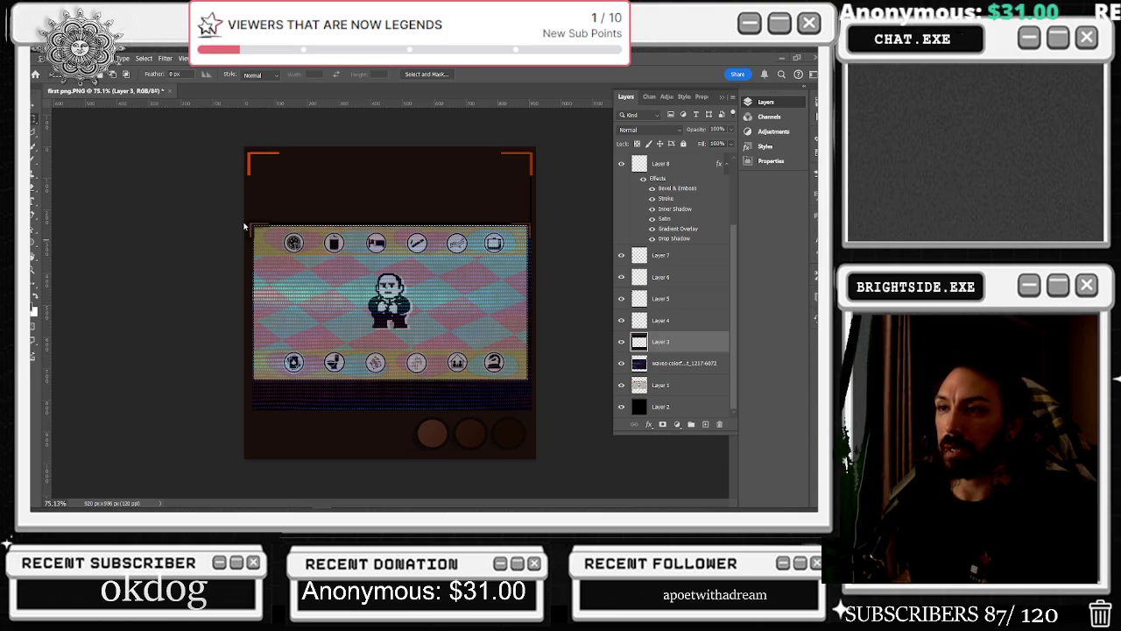
{"action": "scroll", "coordinate": [251, 227], "scroll_direction": "up", "scroll_amount": 2}
{"action": "scroll", "coordinate": [251, 219], "scroll_direction": "up", "scroll_amount": 1}
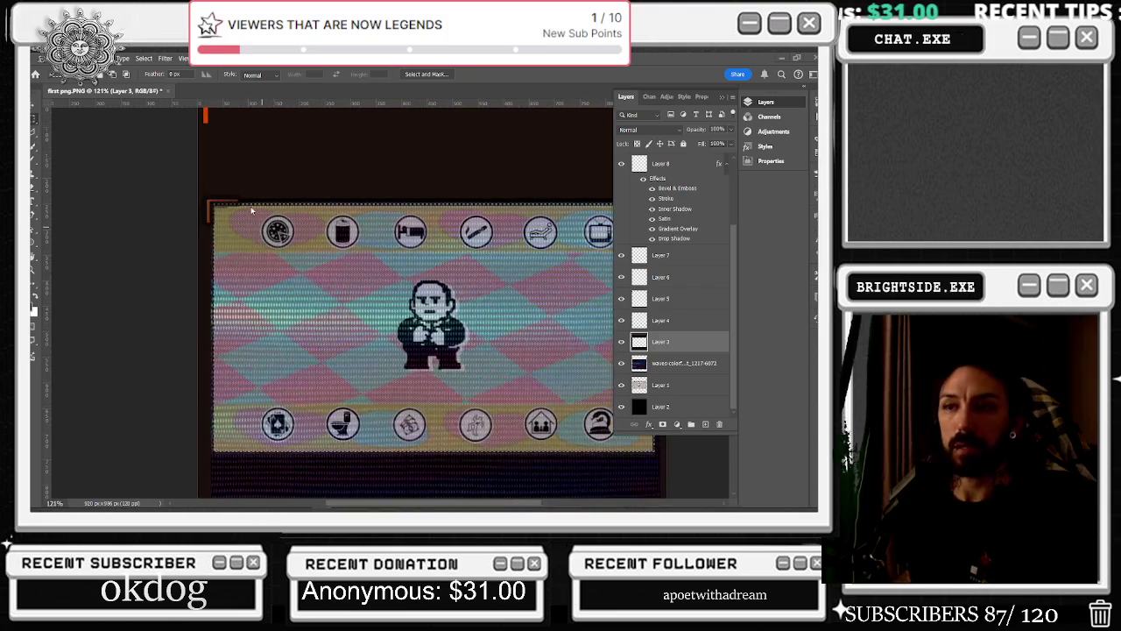
{"action": "scroll", "coordinate": [252, 206], "scroll_direction": "up", "scroll_amount": 1}
{"action": "scroll", "coordinate": [252, 211], "scroll_direction": "up", "scroll_amount": 1}
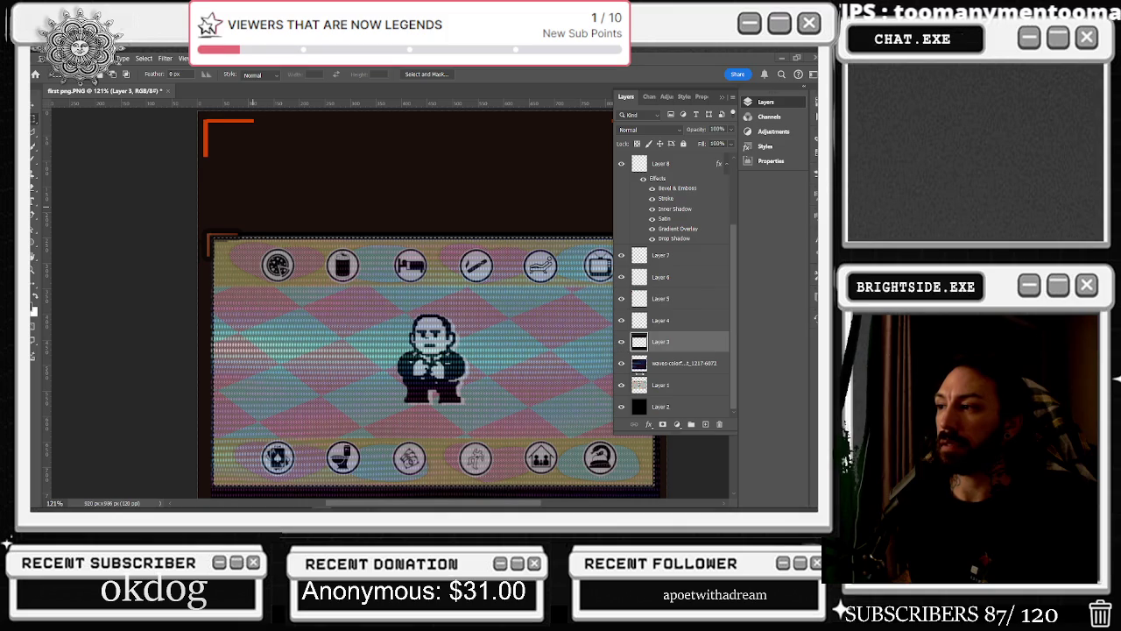
{"action": "scroll", "coordinate": [651, 309], "scroll_direction": "up", "scroll_amount": 3}
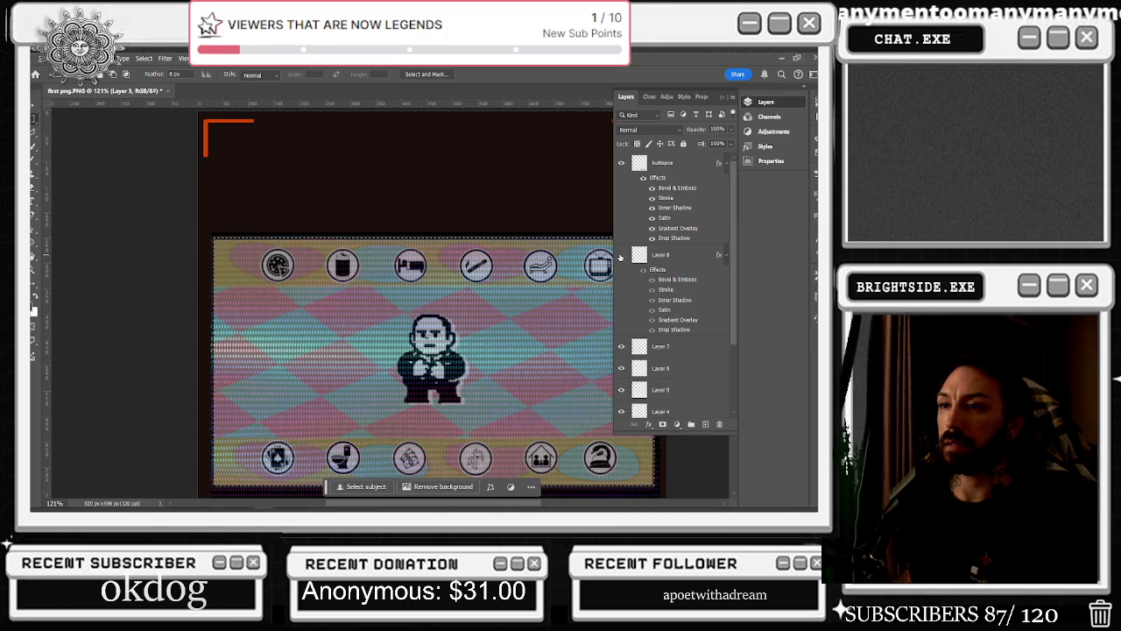
{"action": "left_click", "coordinate": [642, 272]}
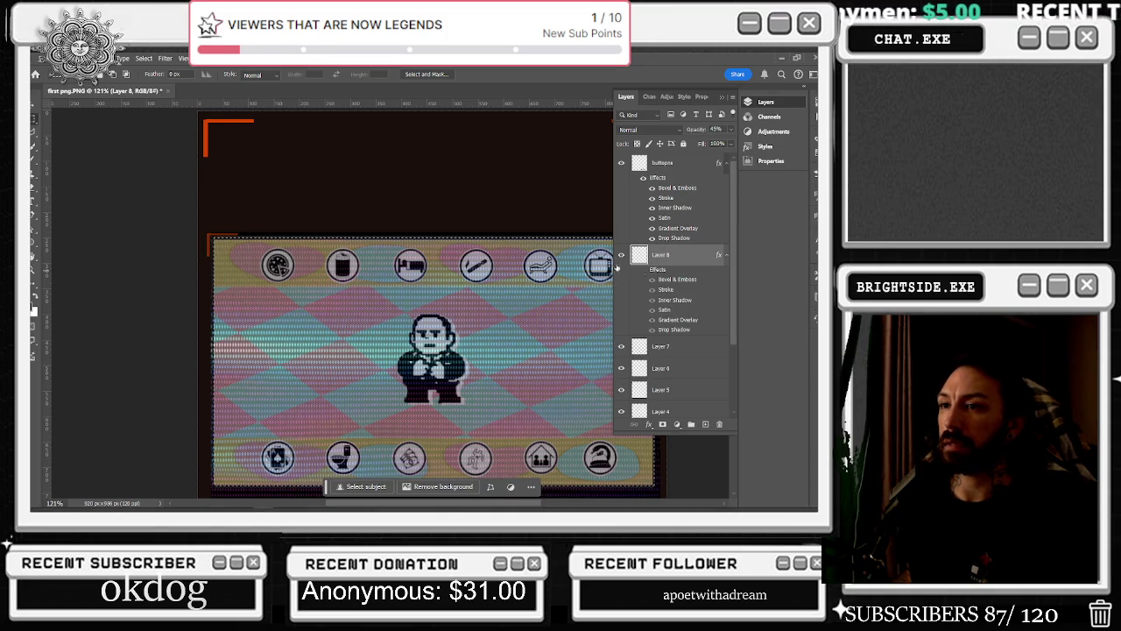
{"action": "scroll", "coordinate": [519, 241], "scroll_direction": "down", "scroll_amount": 2}
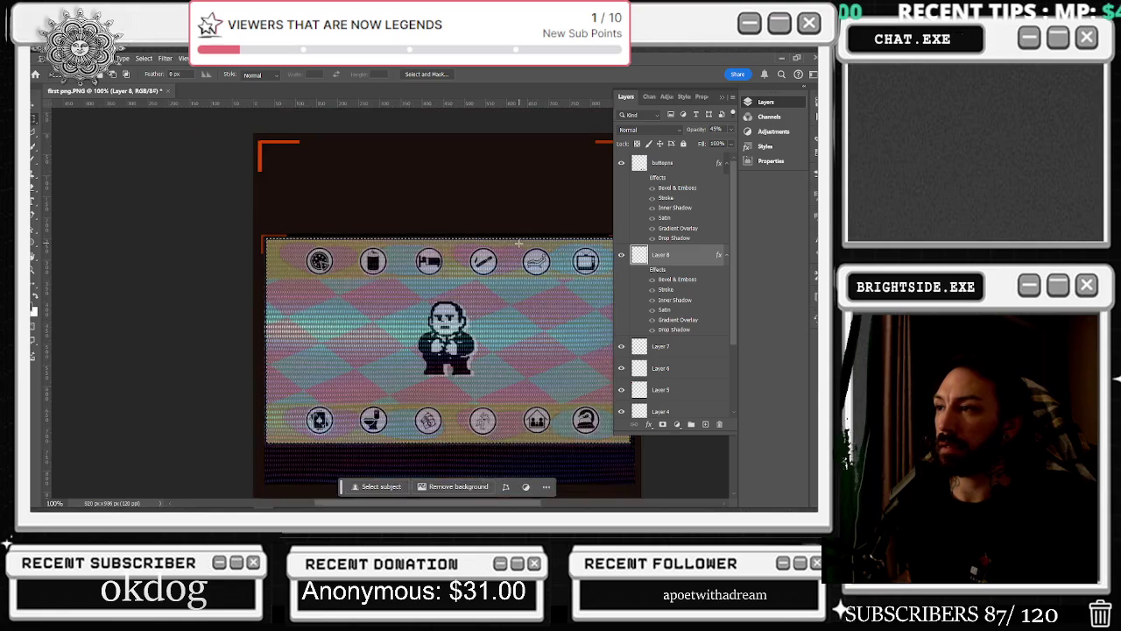
{"action": "scroll", "coordinate": [518, 242], "scroll_direction": "down", "scroll_amount": 2}
{"action": "scroll", "coordinate": [532, 215], "scroll_direction": "up", "scroll_amount": 2}
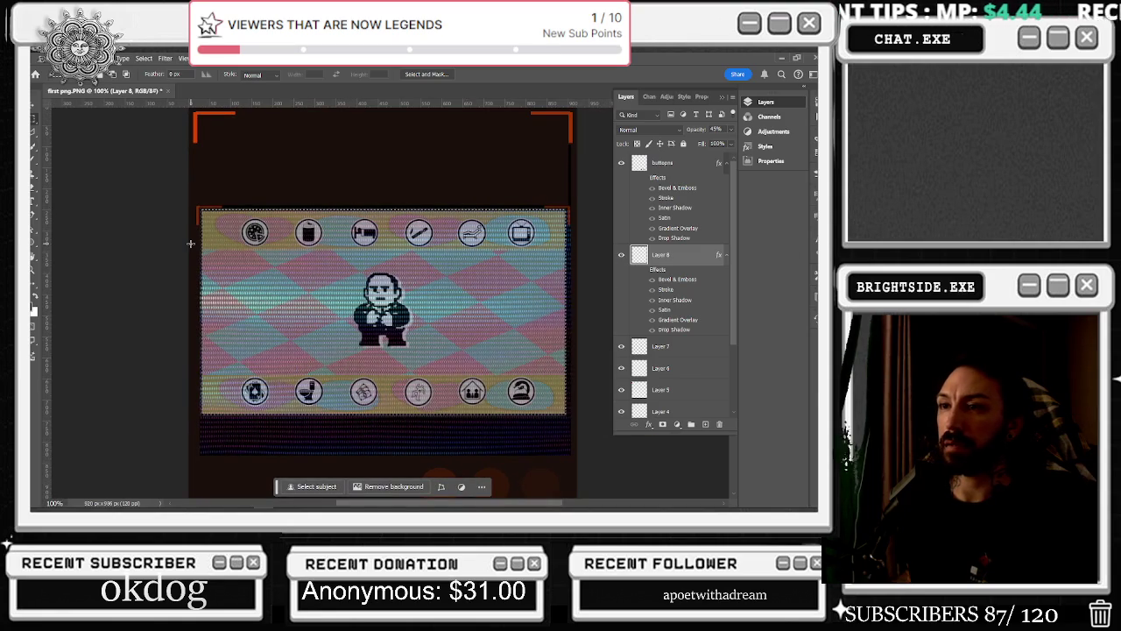
{"action": "left_click", "coordinate": [621, 347]}
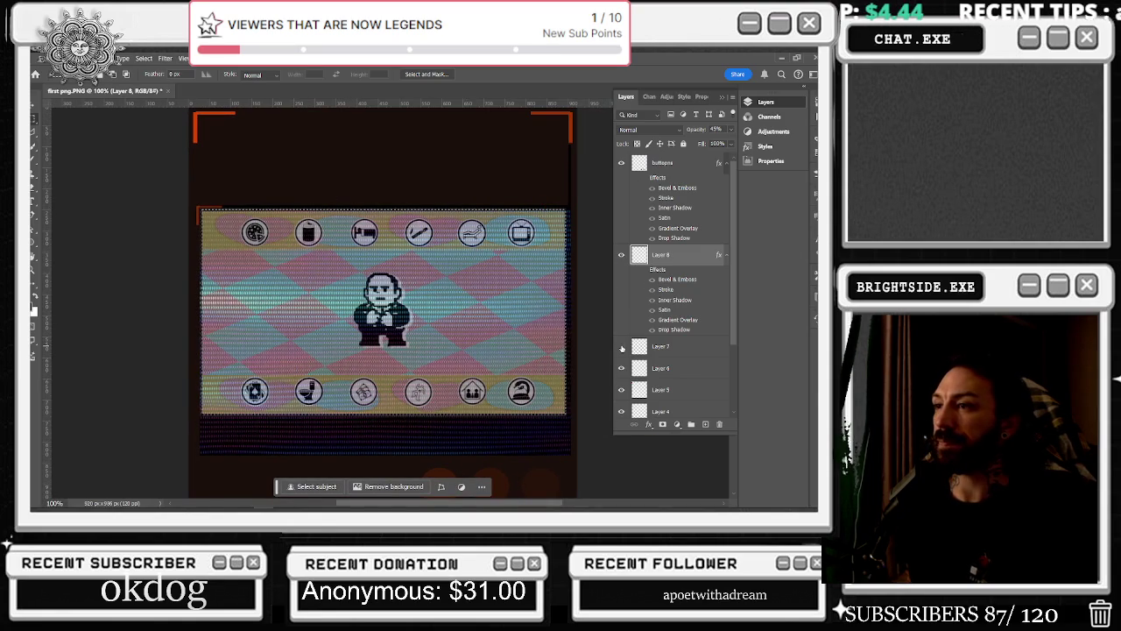
{"action": "scroll", "coordinate": [624, 355], "scroll_direction": "down", "scroll_amount": 3}
{"action": "left_click", "coordinate": [622, 342]}
{"action": "left_click", "coordinate": [622, 341]}
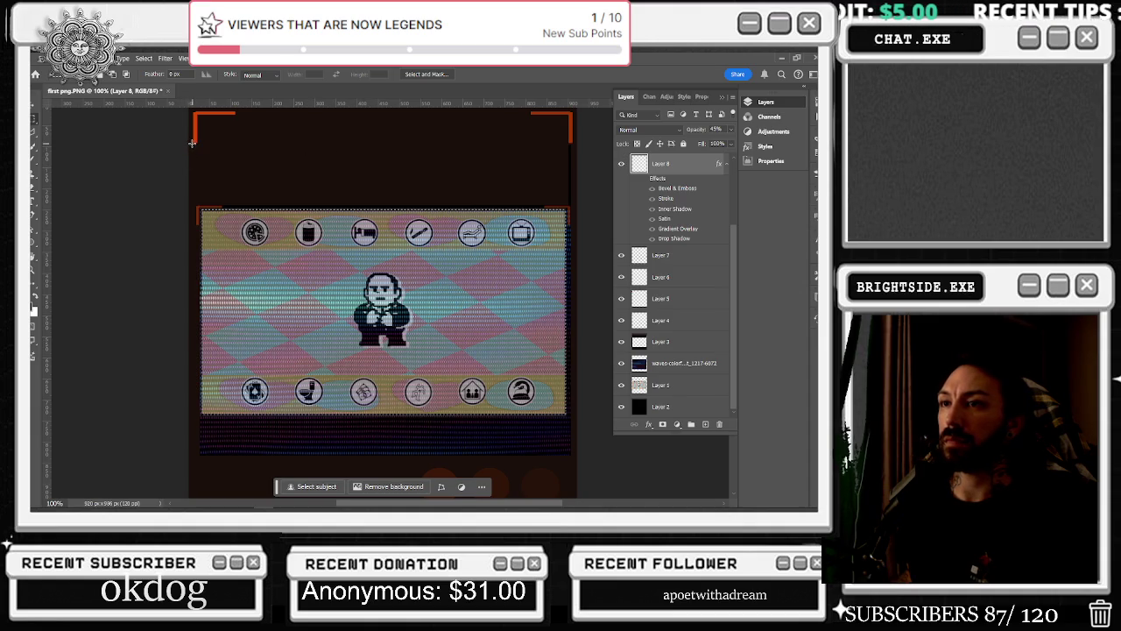
{"action": "left_click_drag", "start_coordinate": [191, 143], "coordinate": [594, 198]}
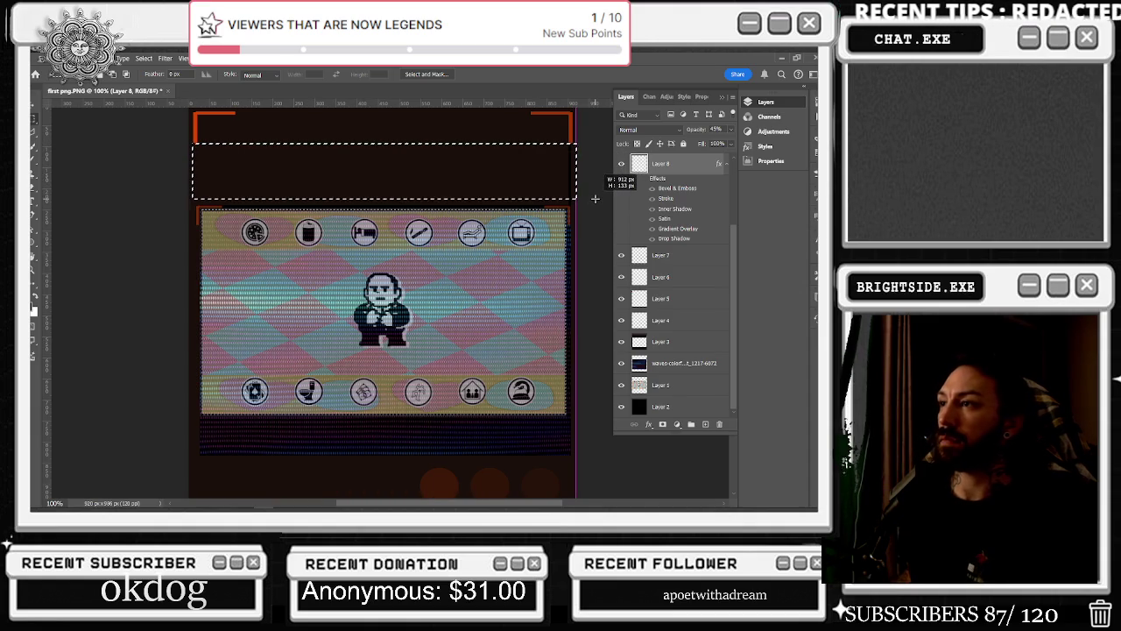
{"action": "right_click", "coordinate": [566, 166]}
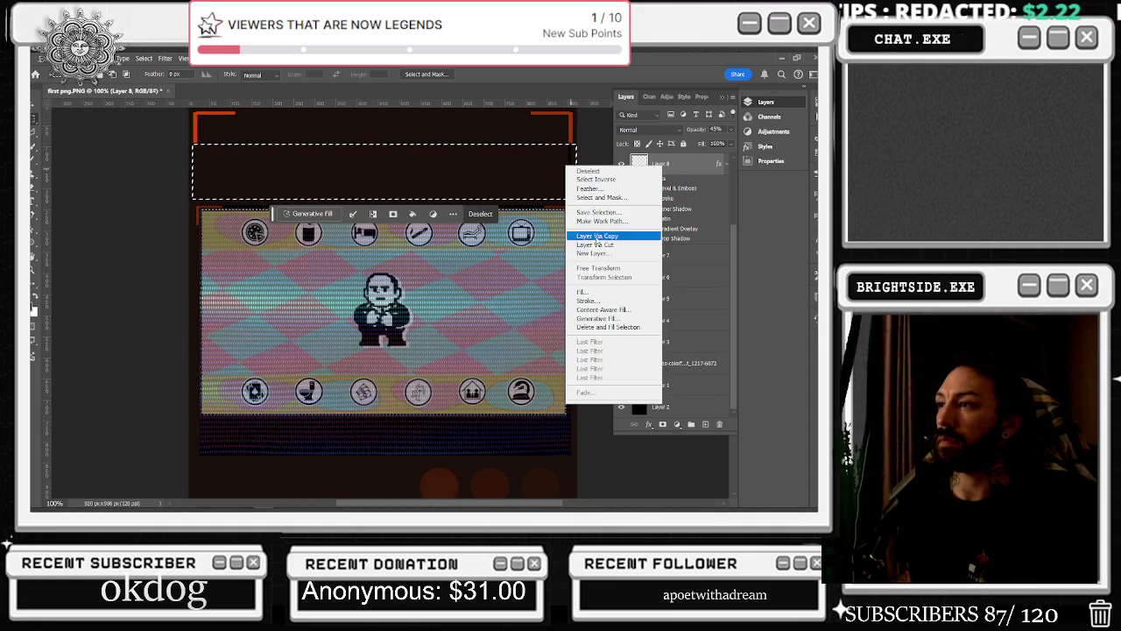
{"action": "left_click", "coordinate": [585, 291]}
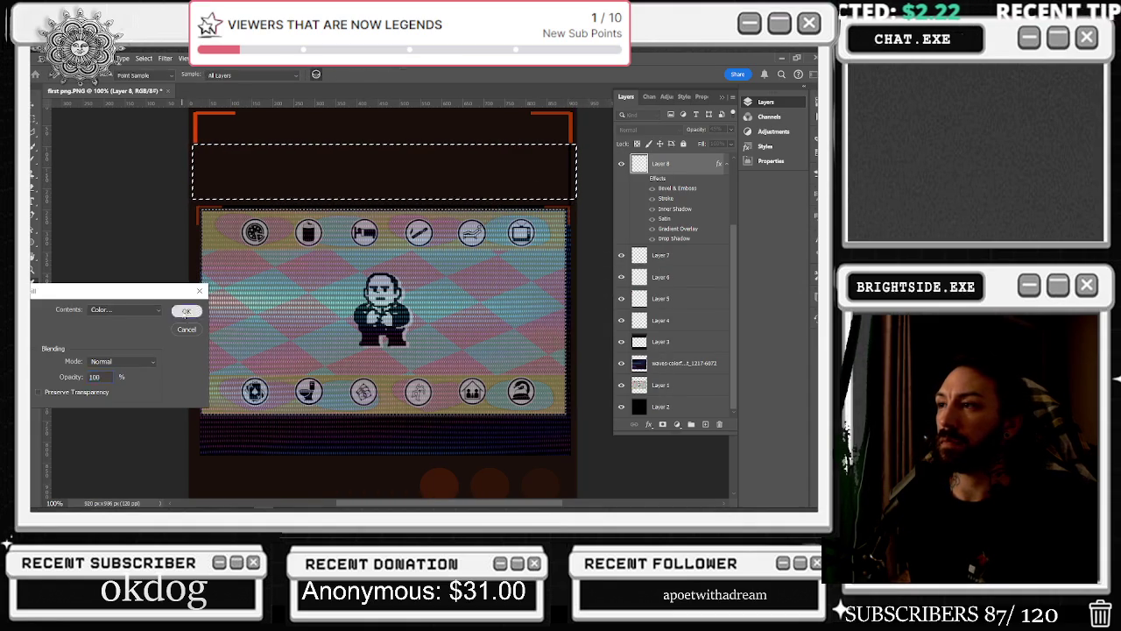
{"action": "left_click", "coordinate": [185, 311]}
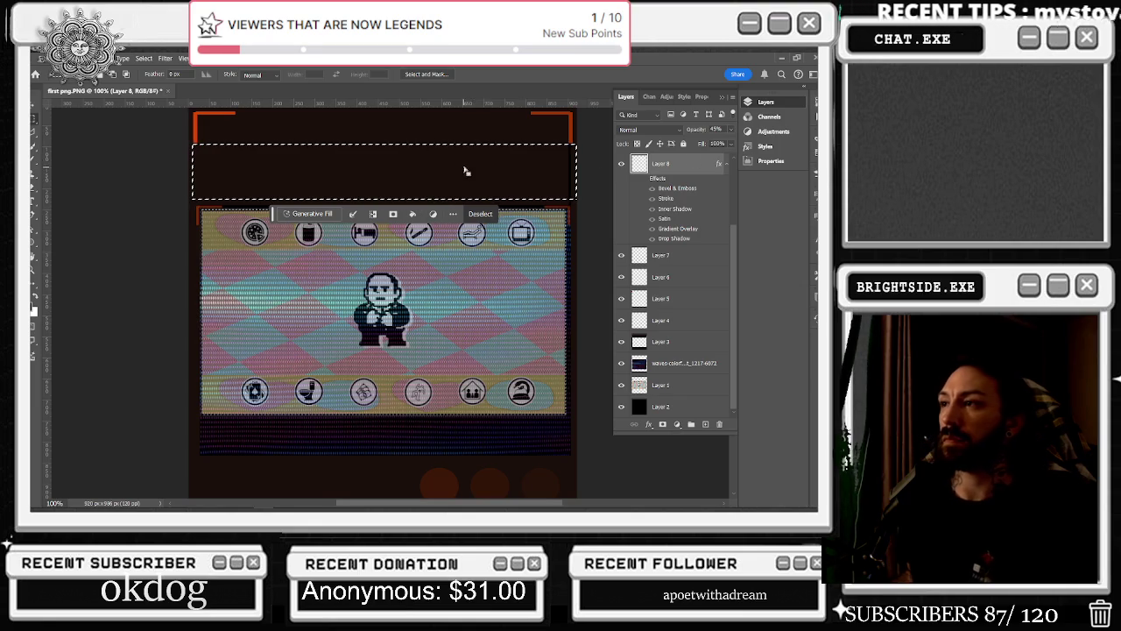
{"action": "left_click", "coordinate": [350, 168]}
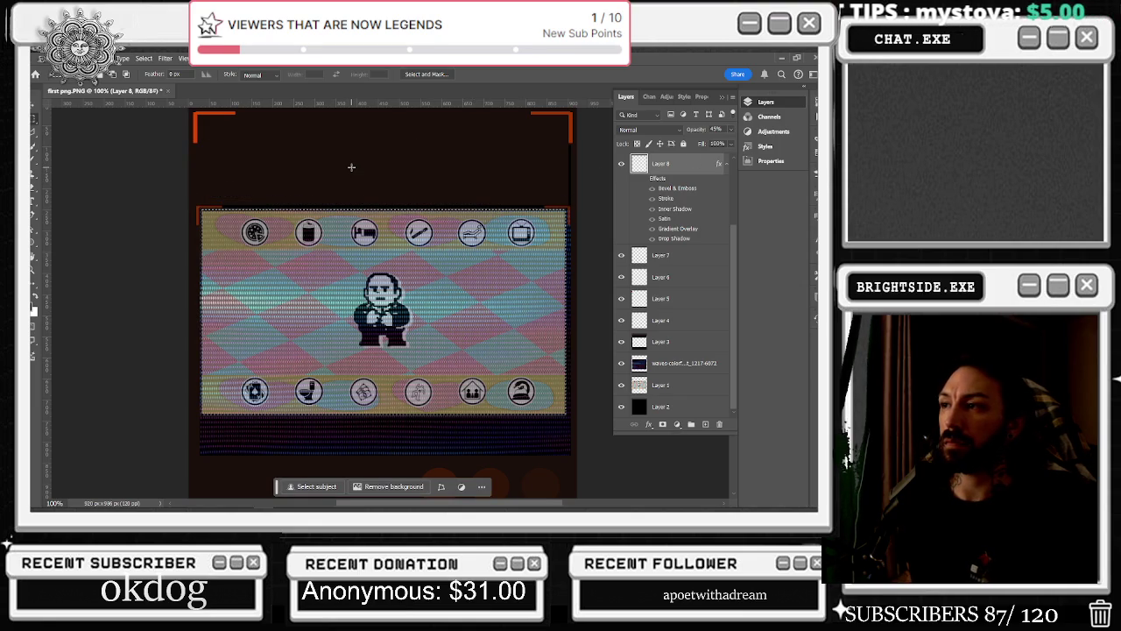
{"action": "scroll", "coordinate": [482, 163], "scroll_direction": "down", "scroll_amount": 2}
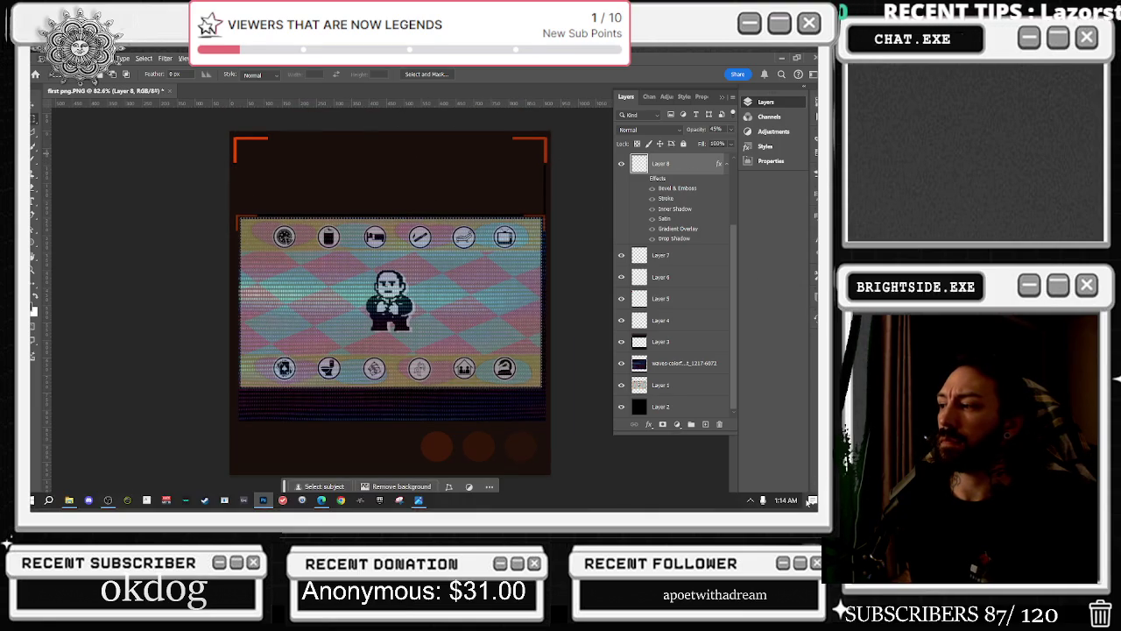
{"action": "left_click", "coordinate": [811, 501]}
{"action": "key", "text": "alt+Tab"}
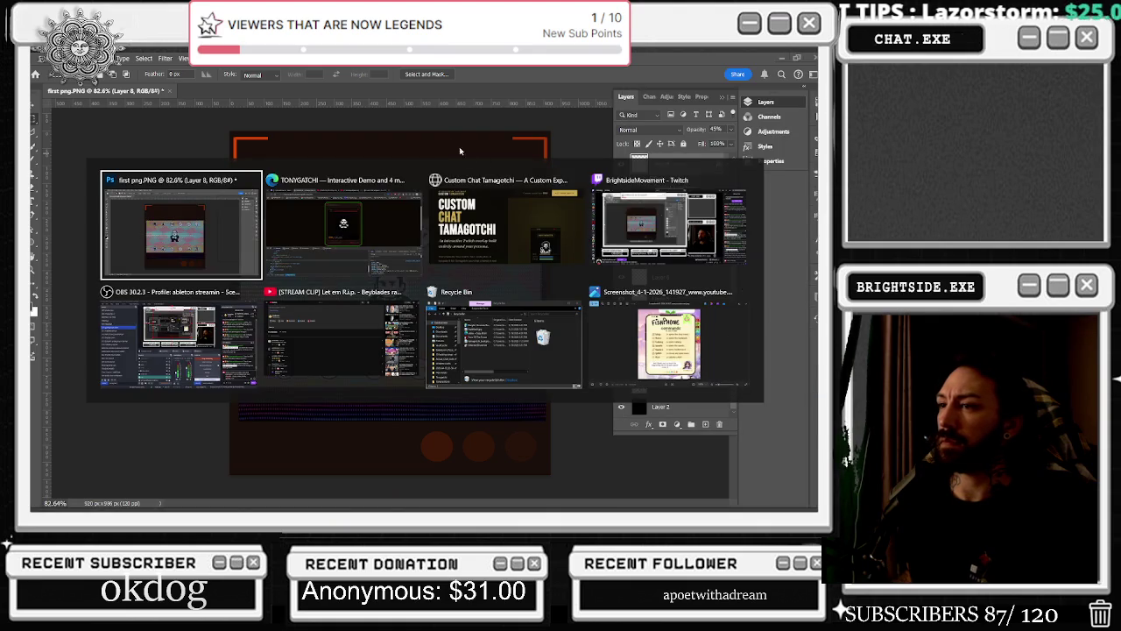
{"action": "key", "text": "alt+Tab"}
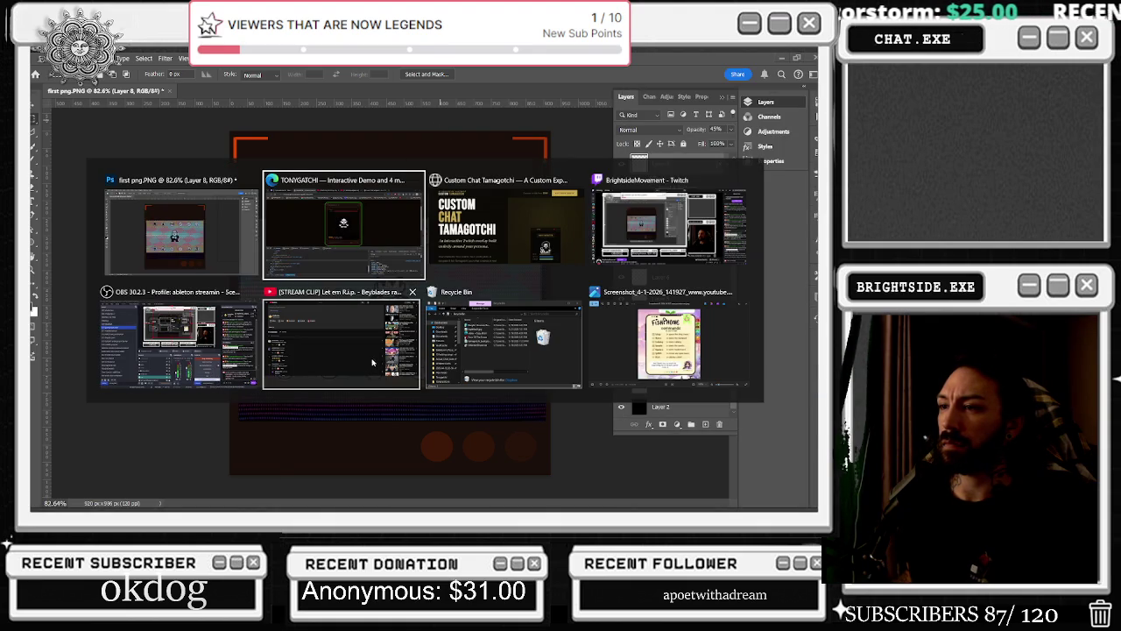
{"action": "key", "text": "Escape"}
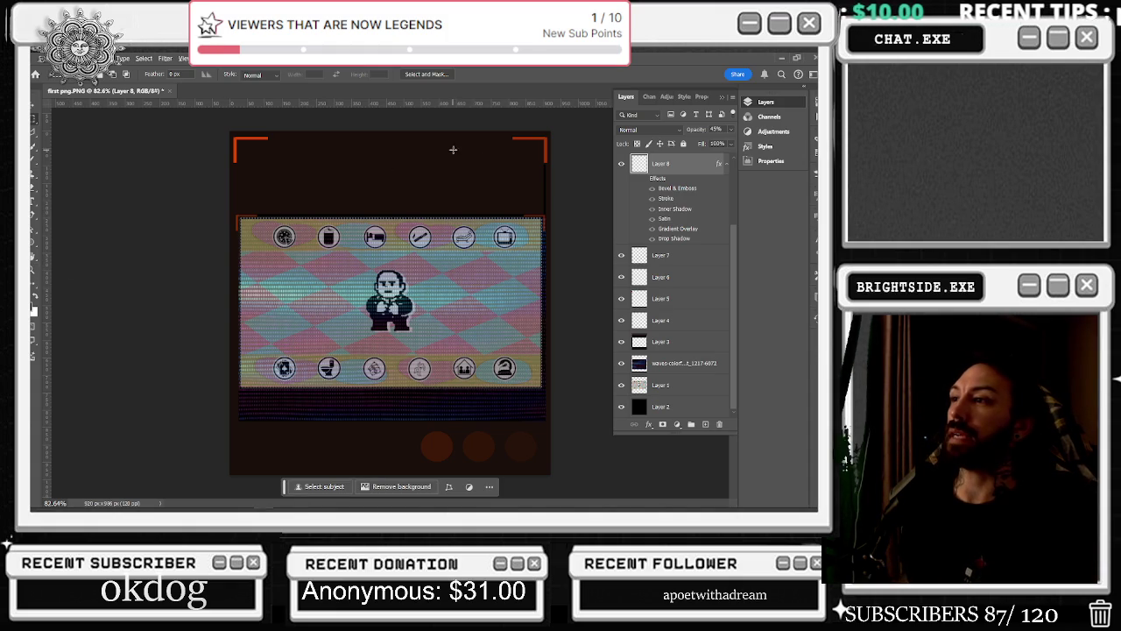
Select a tall rectangle at the top-right beside the bracket
{"action": "scroll", "coordinate": [539, 174], "scroll_direction": "up", "scroll_amount": 1}
{"action": "scroll", "coordinate": [568, 163], "scroll_direction": "up", "scroll_amount": 2}
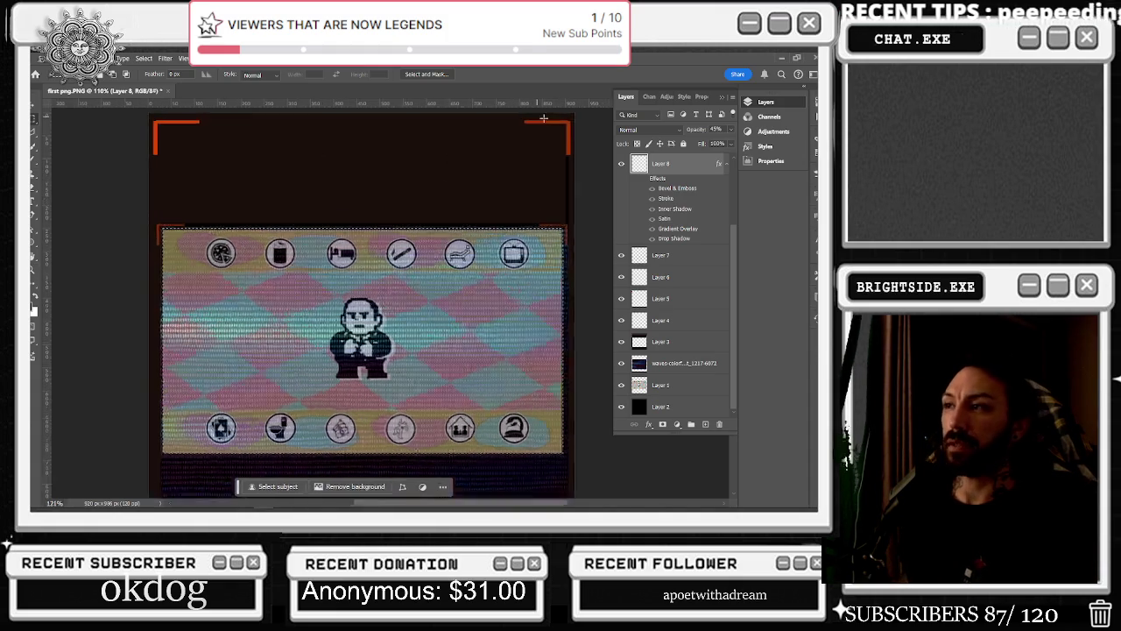
{"action": "scroll", "coordinate": [600, 199], "scroll_direction": "up", "scroll_amount": 2}
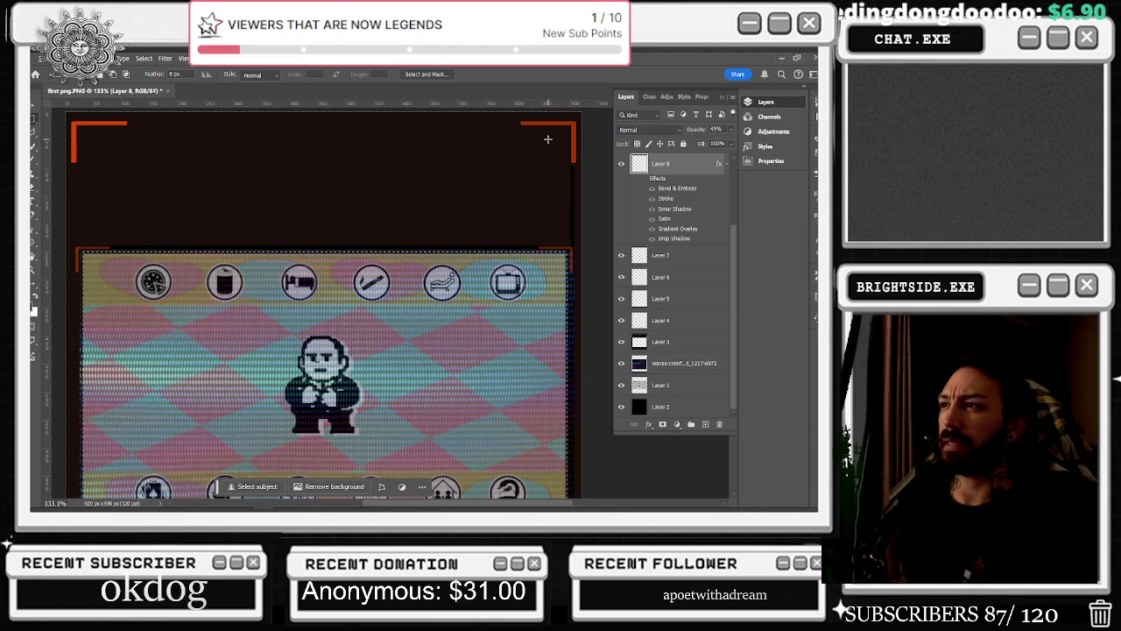
{"action": "scroll", "coordinate": [547, 139], "scroll_direction": "up", "scroll_amount": 2}
{"action": "left_click_drag", "start_coordinate": [497, 133], "coordinate": [653, 257]}
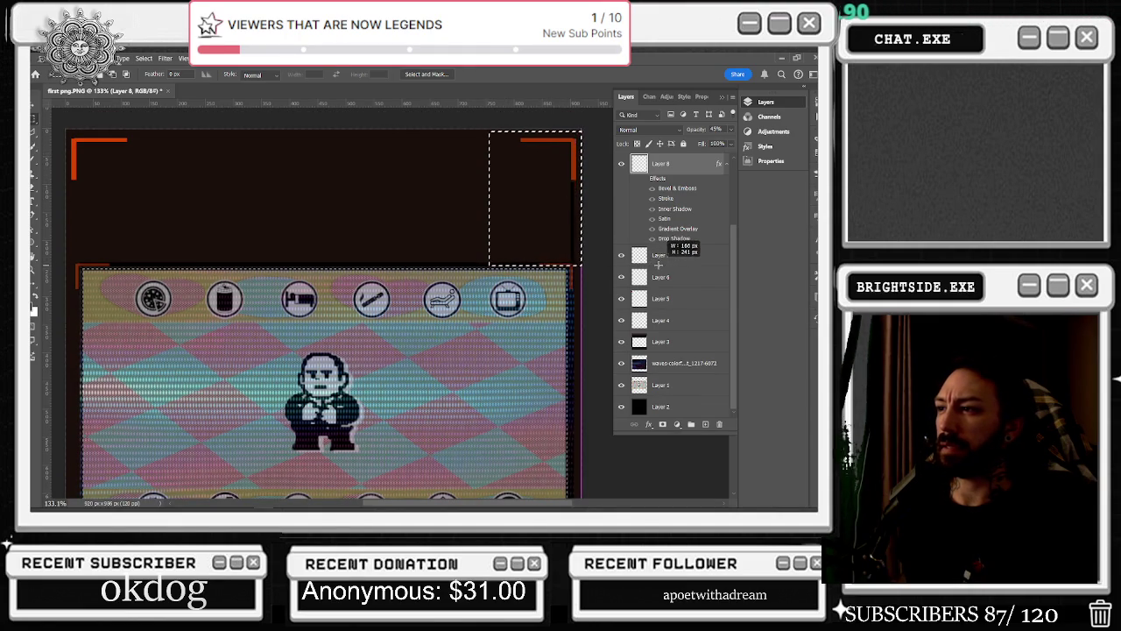
{"action": "left_click_drag", "start_coordinate": [653, 255], "coordinate": [649, 267]}
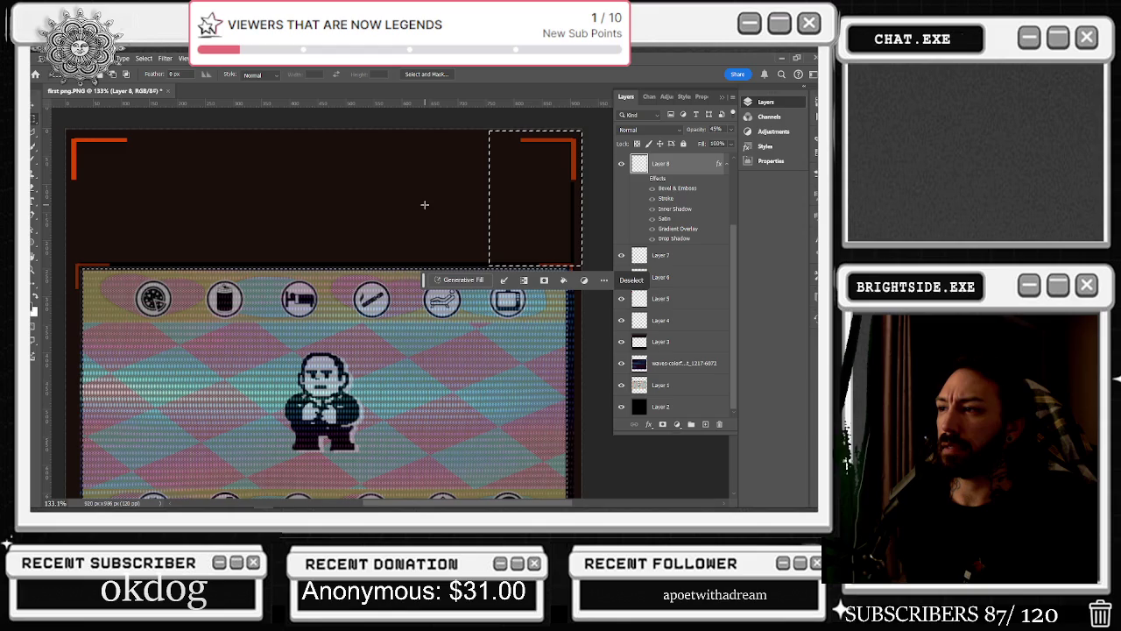
Fill the top-right selection with a solid colour
{"action": "right_click", "coordinate": [563, 205]}
{"action": "left_click", "coordinate": [585, 337]}
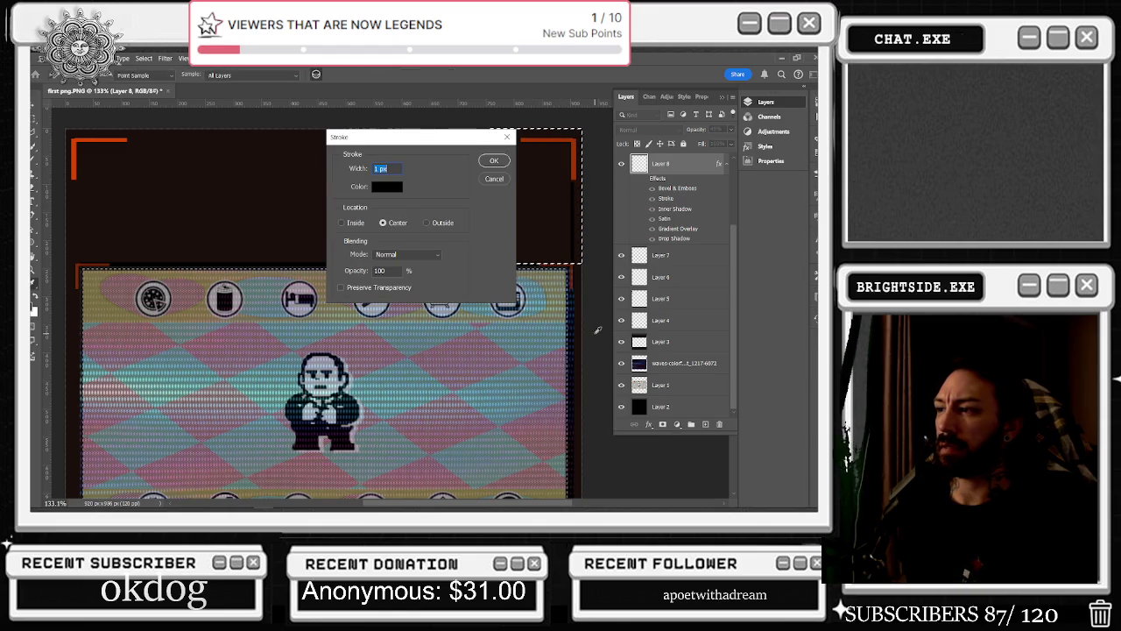
{"action": "left_click", "coordinate": [494, 179]}
{"action": "right_click", "coordinate": [536, 201]}
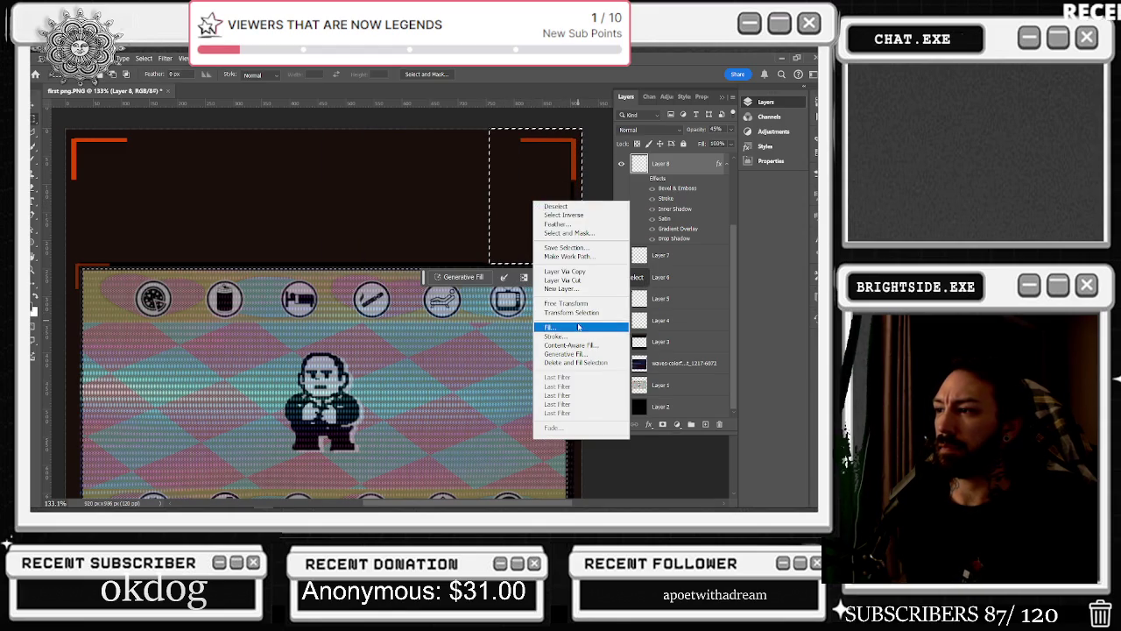
{"action": "left_click", "coordinate": [573, 321]}
{"action": "left_click", "coordinate": [189, 311]}
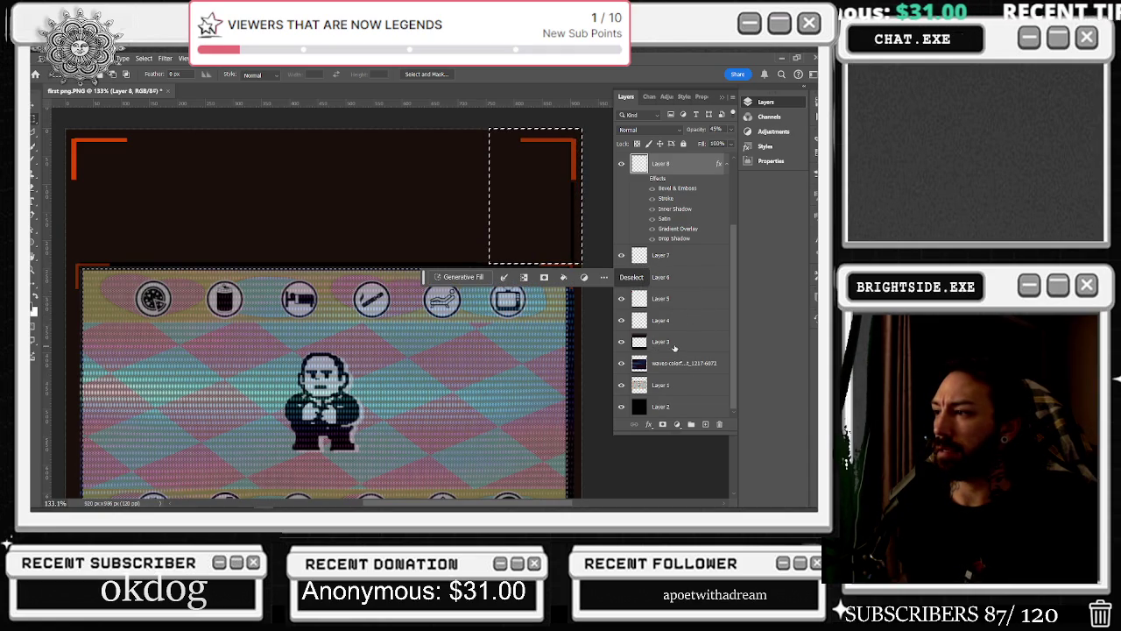
{"action": "right_click", "coordinate": [509, 192]}
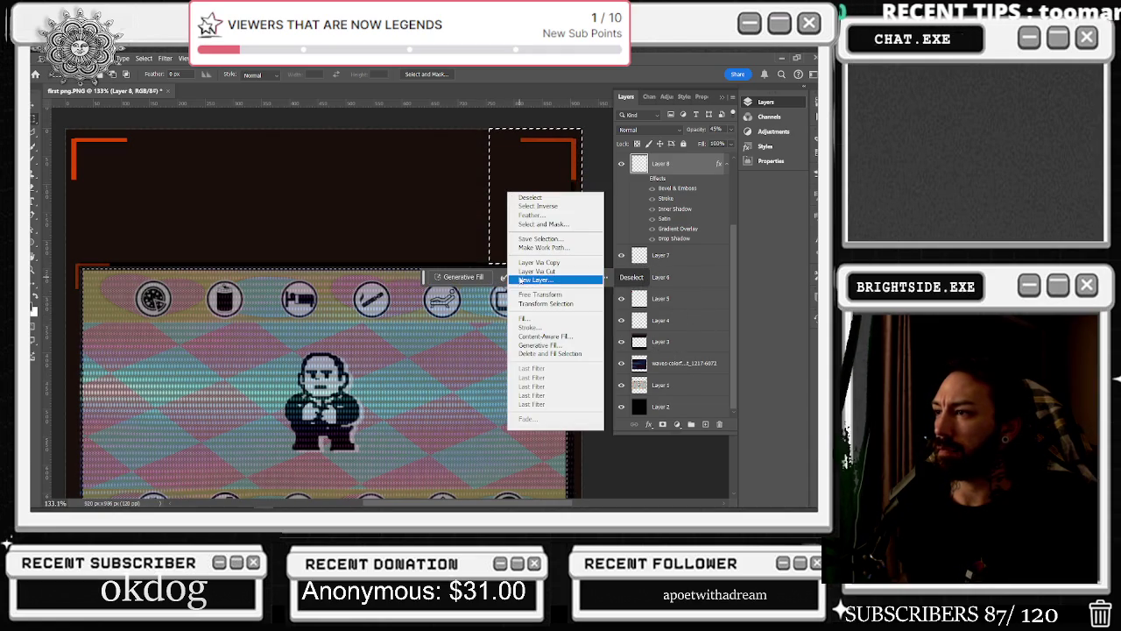
{"action": "left_click", "coordinate": [554, 316]}
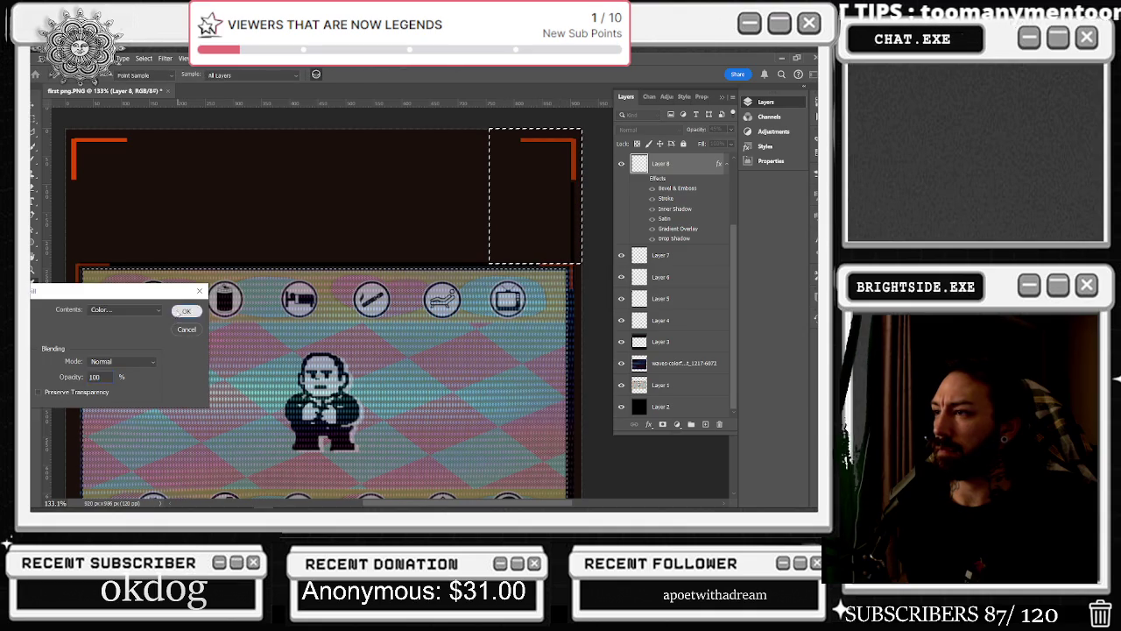
{"action": "left_click", "coordinate": [186, 311]}
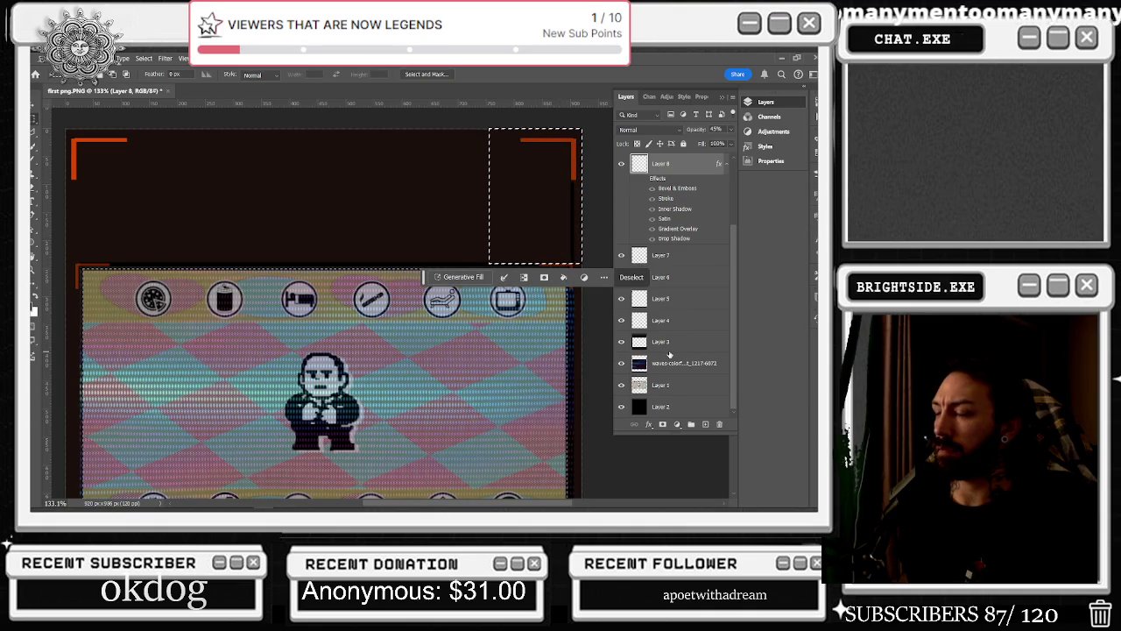
Switch to Layer 3 and apply the colour fill to the selection there
{"action": "left_click", "coordinate": [672, 348]}
{"action": "right_click", "coordinate": [533, 228]}
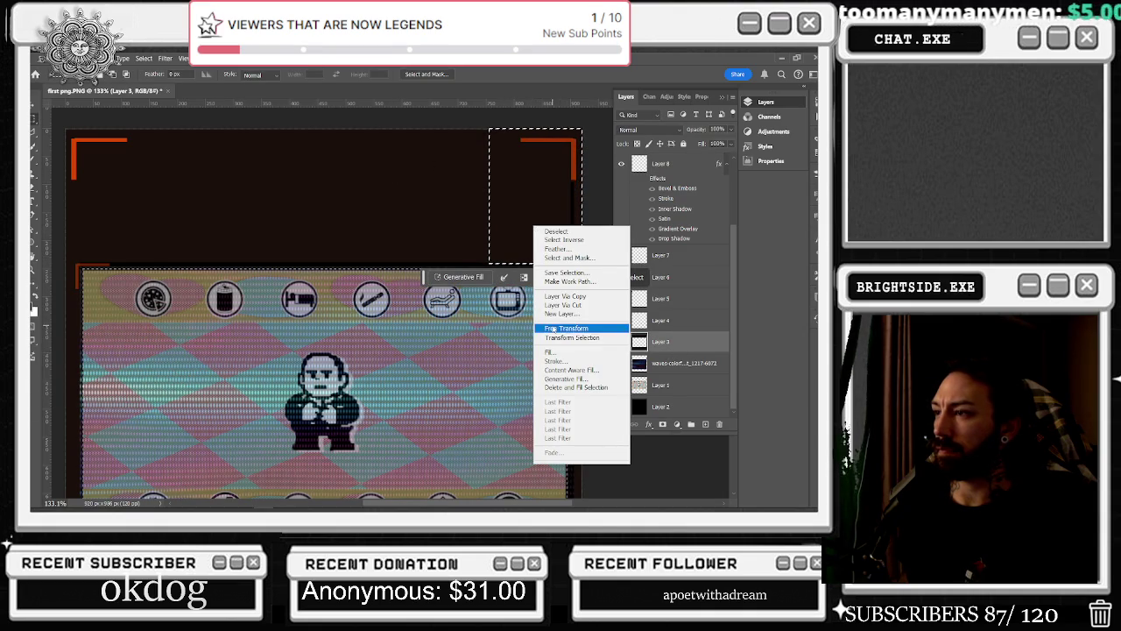
{"action": "left_click", "coordinate": [560, 349]}
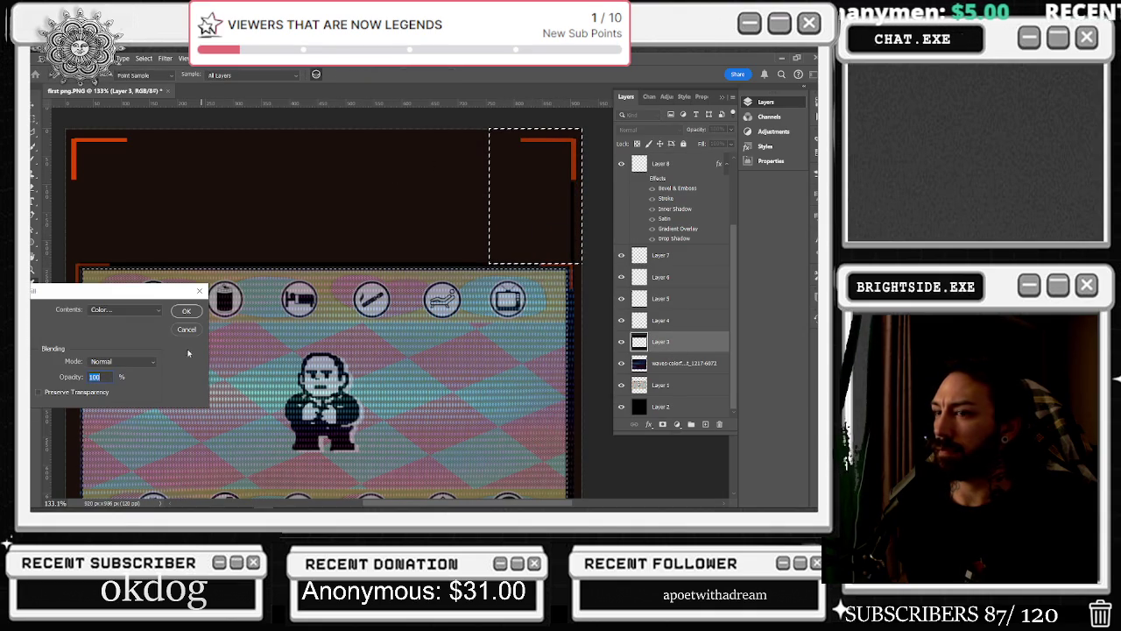
{"action": "left_click", "coordinate": [193, 313]}
{"action": "key", "text": "m"}
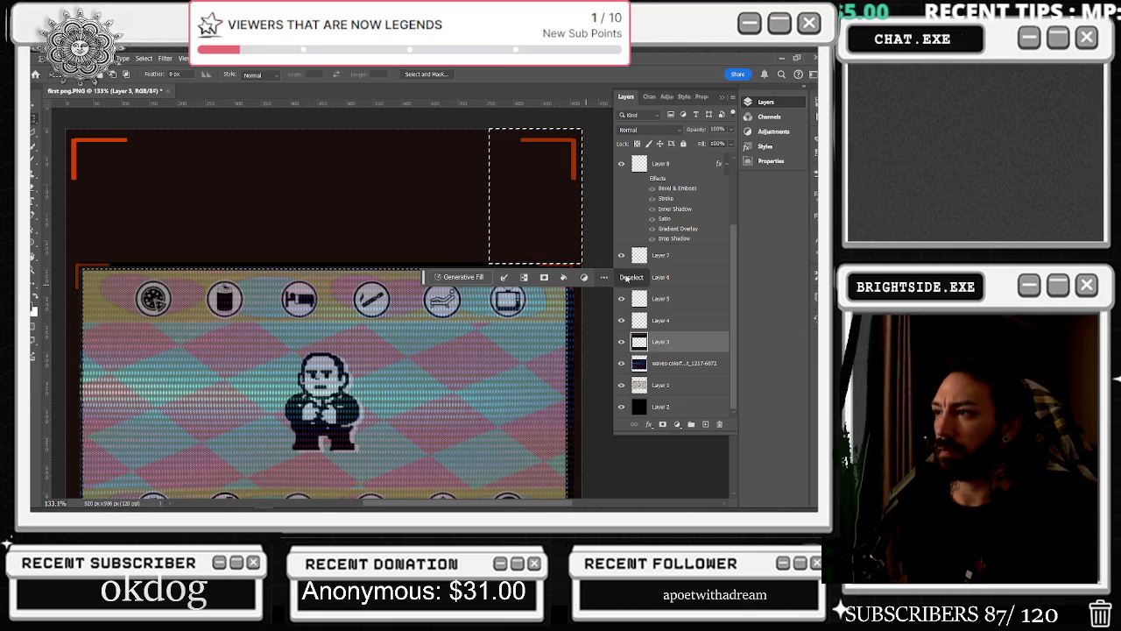
{"action": "scroll", "coordinate": [352, 181], "scroll_direction": "down", "scroll_amount": 1}
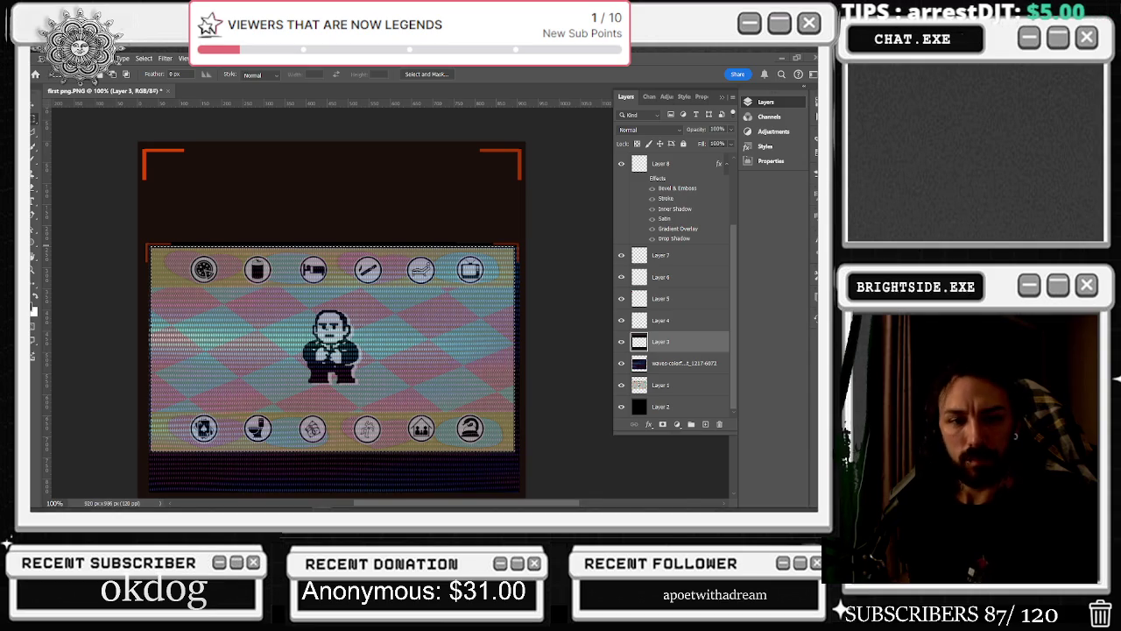
Draw a rectangular selection from the mockup's upper-left into the icon row
{"action": "scroll", "coordinate": [190, 226], "scroll_direction": "up", "scroll_amount": 1}
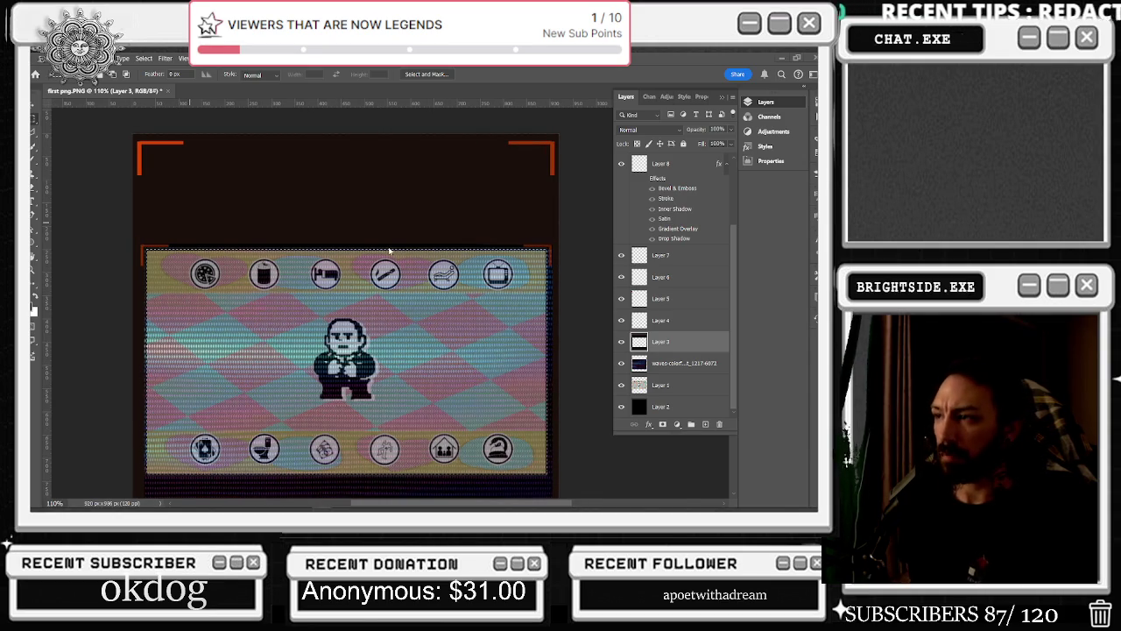
{"action": "scroll", "coordinate": [390, 252], "scroll_direction": "down", "scroll_amount": 2}
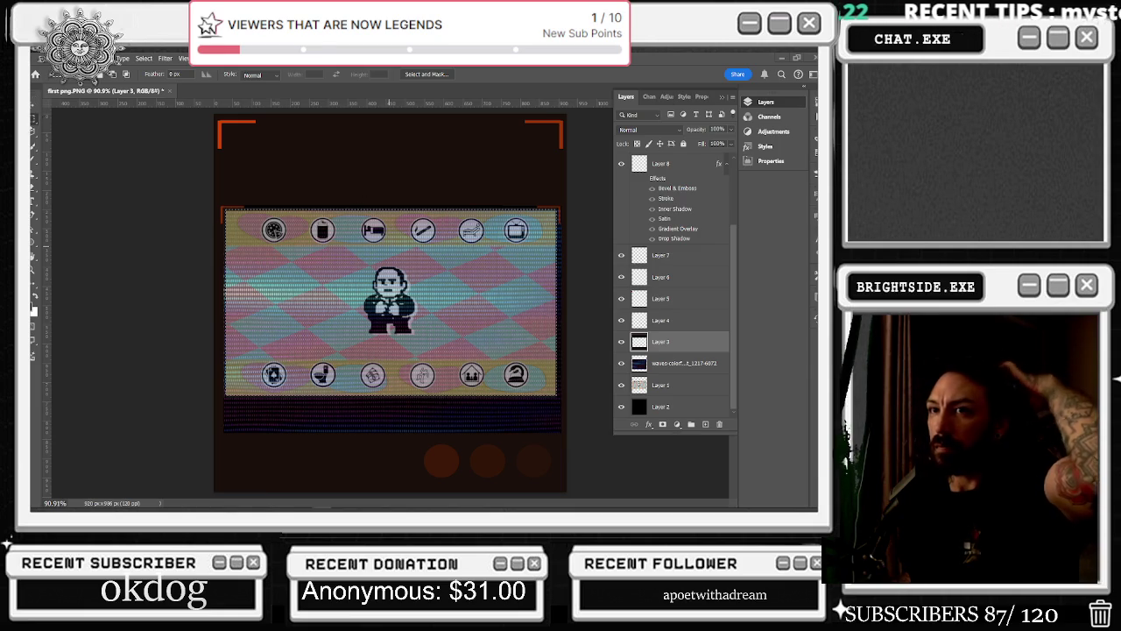
{"action": "left_click_drag", "start_coordinate": [234, 164], "coordinate": [405, 284]}
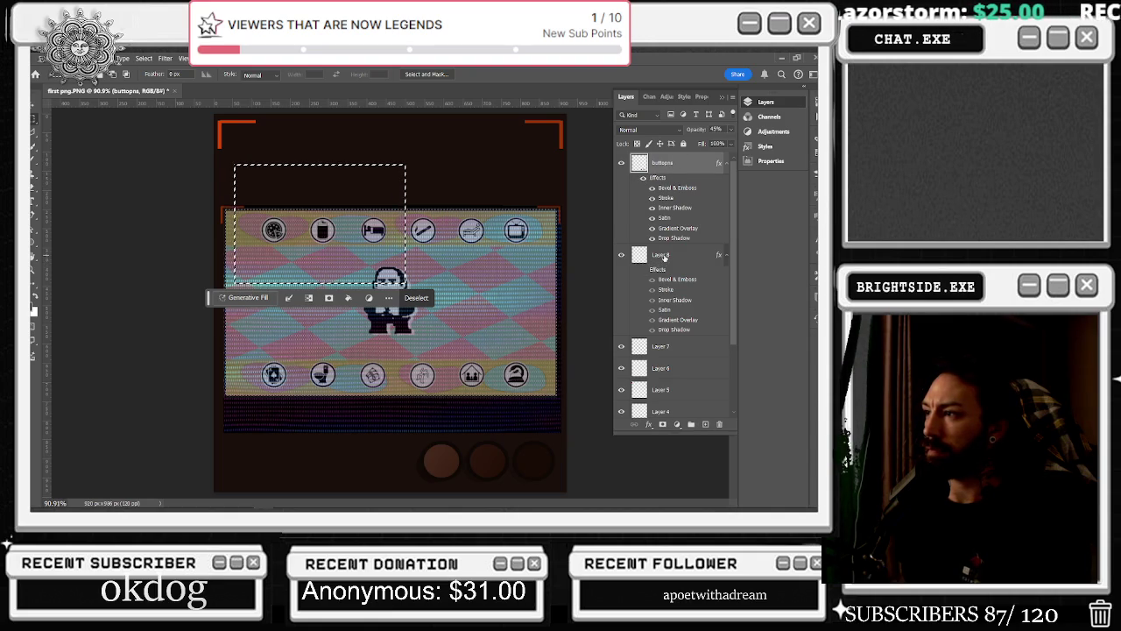
Rename Layer 8 to 'little left red'
{"action": "left_click", "coordinate": [664, 255]}
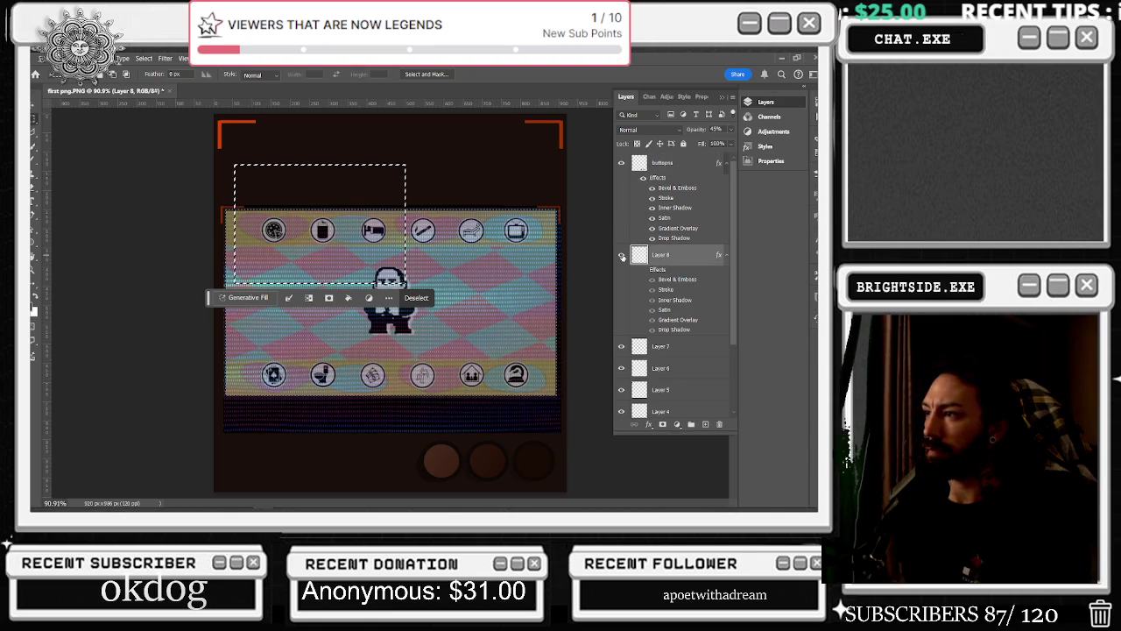
{"action": "double_click", "coordinate": [664, 258]}
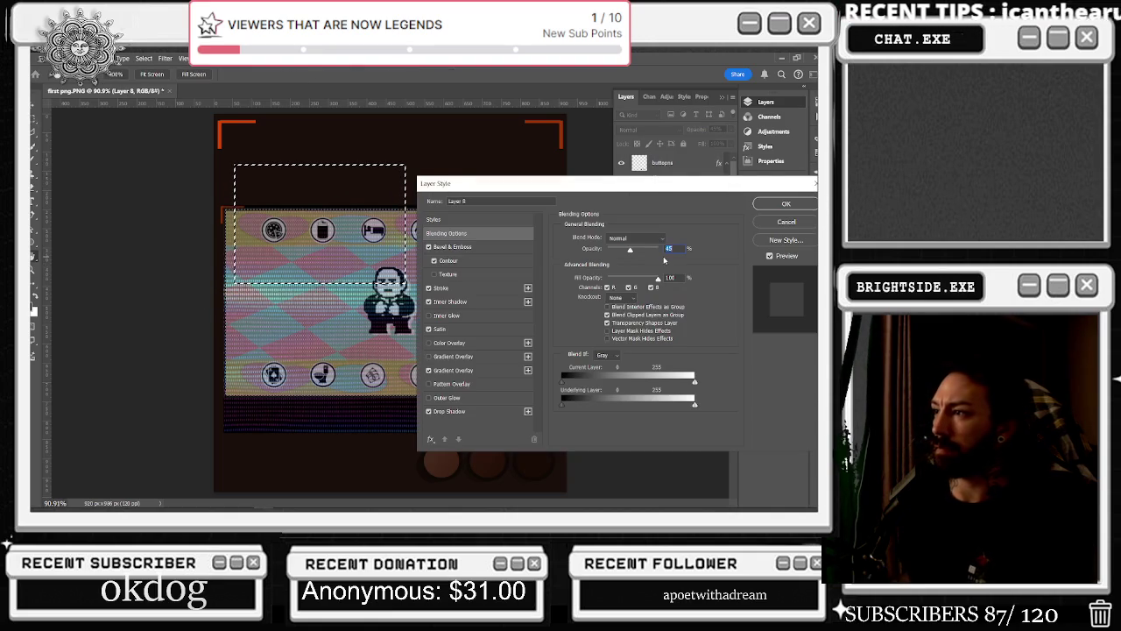
{"action": "key", "text": "Return"}
{"action": "double_click", "coordinate": [660, 254]}
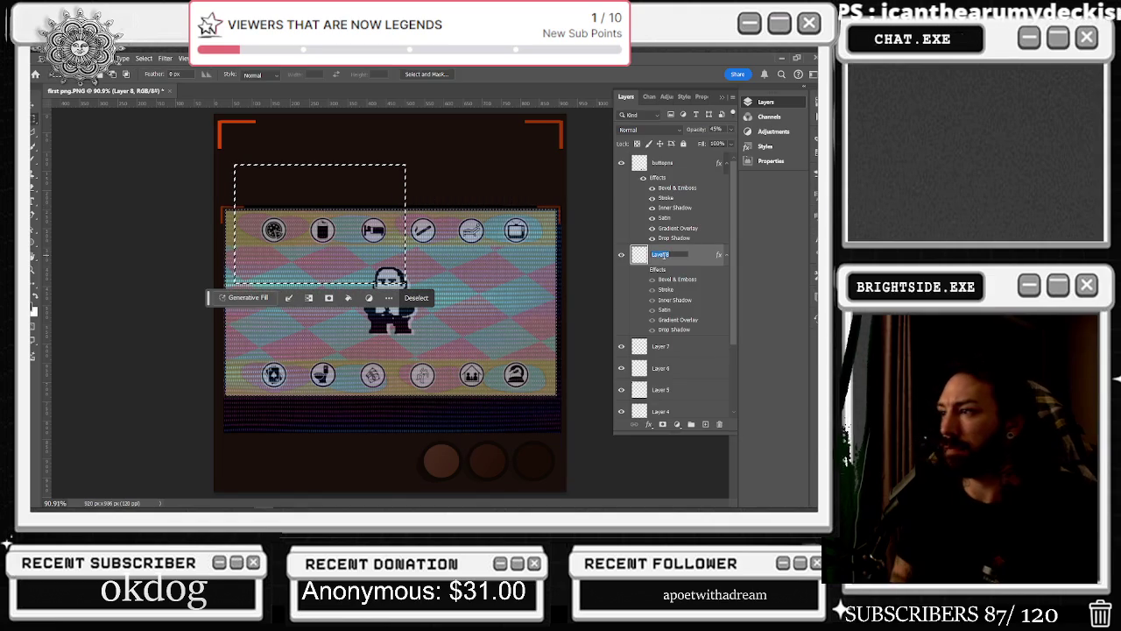
{"action": "type", "text": "l"}
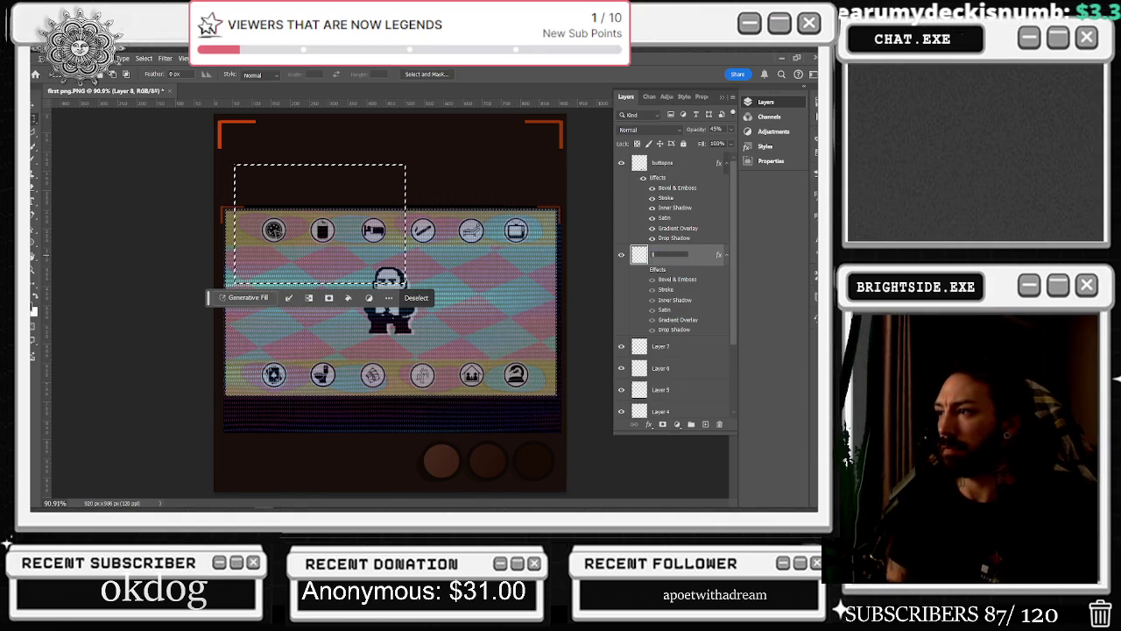
{"action": "type", "text": "d"}
{"action": "left_click", "coordinate": [640, 347]}
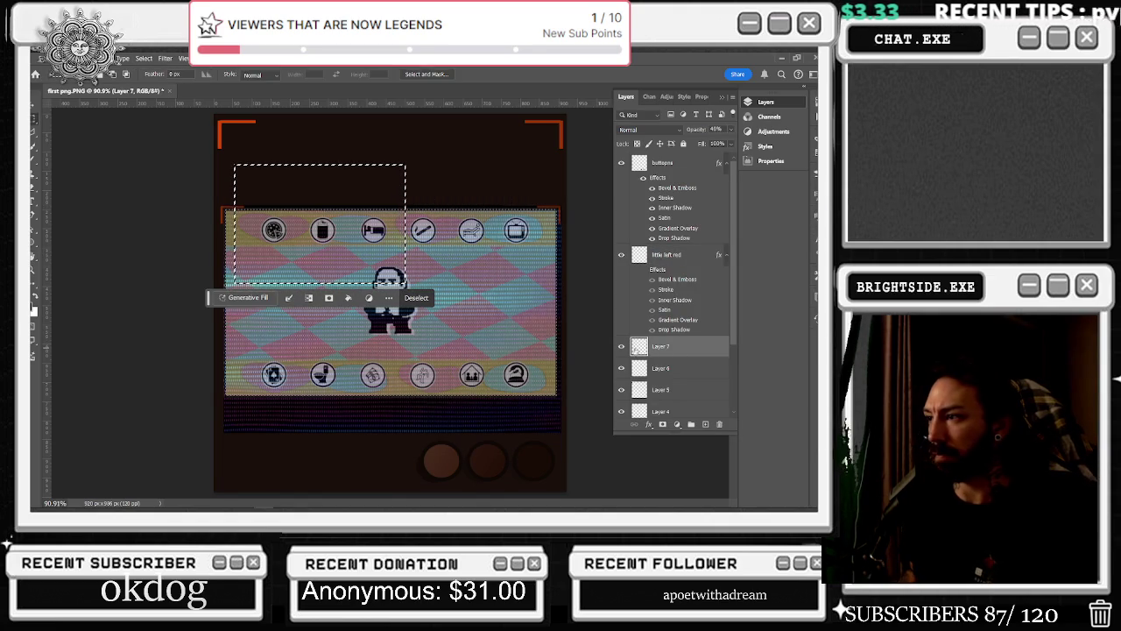
Rename Layer 7 to 'little right rd' and Layer 6 to 'bright left red'
{"action": "double_click", "coordinate": [660, 346]}
{"action": "type", "text": "b"}
{"action": "type", "text": "d"}
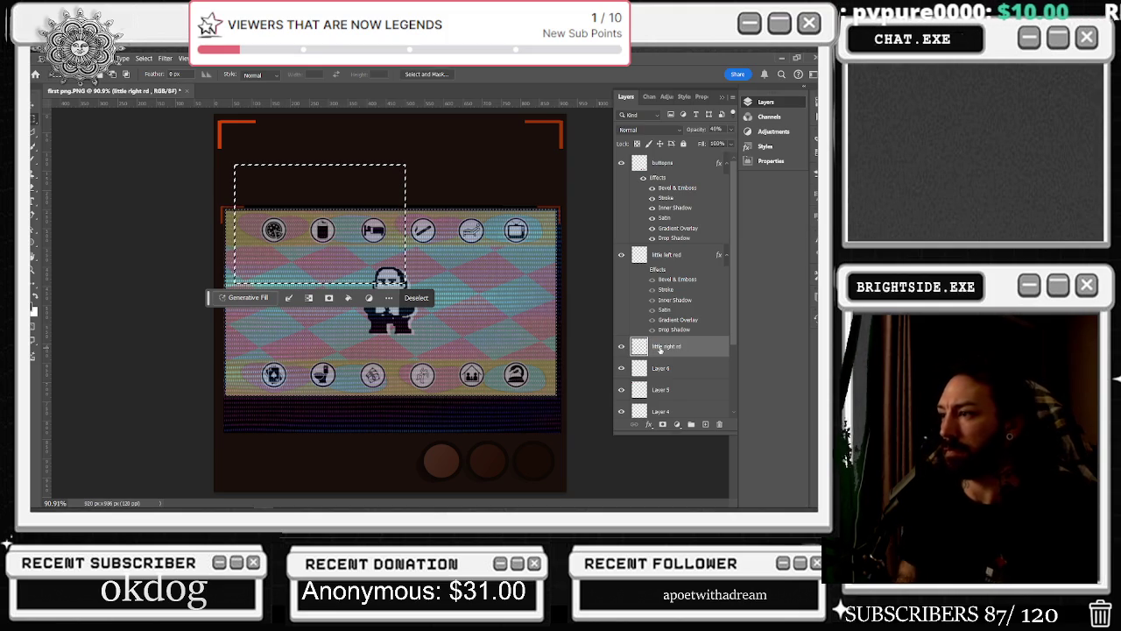
{"action": "left_click", "coordinate": [660, 366]}
{"action": "left_click", "coordinate": [624, 369]}
{"action": "double_click", "coordinate": [660, 368]}
{"action": "type", "text": "bright right"}
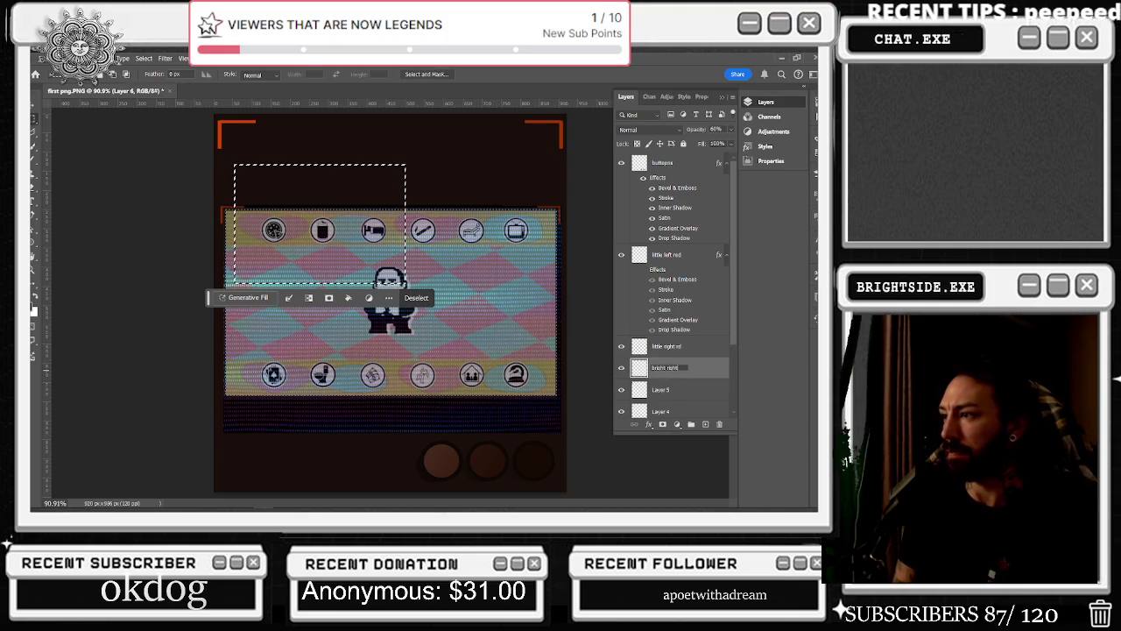
{"action": "type", "text": " red"}
{"action": "left_click", "coordinate": [657, 390]}
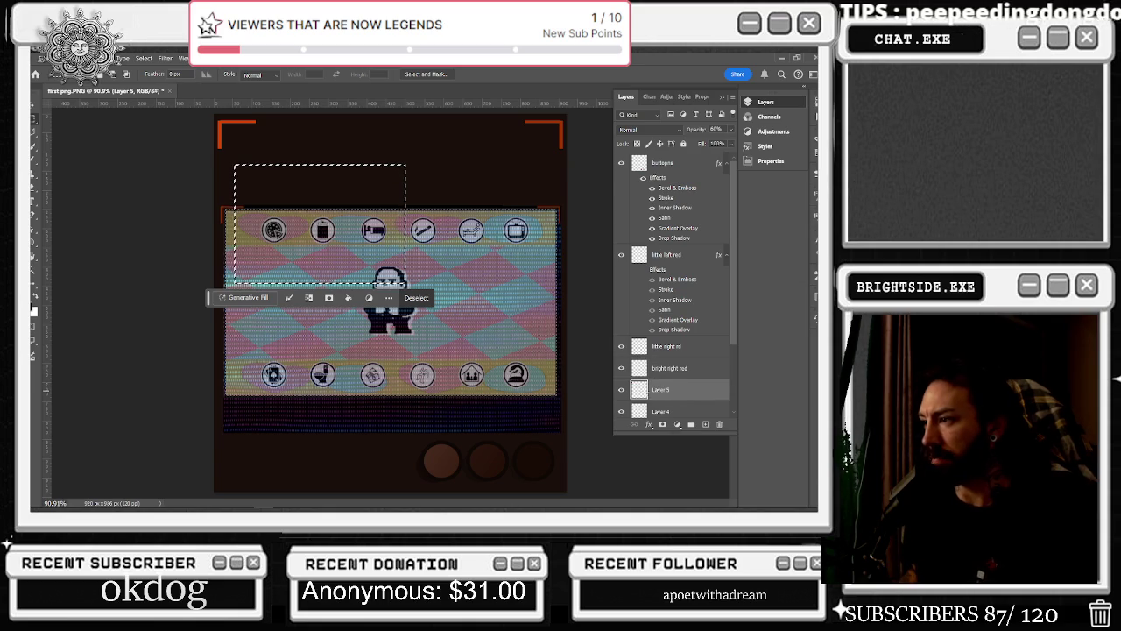
Delete Layer 4 and confirm the deletion
{"action": "scroll", "coordinate": [661, 390], "scroll_direction": "down", "scroll_amount": 3}
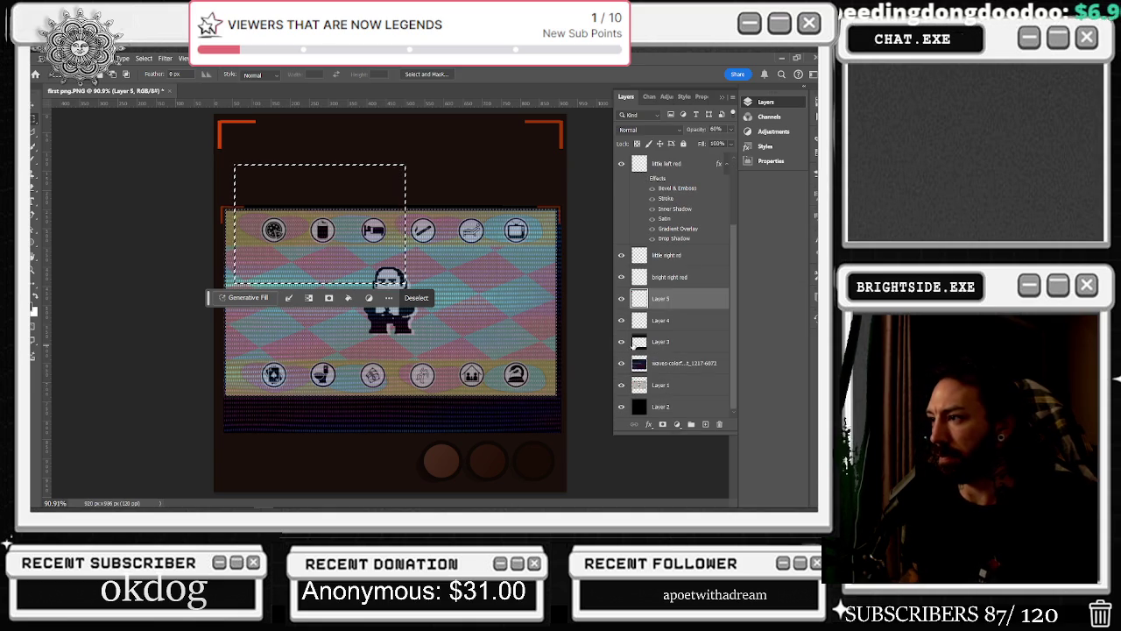
{"action": "left_click", "coordinate": [672, 330]}
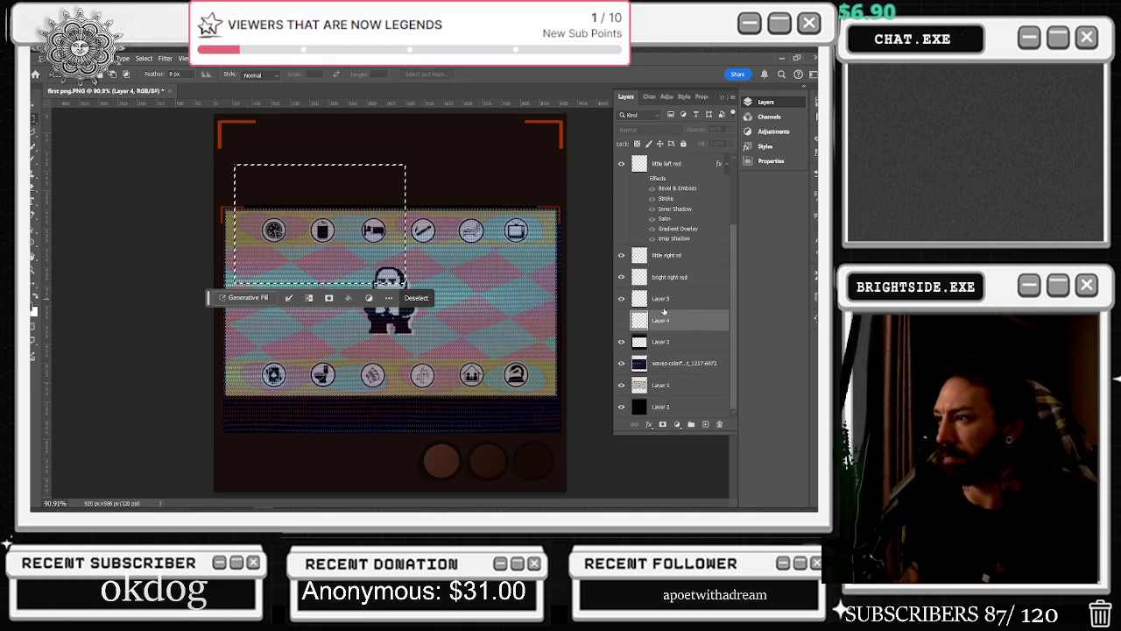
{"action": "right_click", "coordinate": [668, 323]}
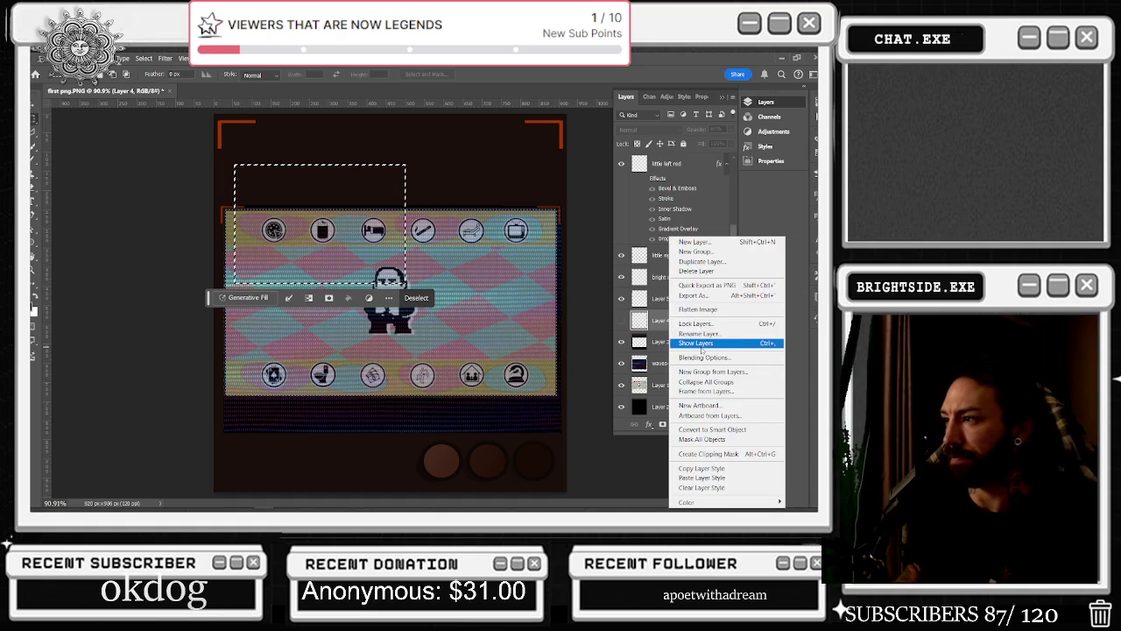
{"action": "left_click", "coordinate": [696, 270]}
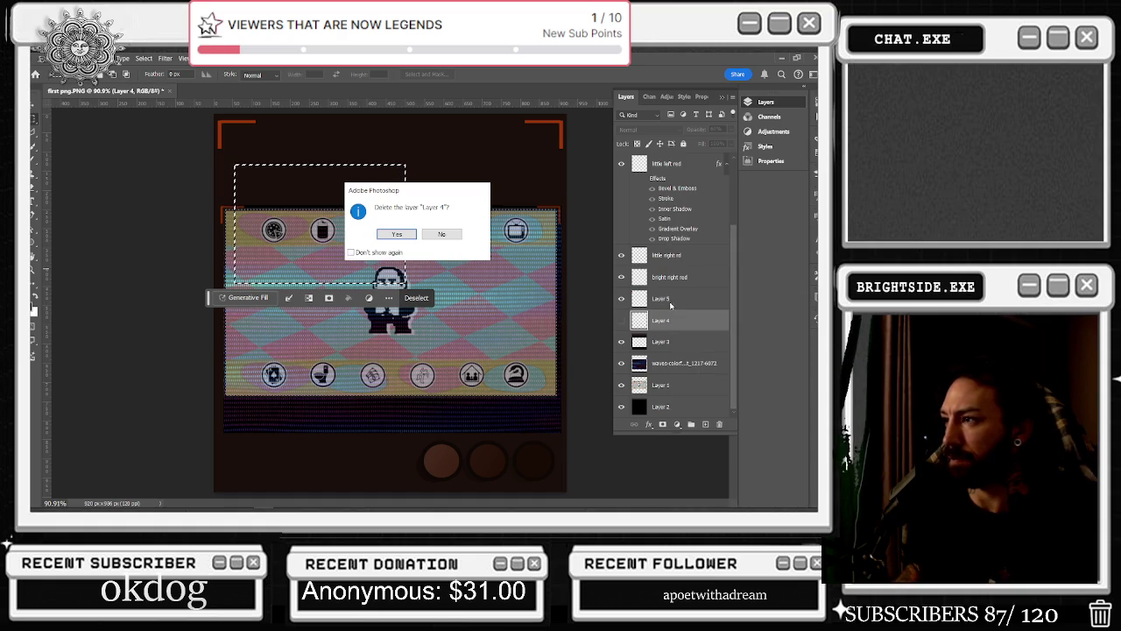
{"action": "left_click", "coordinate": [407, 237]}
Rename Layer 5 to 'bright left red'
{"action": "left_click", "coordinate": [667, 321]}
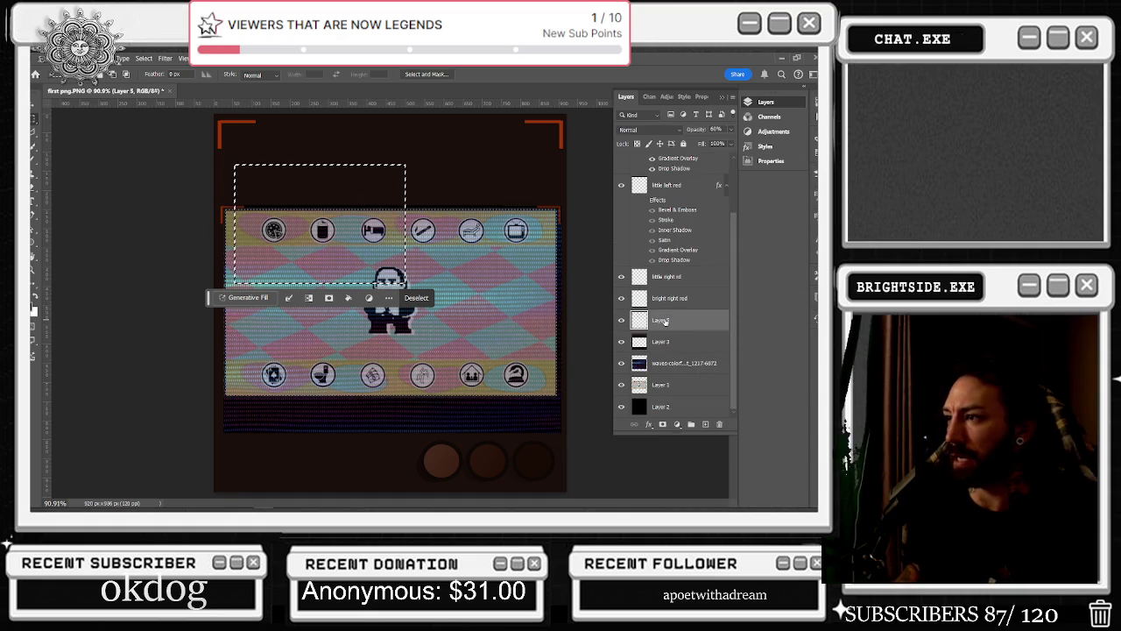
{"action": "double_click", "coordinate": [660, 320]}
{"action": "type", "text": "bright left red"}
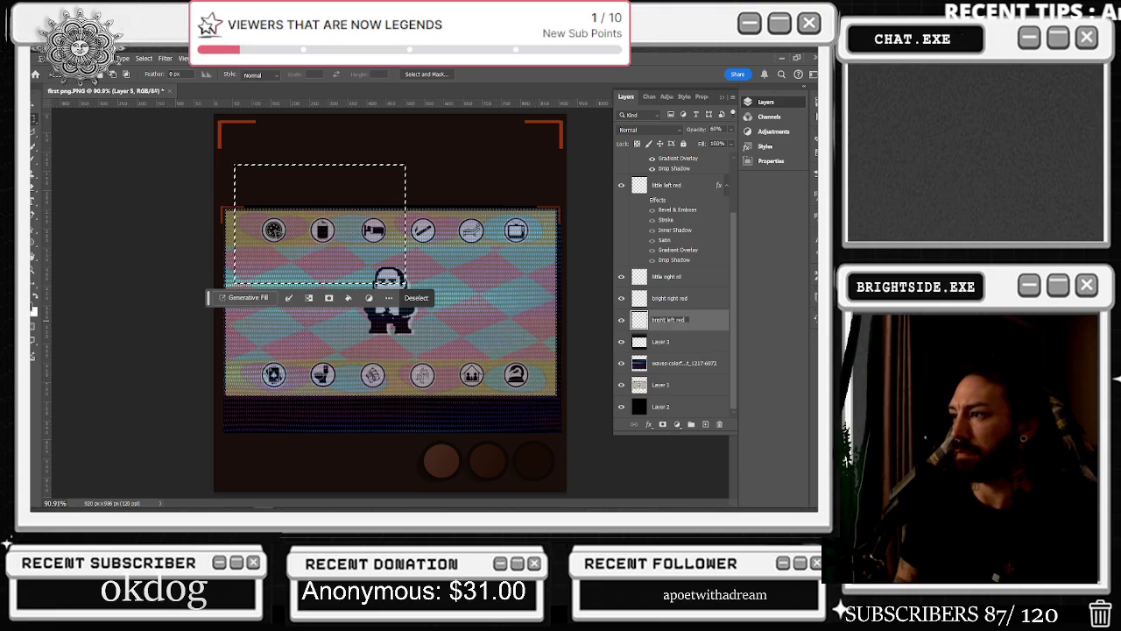
{"action": "key", "text": "Return"}
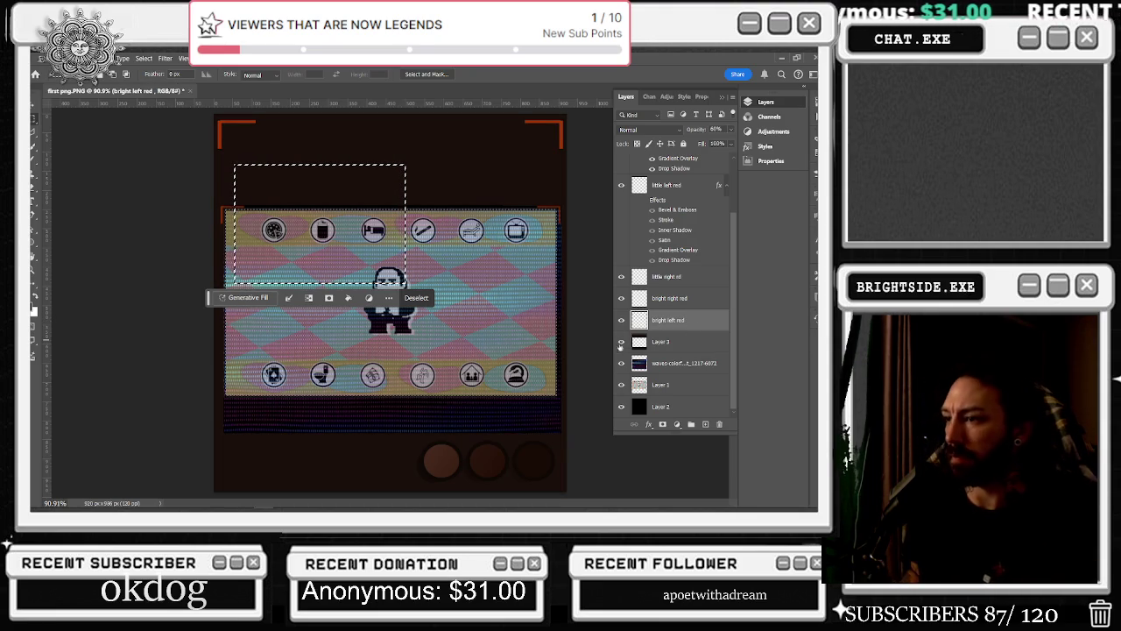
Check Layer 1's content by toggling it, then rename it 'placeholder'
{"action": "left_click", "coordinate": [621, 384]}
{"action": "left_click", "coordinate": [621, 384]}
{"action": "left_click", "coordinate": [620, 384]}
{"action": "left_click", "coordinate": [621, 385]}
{"action": "double_click", "coordinate": [663, 386]}
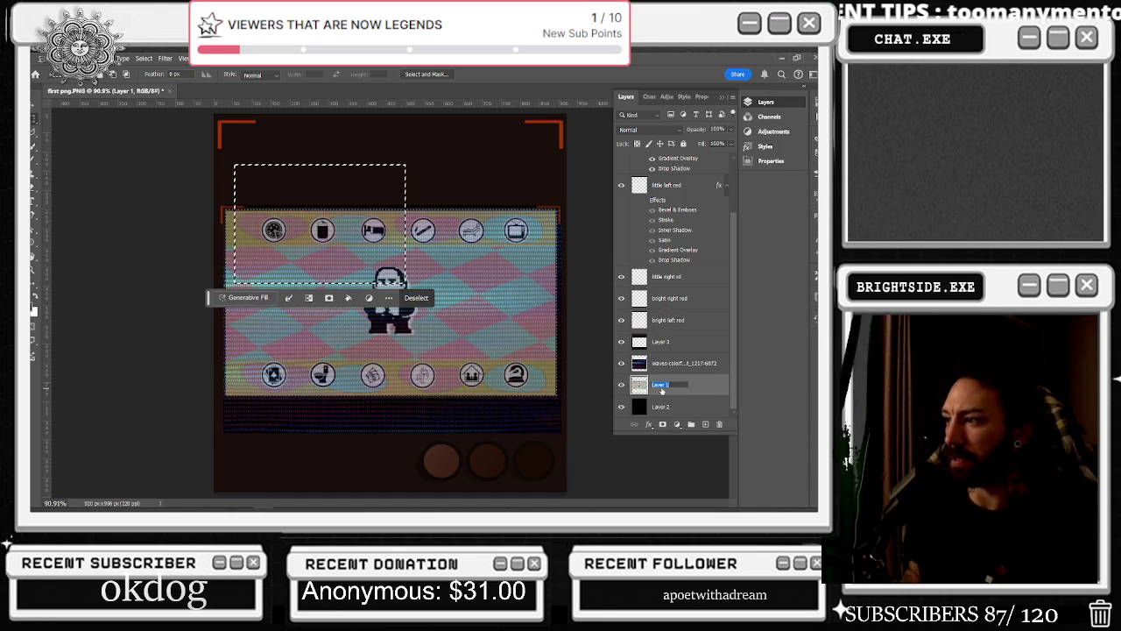
{"action": "type", "text": "placeholder"}
{"action": "key", "text": "Return"}
Rename Layer 2 to 'backround' and the glitch-waves layer to 'crt'
{"action": "left_click", "coordinate": [657, 407]}
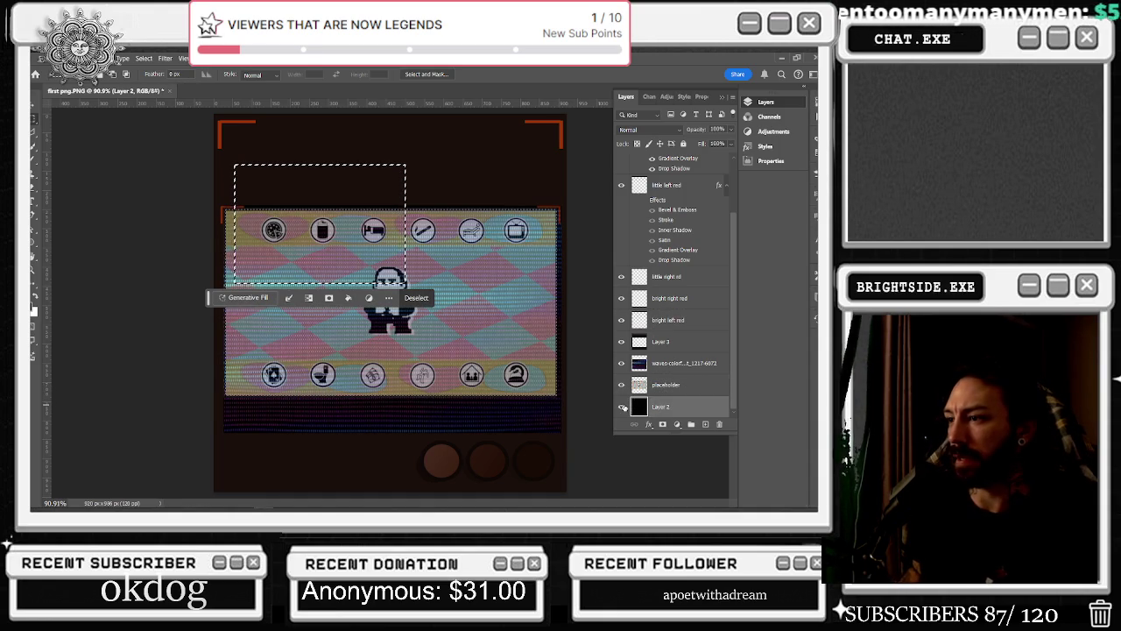
{"action": "scroll", "coordinate": [547, 388], "scroll_direction": "down", "scroll_amount": 2}
{"action": "double_click", "coordinate": [661, 406]}
{"action": "type", "text": "backround"}
{"action": "key", "text": "Return"}
{"action": "double_click", "coordinate": [679, 362]}
{"action": "type", "text": "crt"}
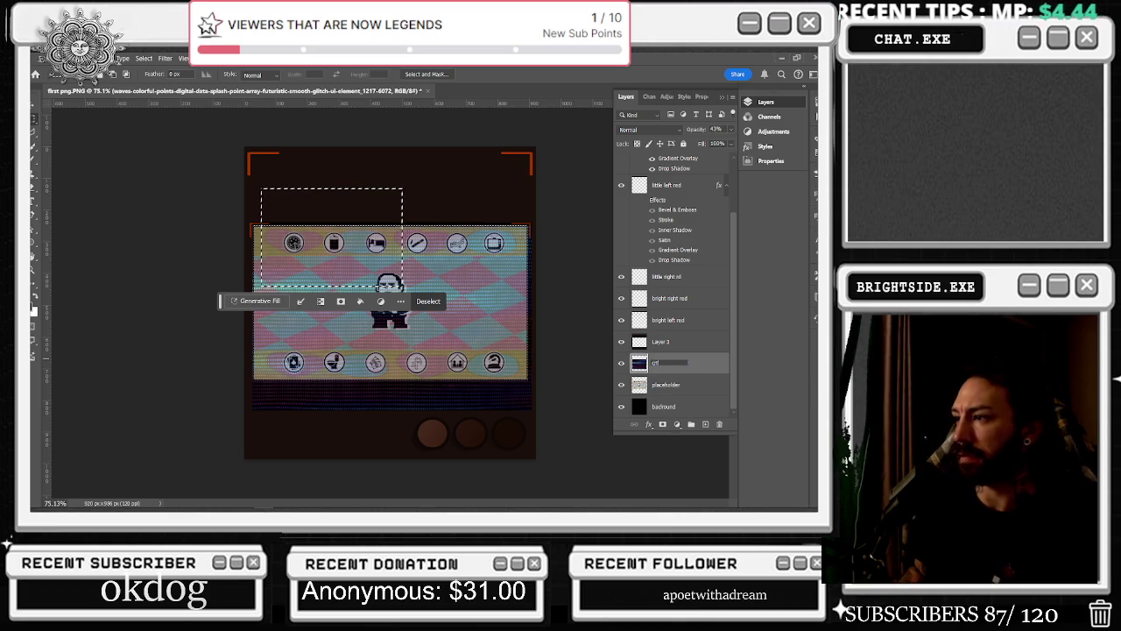
{"action": "key", "text": "Return"}
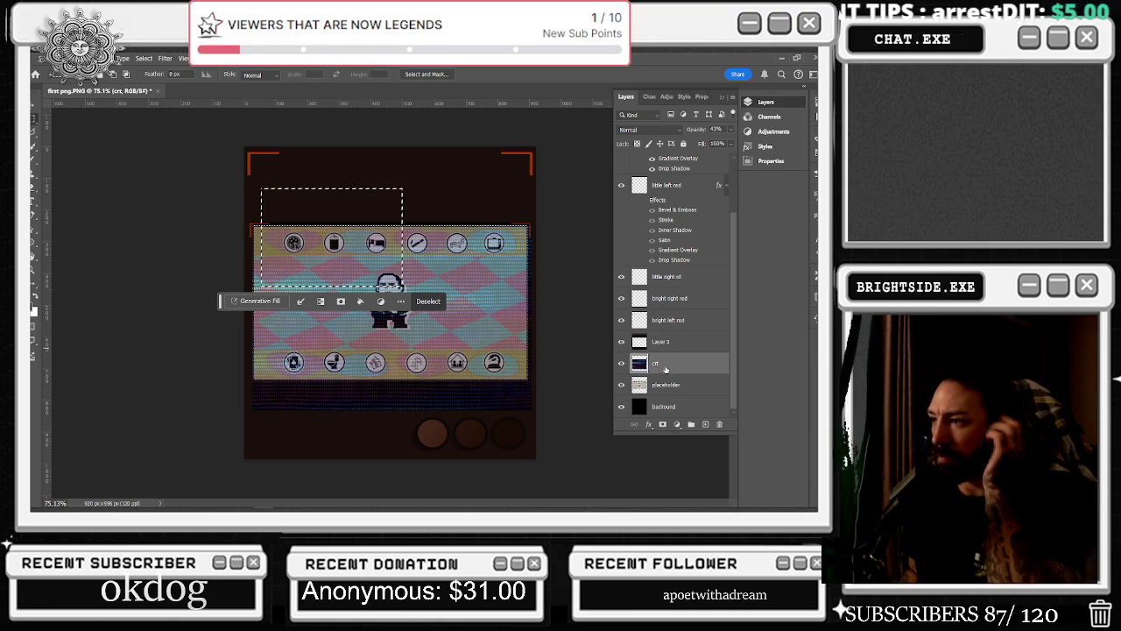
{"action": "mouse_move", "coordinate": [244, 407]}
{"action": "left_mouse_down"}
{"action": "mouse_move", "coordinate": [565, 483]}
{"action": "mouse_move", "coordinate": [570, 469]}
{"action": "left_mouse_up"}
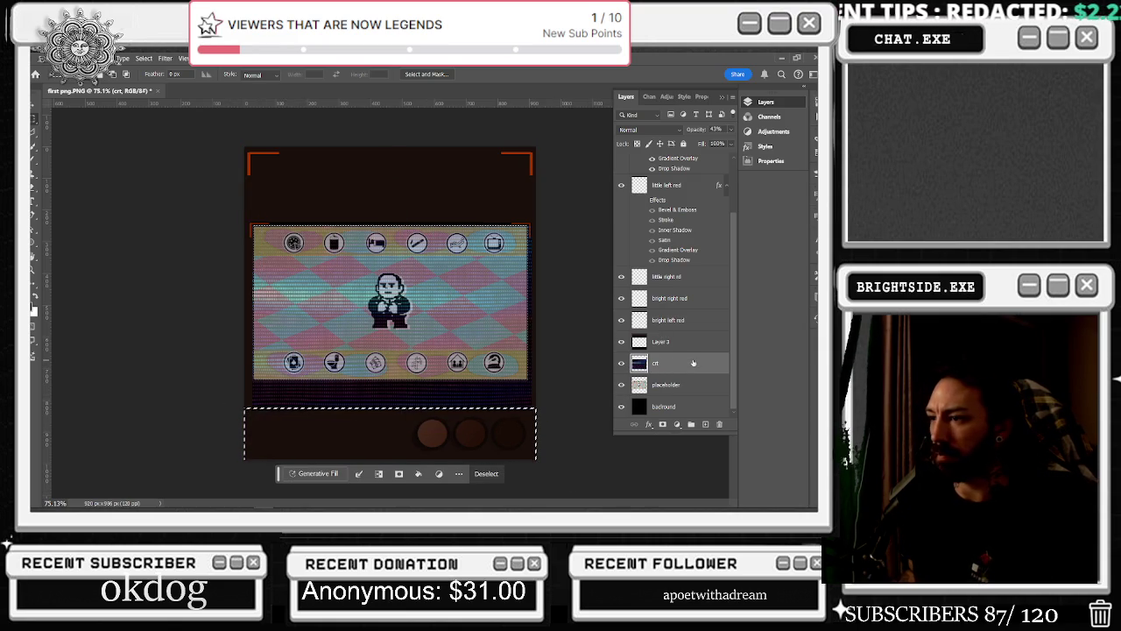
Clear the selection and add a new empty layer above Layer 3
{"action": "left_click", "coordinate": [621, 341]}
{"action": "left_click", "coordinate": [620, 342]}
{"action": "left_click", "coordinate": [670, 319]}
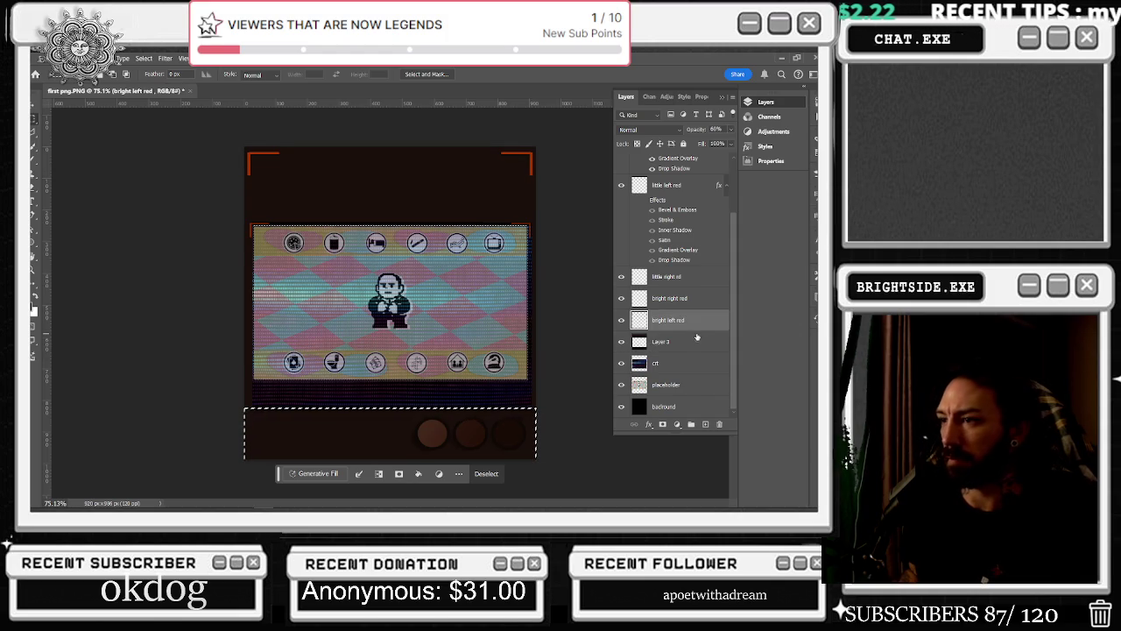
{"action": "left_click", "coordinate": [670, 342]}
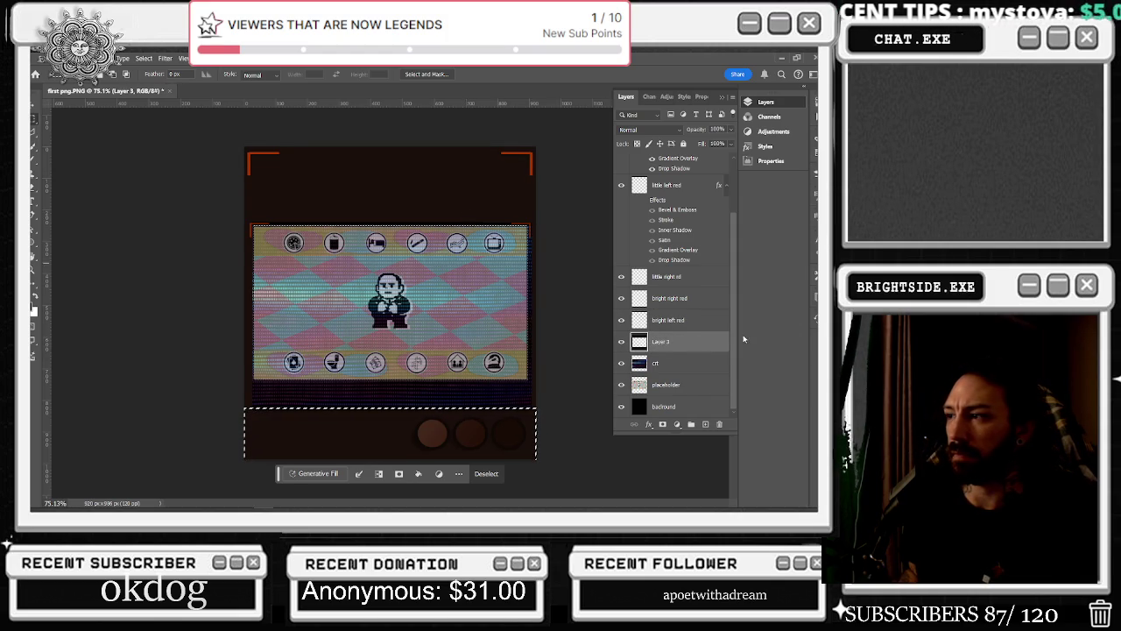
{"action": "scroll", "coordinate": [679, 351], "scroll_direction": "up", "scroll_amount": 3}
{"action": "left_click", "coordinate": [401, 327]}
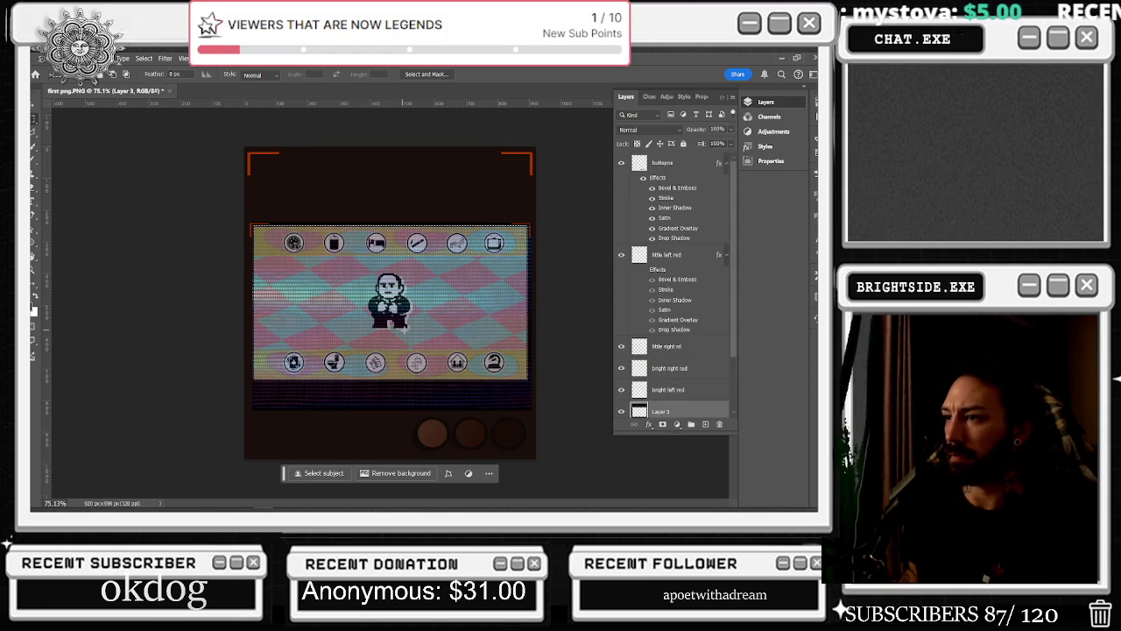
{"action": "left_click", "coordinate": [705, 424]}
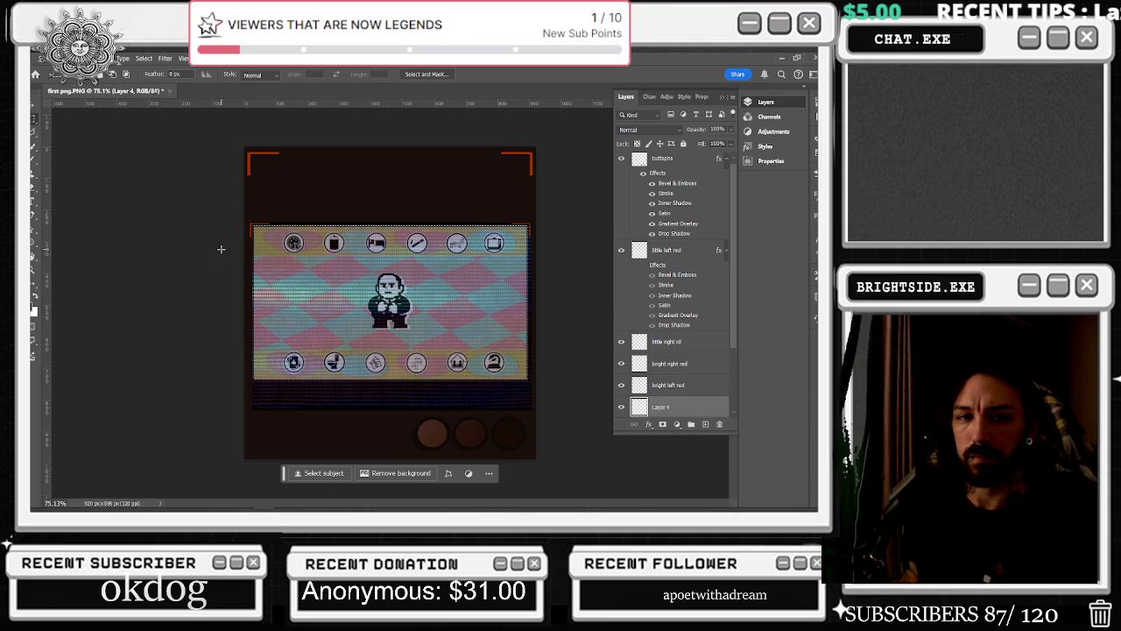
Marquee a rectangle around the whole game screen, including the striped band beneath it
{"action": "left_click_drag", "start_coordinate": [248, 216], "coordinate": [531, 402]}
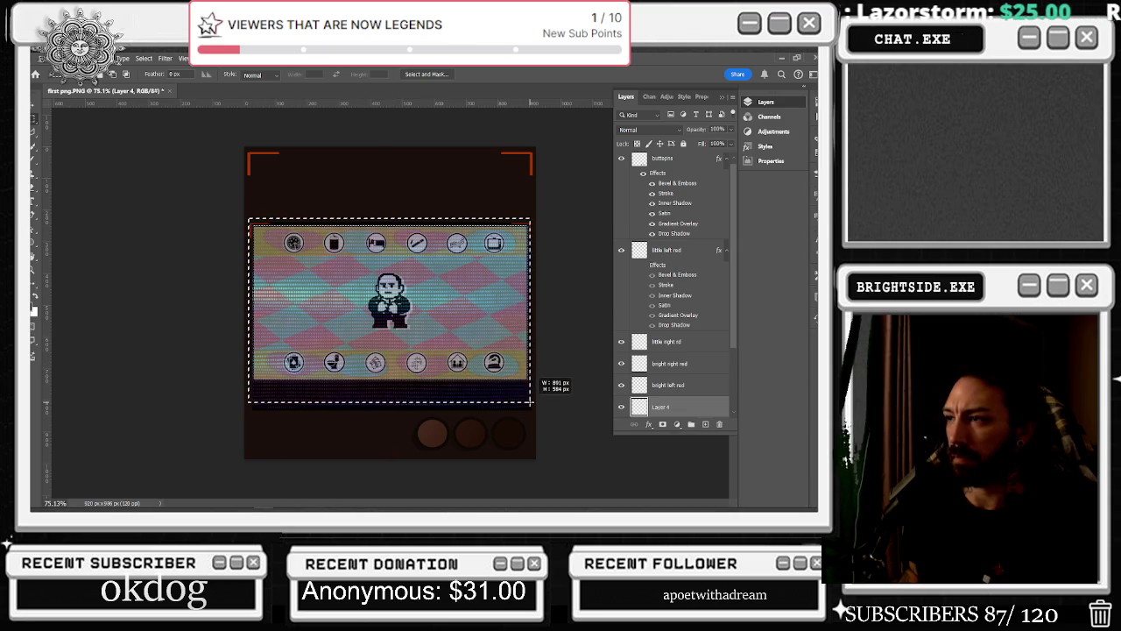
{"action": "left_click_drag", "start_coordinate": [531, 402], "coordinate": [532, 408]}
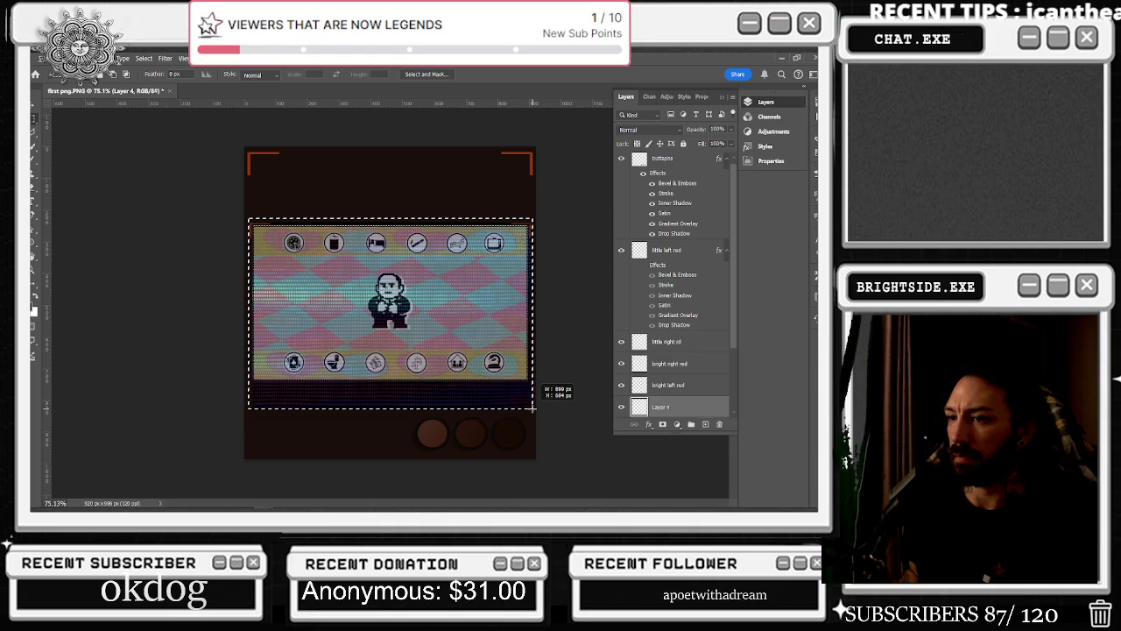
{"action": "left_click_drag", "start_coordinate": [532, 408], "coordinate": [532, 408]}
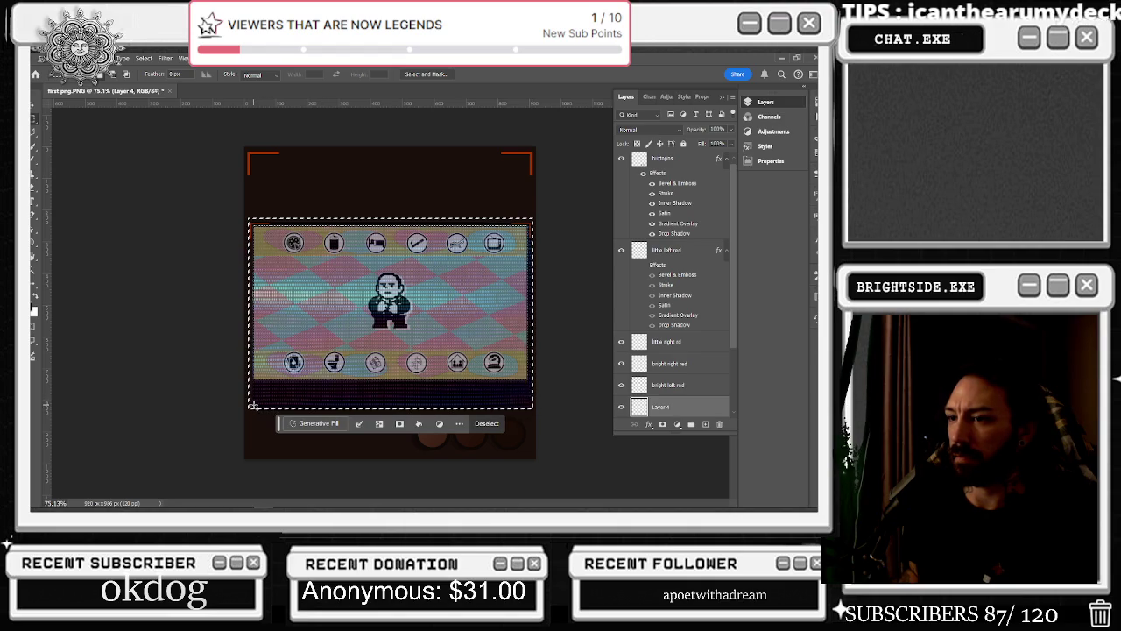
{"action": "left_click_drag", "start_coordinate": [259, 405], "coordinate": [528, 225]}
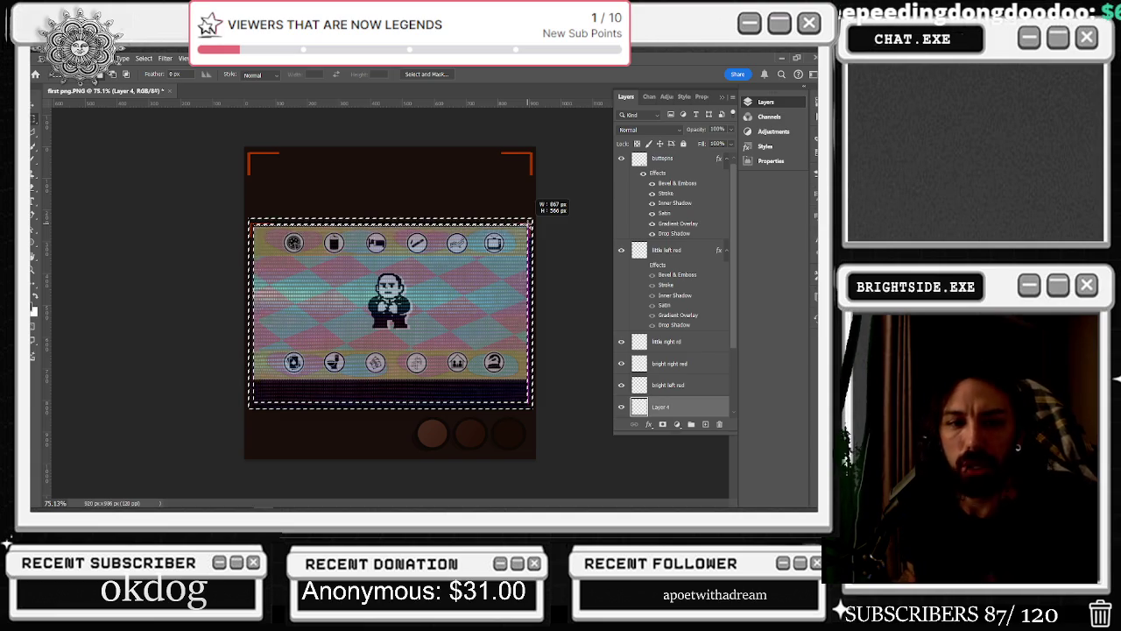
{"action": "left_click_drag", "start_coordinate": [530, 224], "coordinate": [529, 227]}
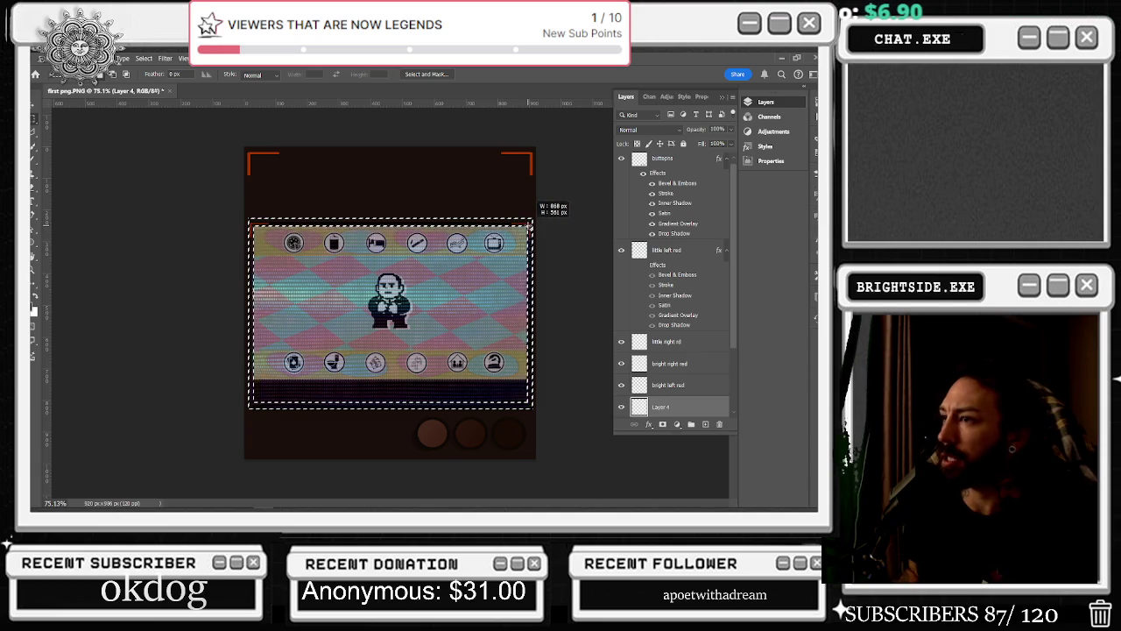
{"action": "left_click_drag", "start_coordinate": [529, 227], "coordinate": [531, 225]}
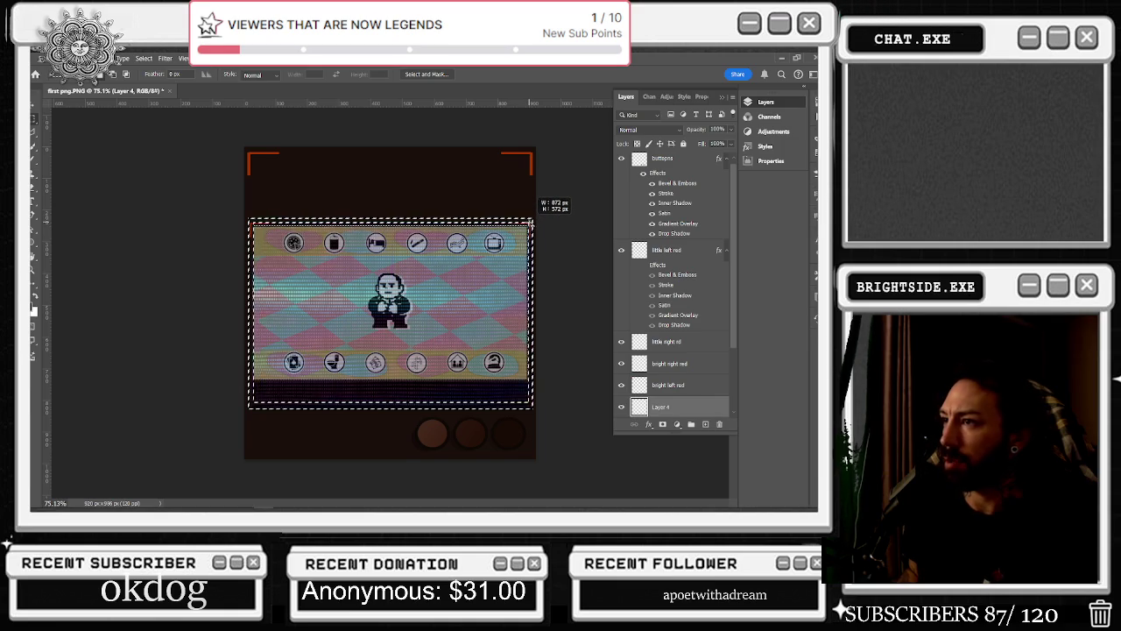
{"action": "left_click_drag", "start_coordinate": [530, 224], "coordinate": [531, 224]}
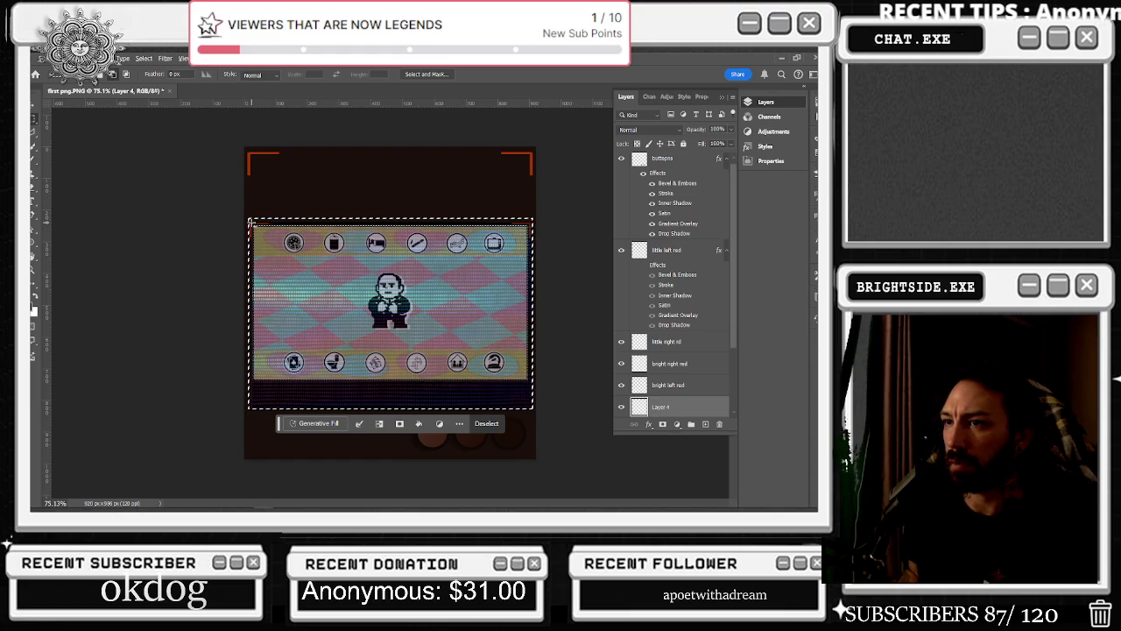
{"action": "left_click_drag", "start_coordinate": [252, 225], "coordinate": [531, 404]}
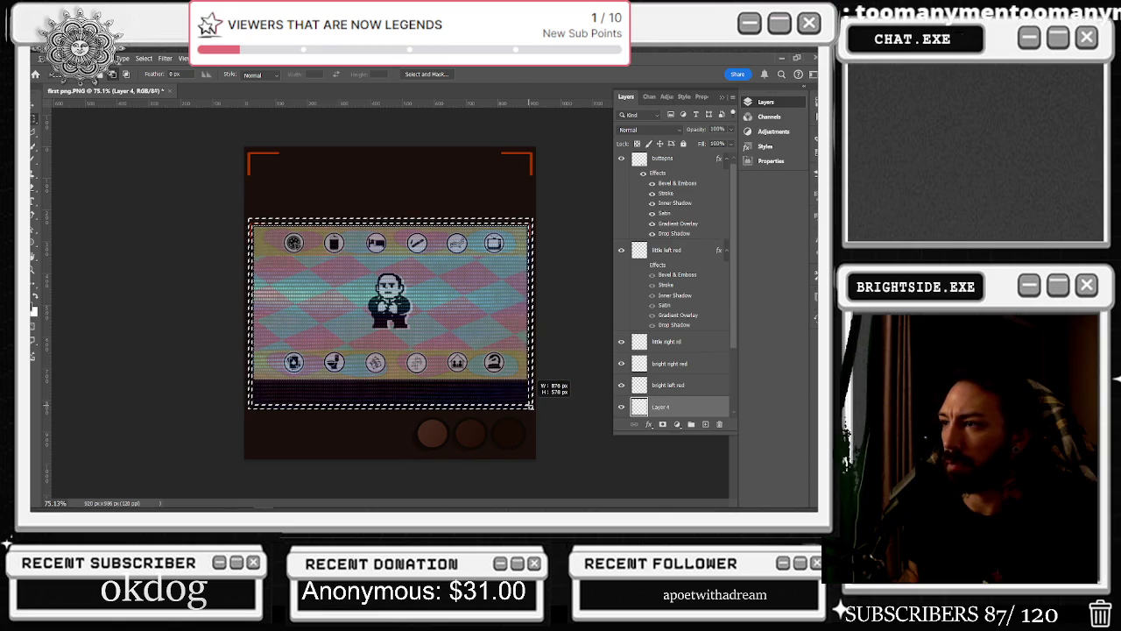
{"action": "left_click_drag", "start_coordinate": [530, 405], "coordinate": [531, 405]}
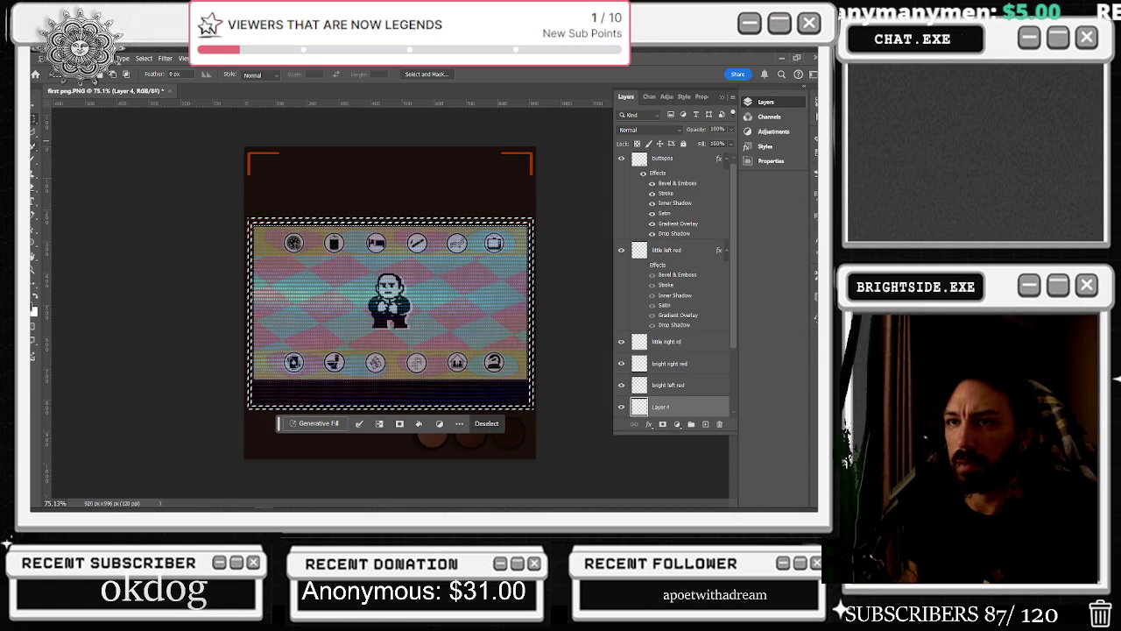
{"action": "left_click", "coordinate": [35, 164]}
Add empty Layer 5 above Layer 4 and set the foreground colour to hex 2a2018
{"action": "scroll", "coordinate": [690, 260], "scroll_direction": "up", "scroll_amount": 1}
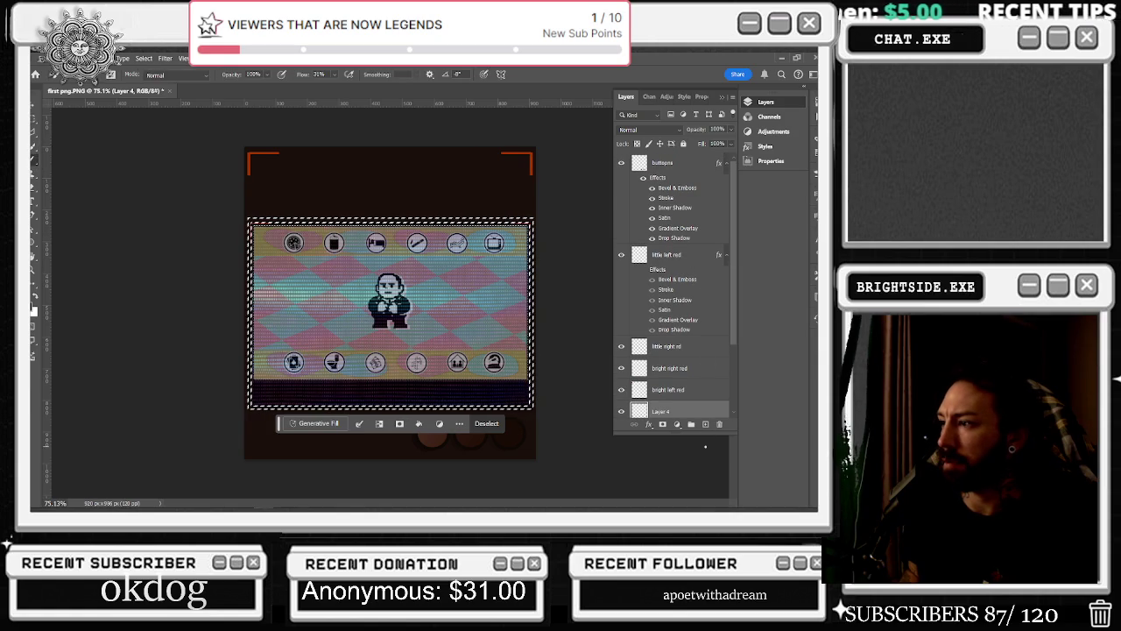
{"action": "left_click", "coordinate": [704, 423]}
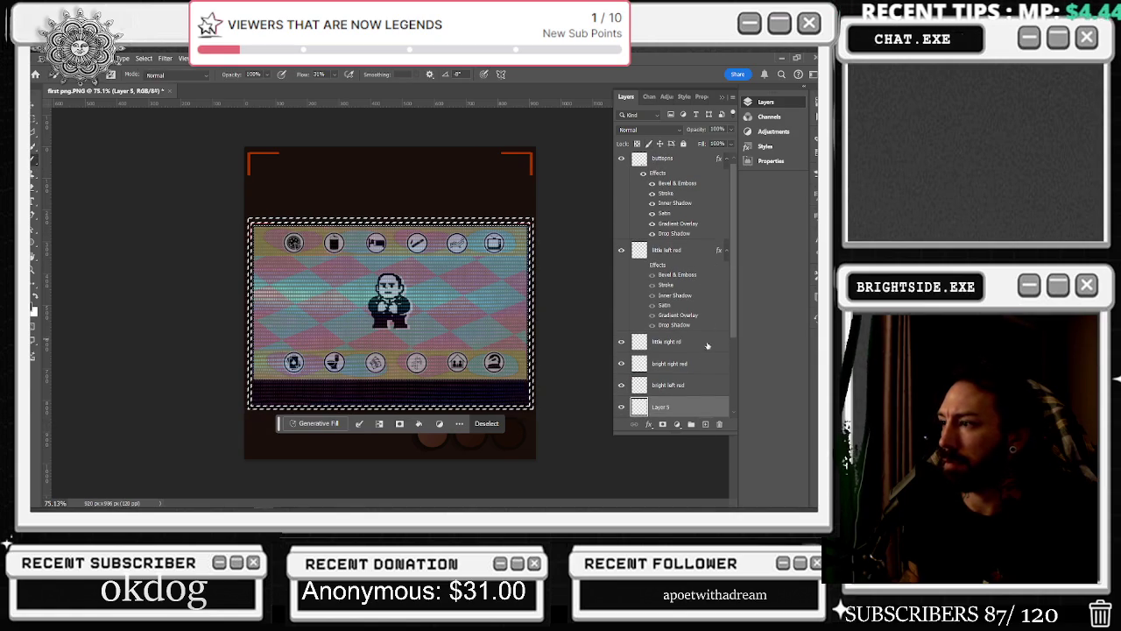
{"action": "scroll", "coordinate": [707, 344], "scroll_direction": "down", "scroll_amount": 3}
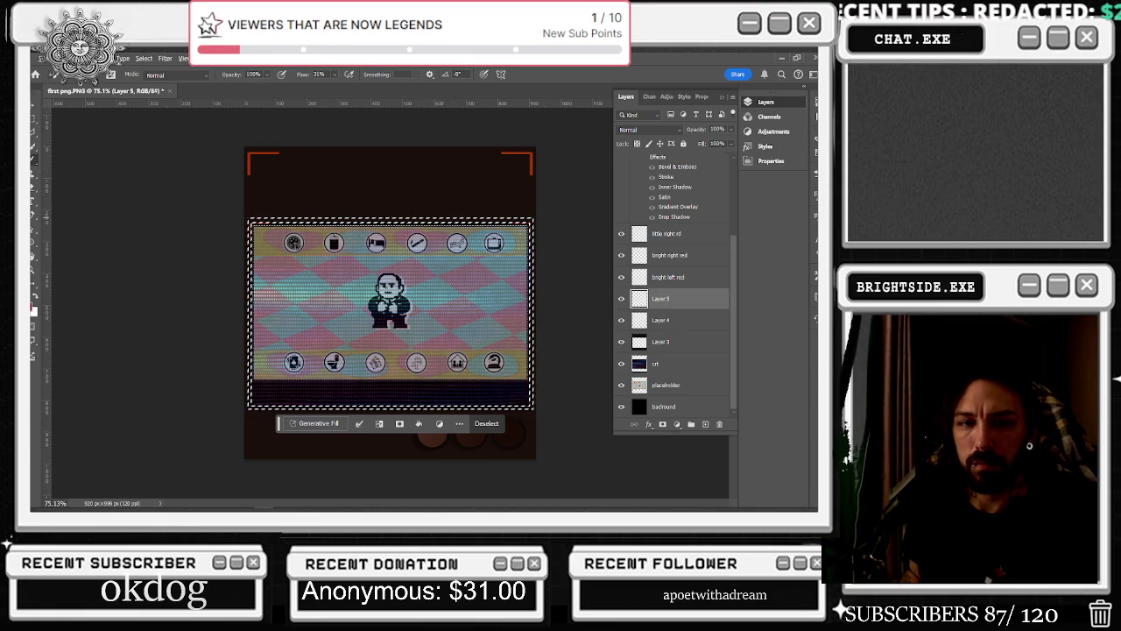
{"action": "scroll", "coordinate": [334, 260], "scroll_direction": "up", "scroll_amount": 2}
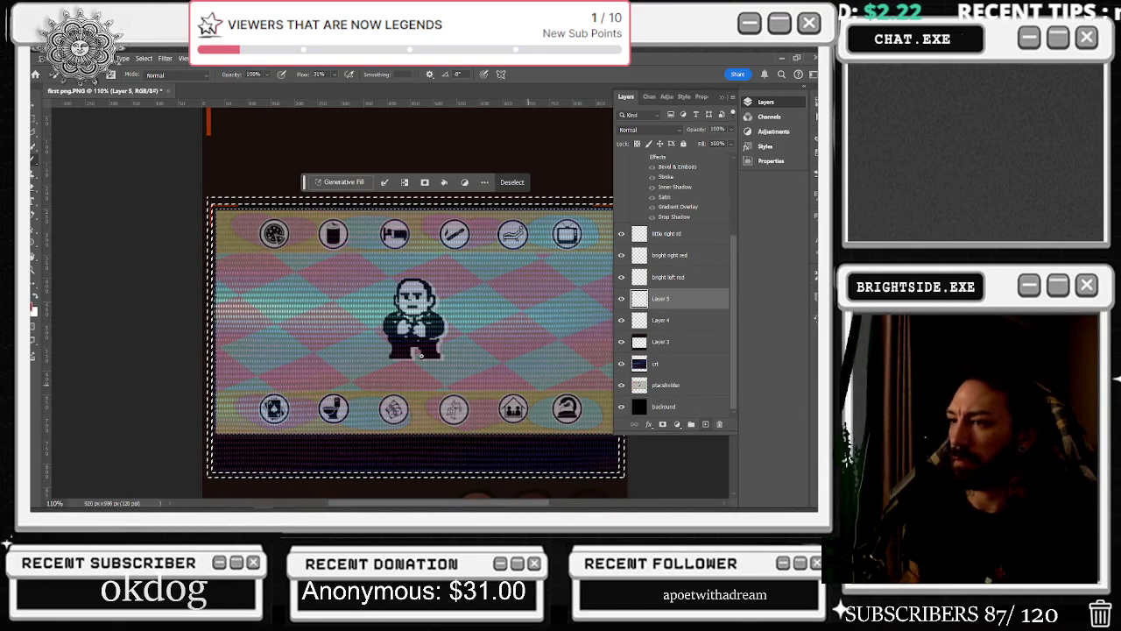
{"action": "left_click", "coordinate": [34, 303]}
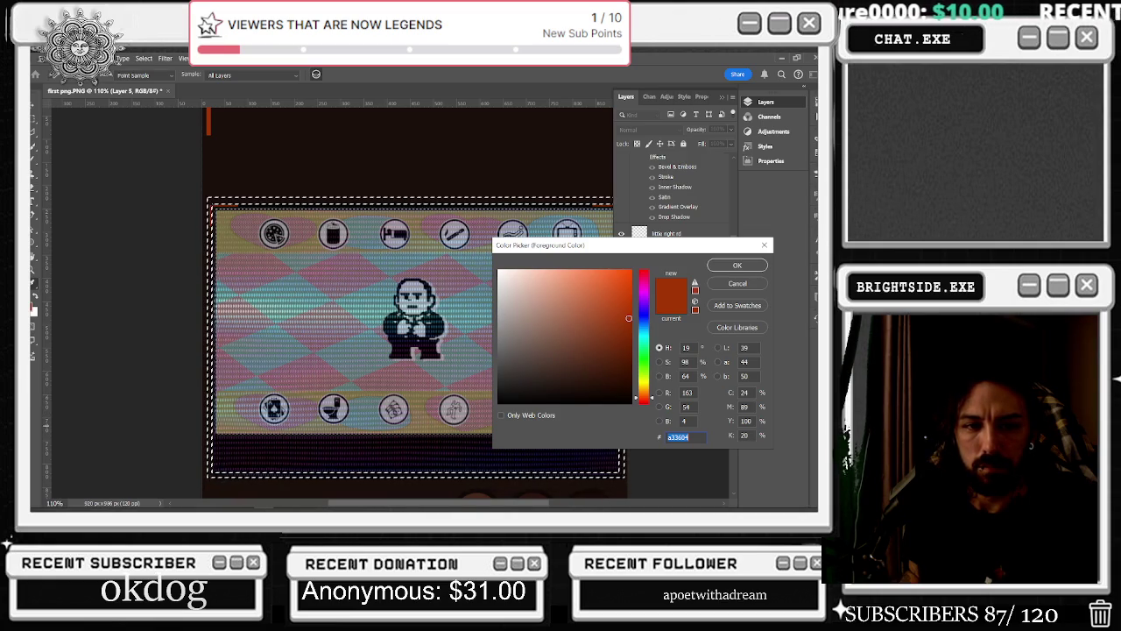
{"action": "key", "text": "alt+Tab"}
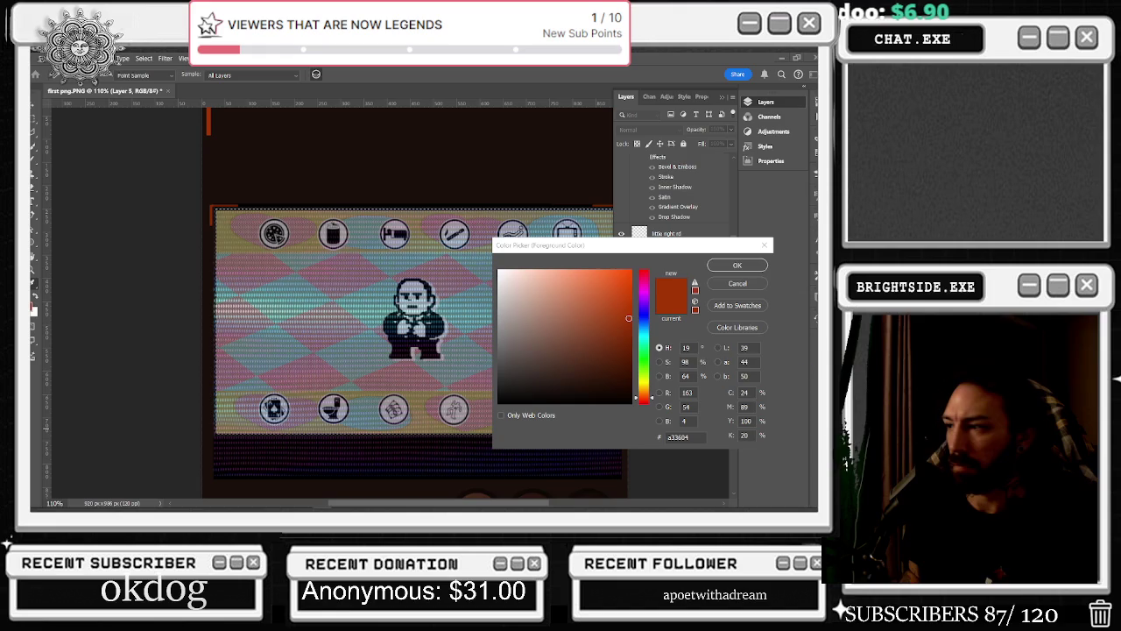
{"action": "key", "text": "ctrl+v"}
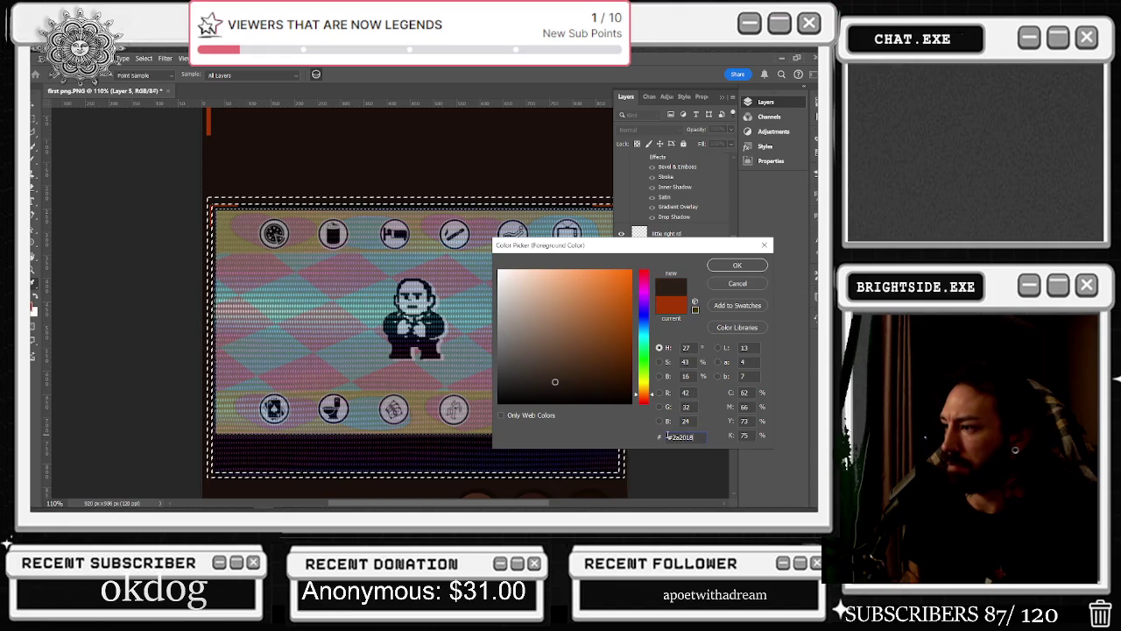
{"action": "left_click", "coordinate": [737, 265]}
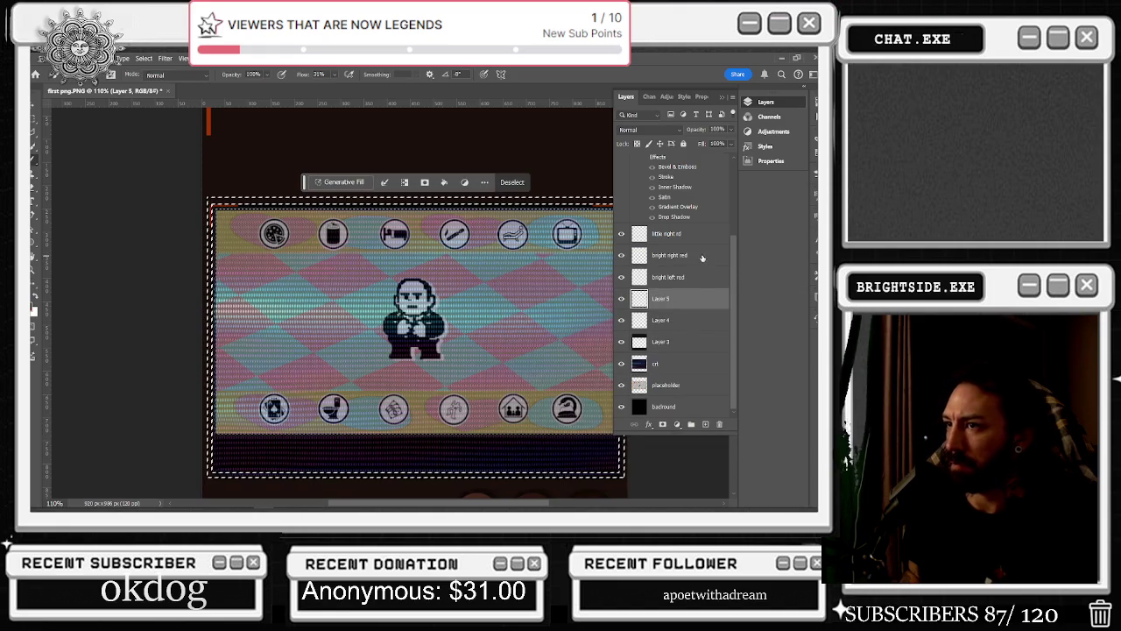
Check Layer 5's visibility and clear the marquee around the game screen
{"action": "scroll", "coordinate": [663, 302], "scroll_direction": "up", "scroll_amount": 3}
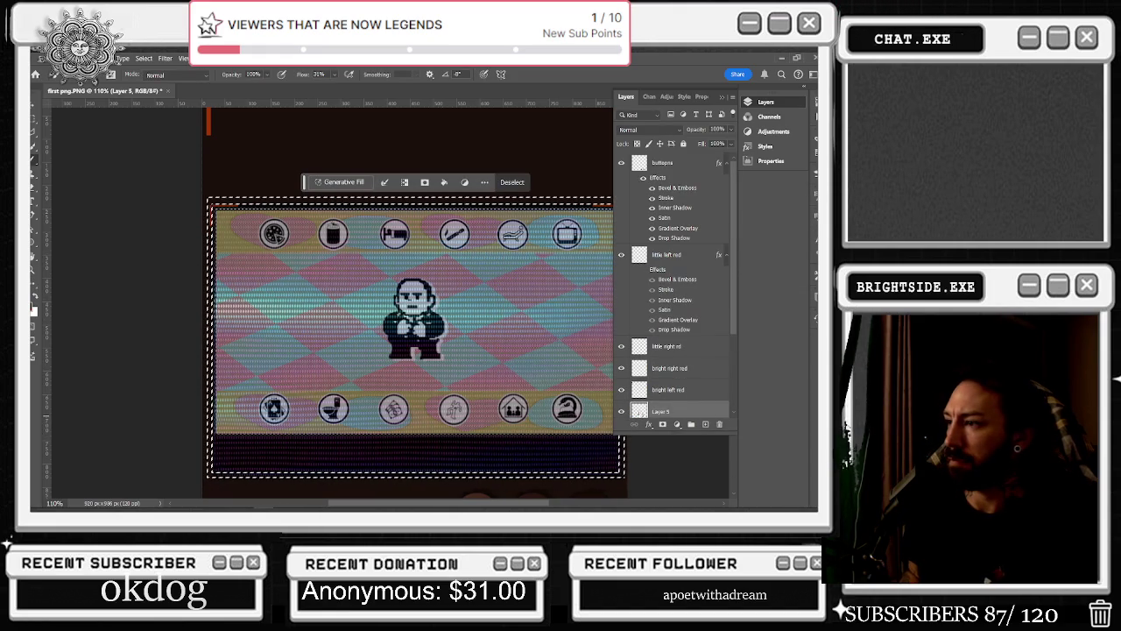
{"action": "left_click", "coordinate": [621, 412]}
{"action": "left_click", "coordinate": [622, 411]}
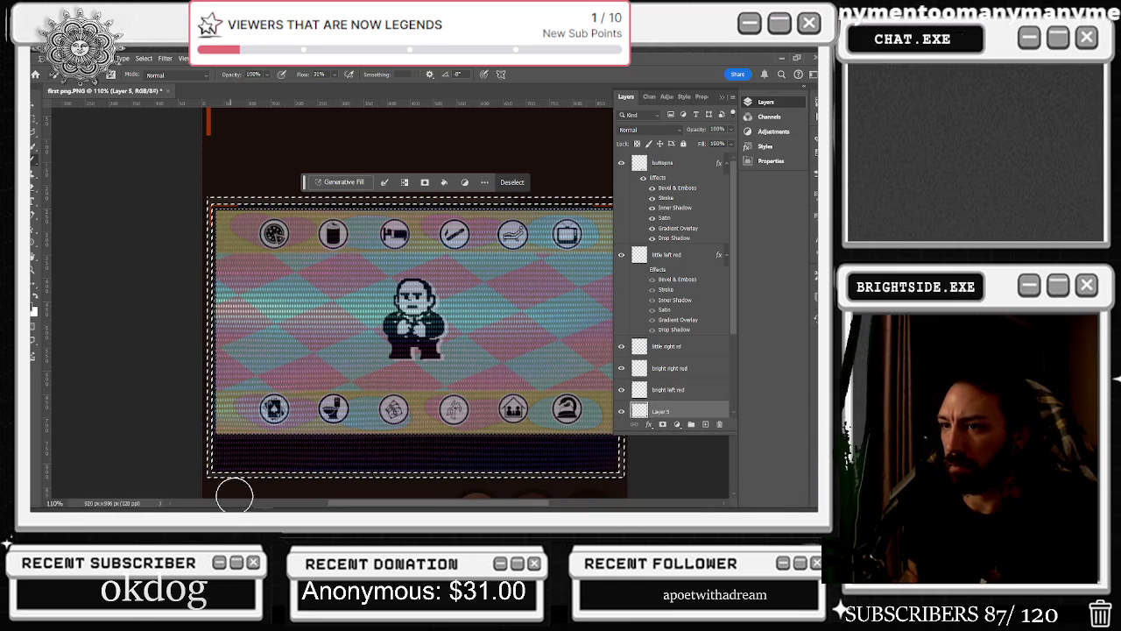
{"action": "scroll", "coordinate": [625, 450], "scroll_direction": "down", "scroll_amount": 3}
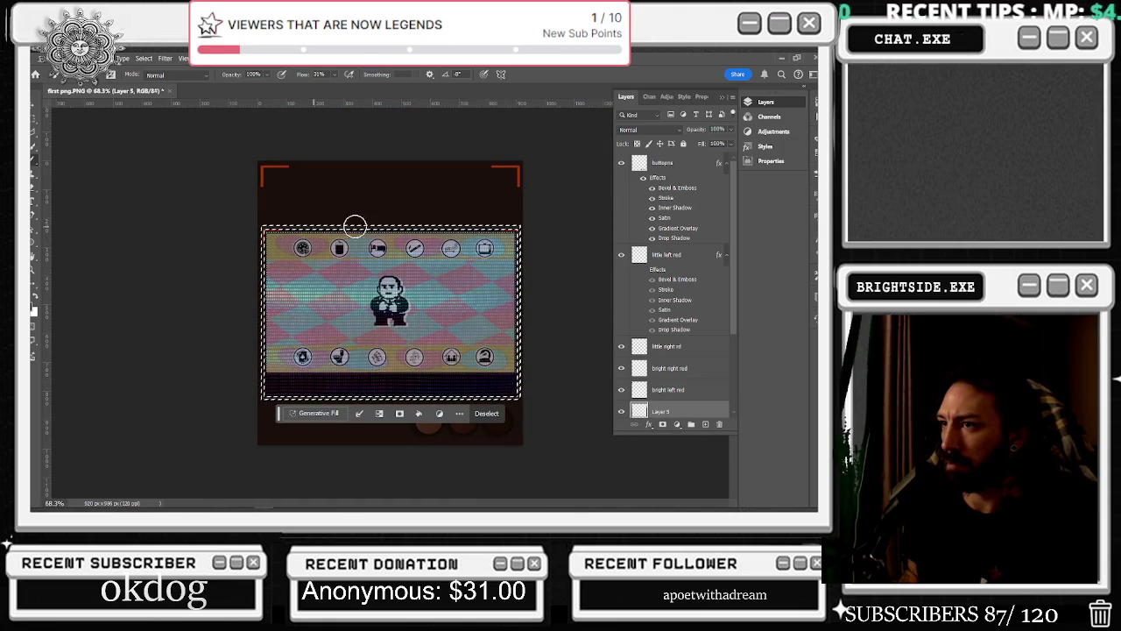
{"action": "scroll", "coordinate": [529, 201], "scroll_direction": "up", "scroll_amount": 3}
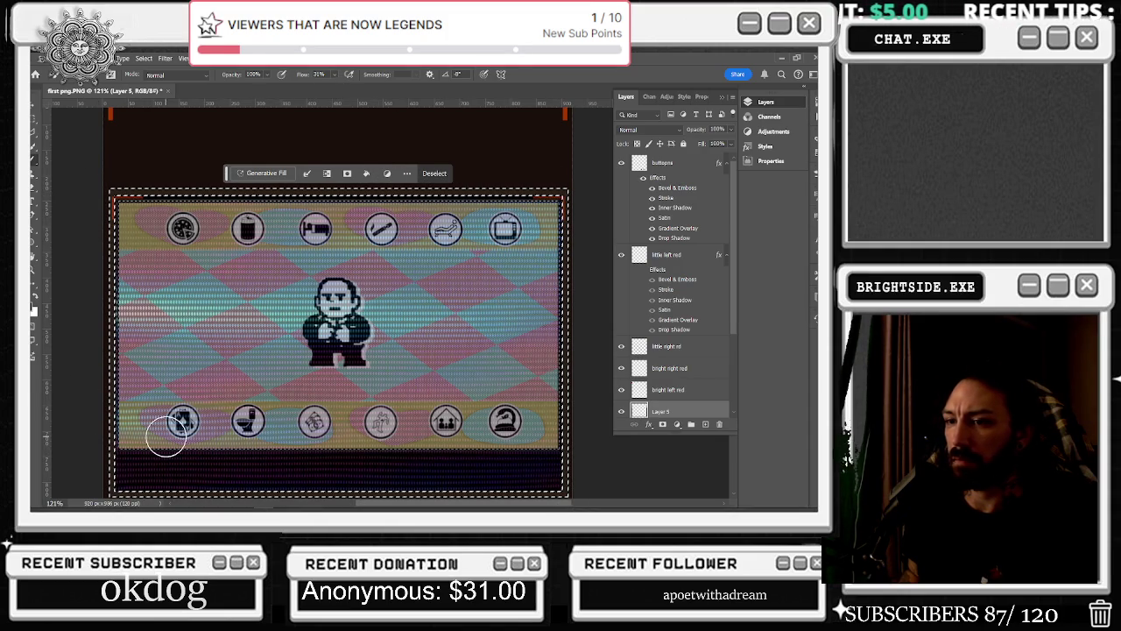
{"action": "scroll", "coordinate": [219, 437], "scroll_direction": "down", "scroll_amount": 1}
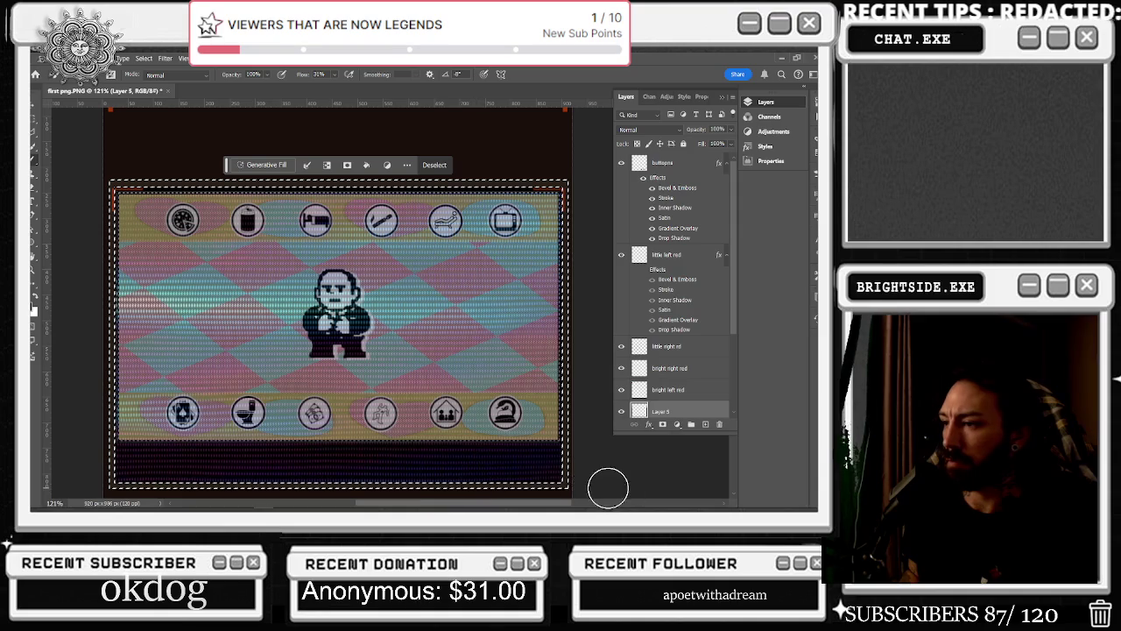
{"action": "key", "text": "m"}
{"action": "left_click", "coordinate": [285, 287]}
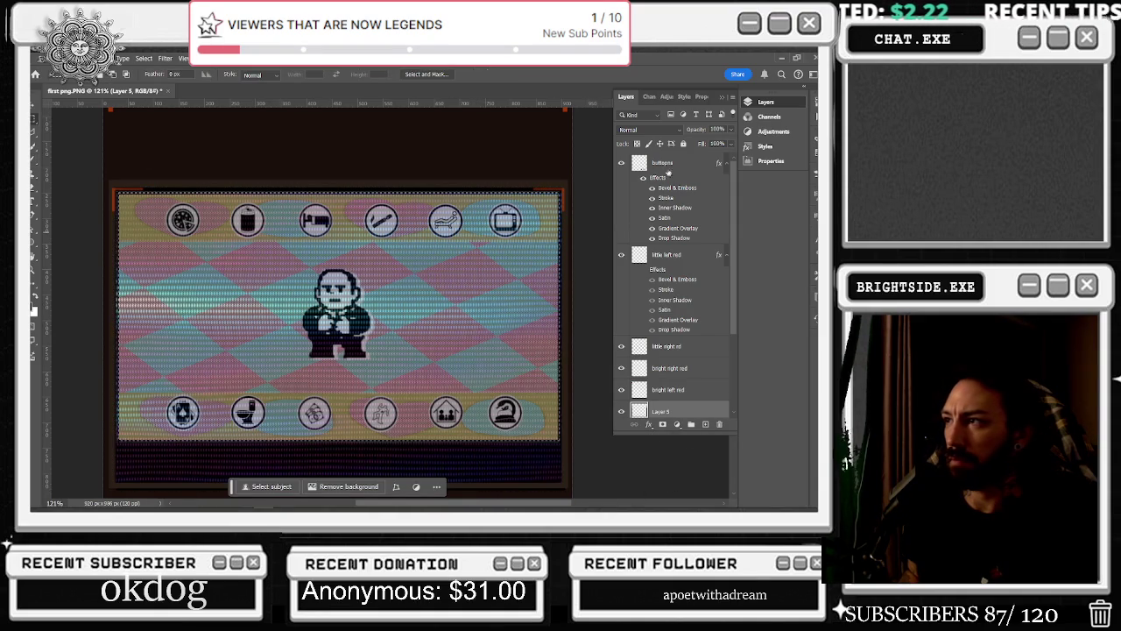
{"action": "scroll", "coordinate": [673, 416], "scroll_direction": "down", "scroll_amount": 2}
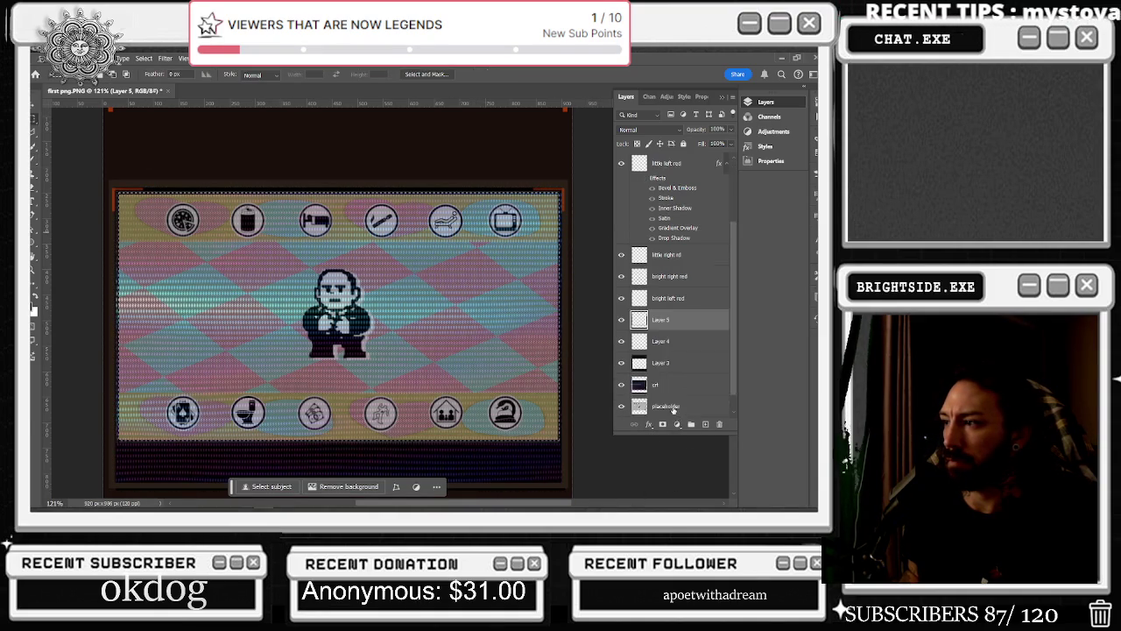
{"action": "scroll", "coordinate": [674, 410], "scroll_direction": "down", "scroll_amount": 2}
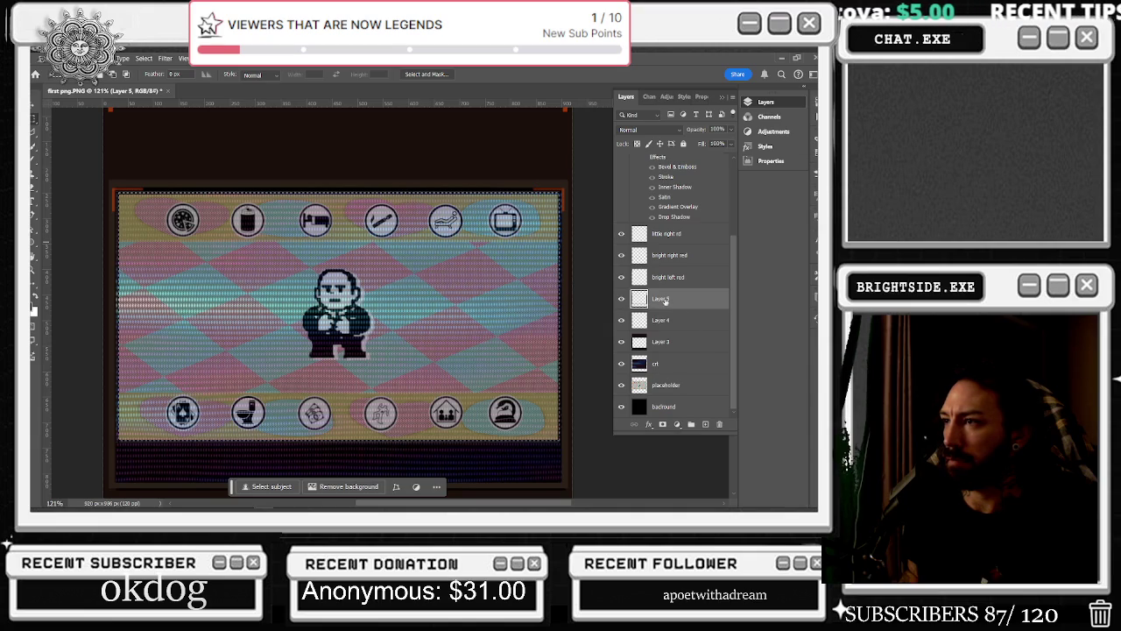
Nudge Layer 5's content down about 5 pixels with the Move tool, keeping only Layer 5 selected
{"action": "left_click", "coordinate": [33, 97]}
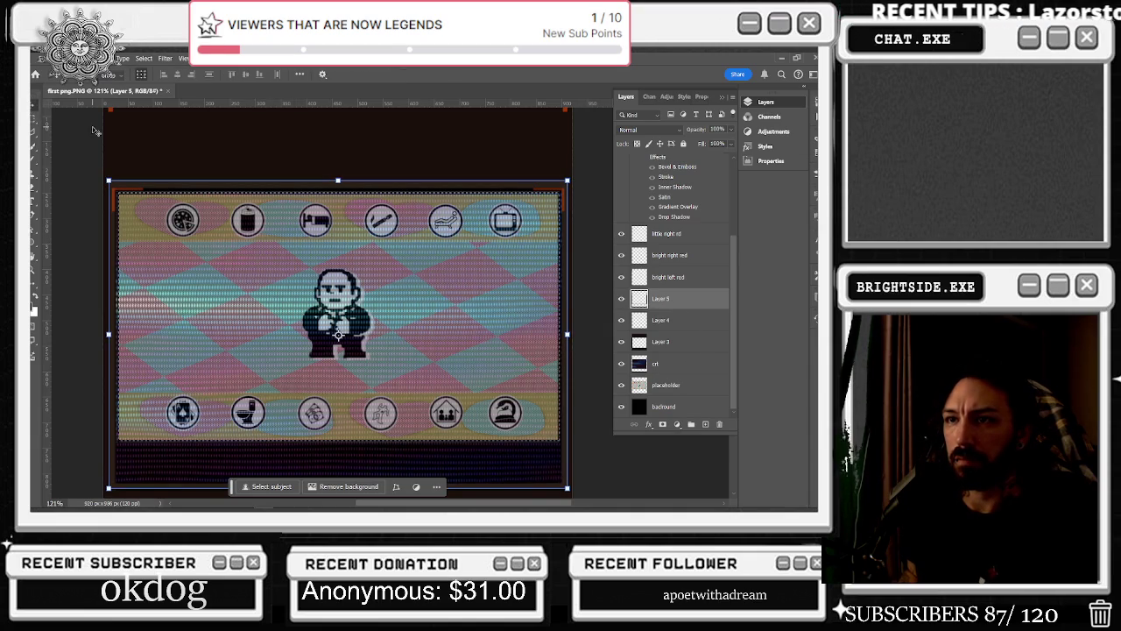
{"action": "key", "text": "Down"}
{"action": "key", "text": "Down"}
{"action": "key", "text": "Down"}
{"action": "key", "text": "Down"}
{"action": "key", "text": "Down"}
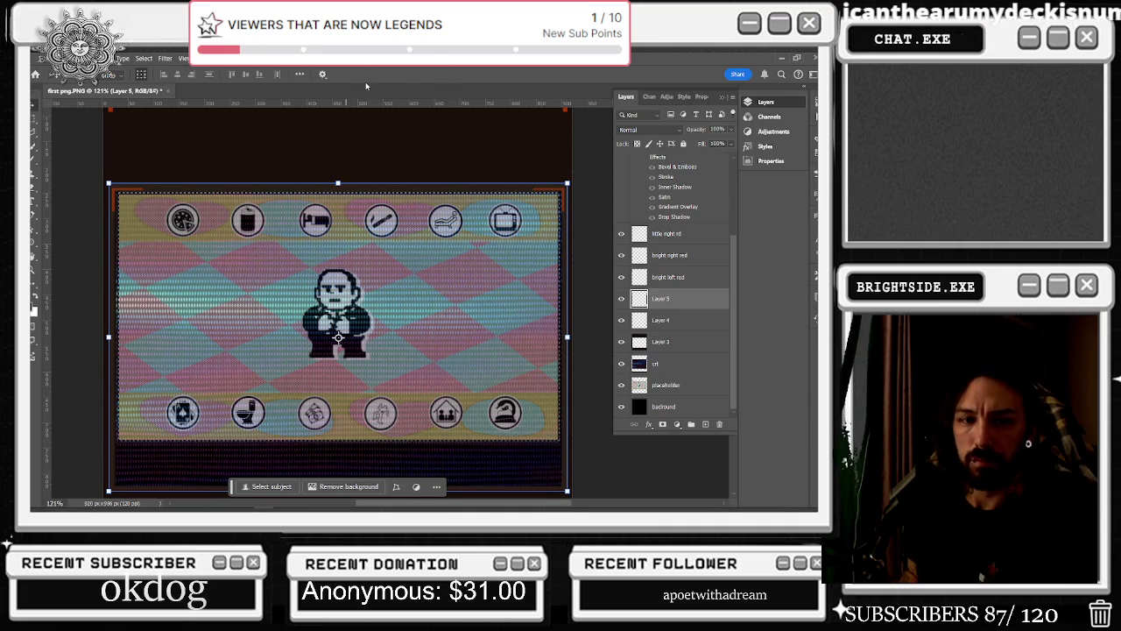
{"action": "left_click", "coordinate": [150, 161], "text": "shift"}
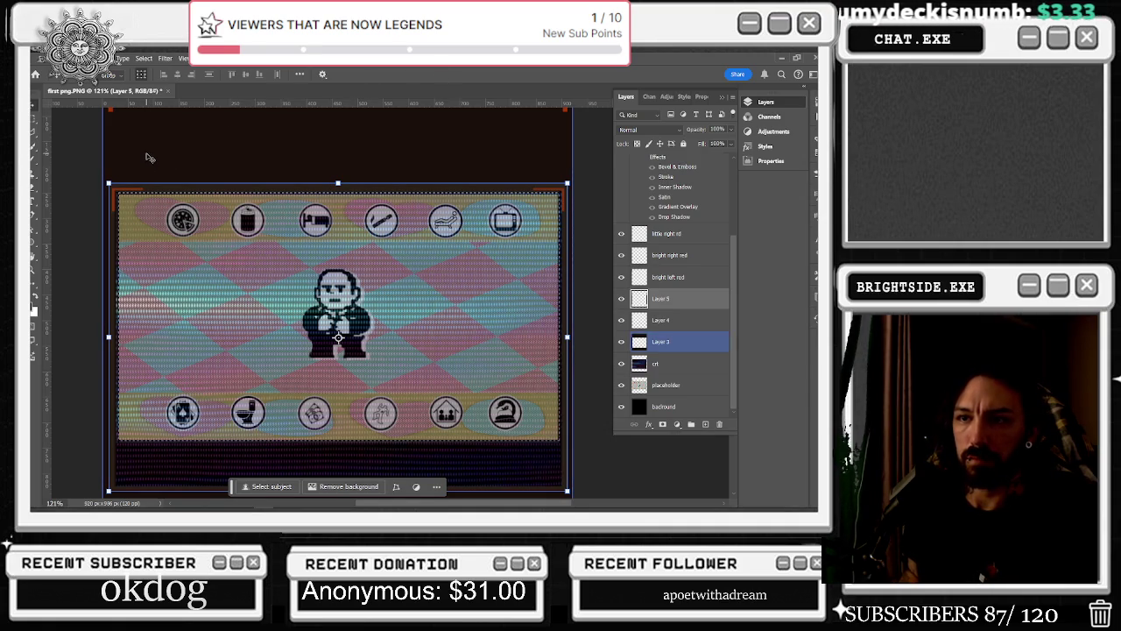
{"action": "left_click", "coordinate": [148, 157], "text": "shift"}
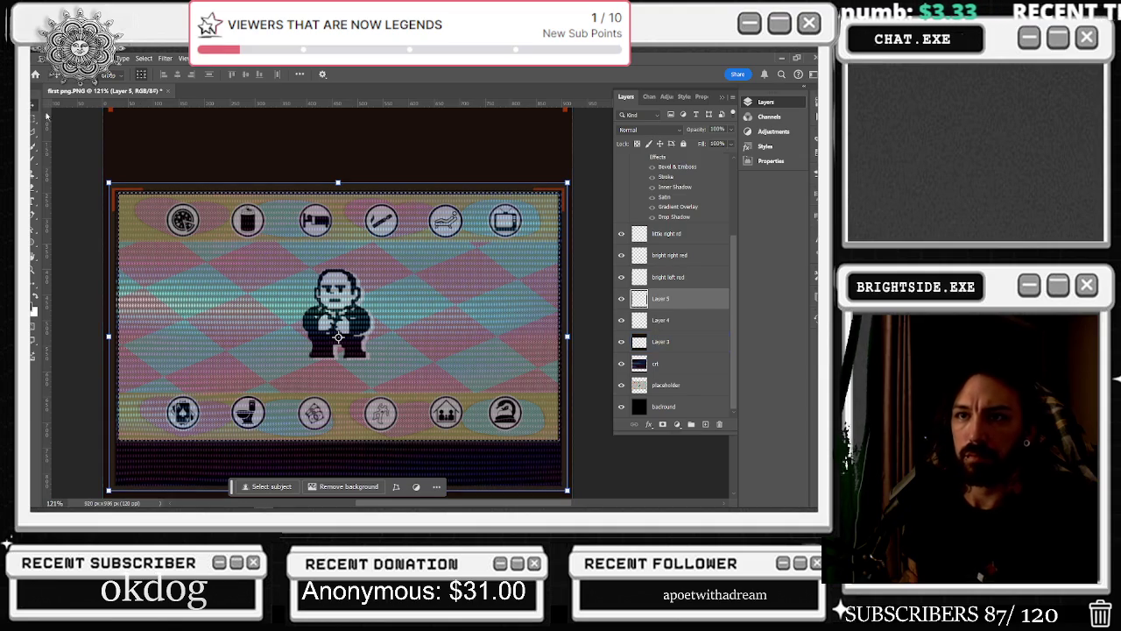
{"action": "left_click", "coordinate": [34, 188]}
{"action": "scroll", "coordinate": [72, 165], "scroll_direction": "up", "scroll_amount": 5}
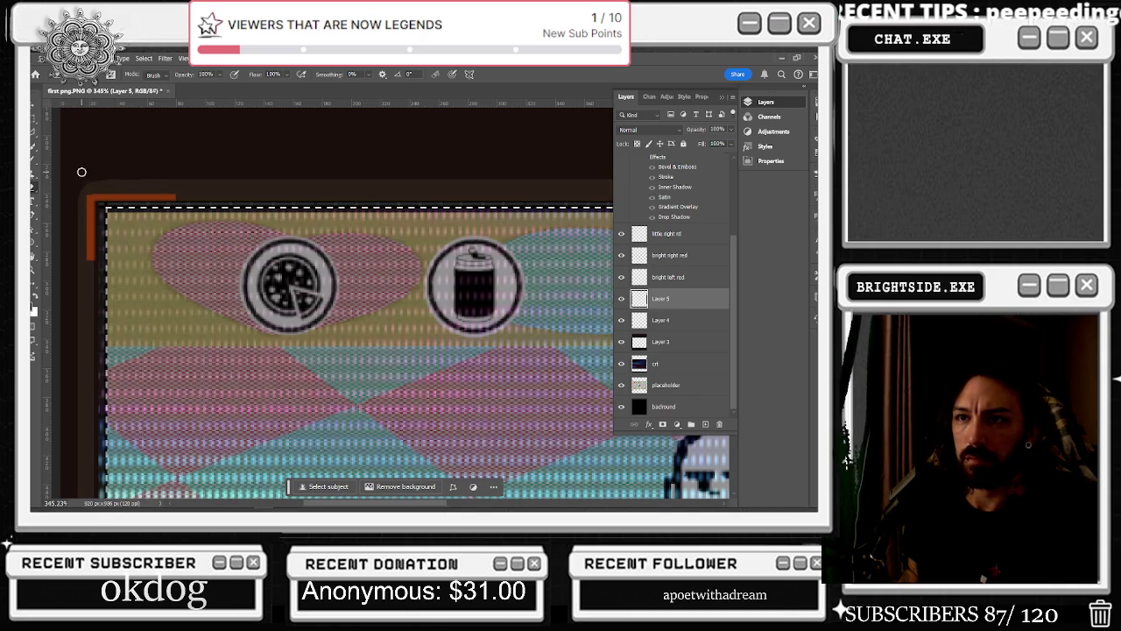
{"action": "scroll", "coordinate": [263, 169], "scroll_direction": "down", "scroll_amount": 3}
{"action": "scroll", "coordinate": [427, 167], "scroll_direction": "down", "scroll_amount": 2}
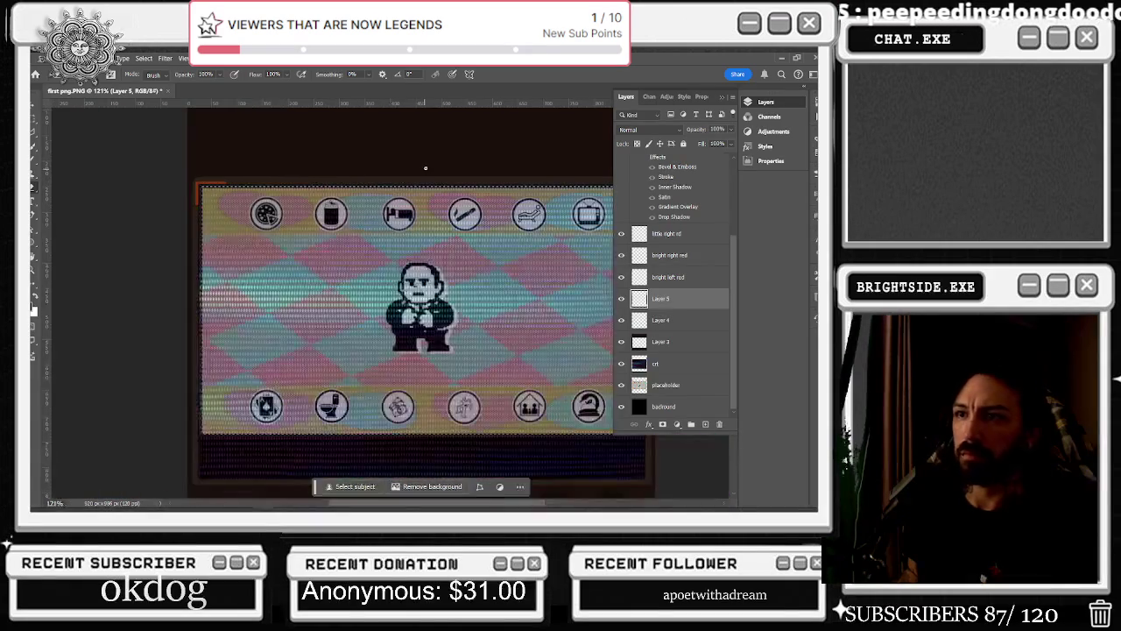
{"action": "scroll", "coordinate": [267, 213], "scroll_direction": "up", "scroll_amount": 1}
{"action": "scroll", "coordinate": [263, 219], "scroll_direction": "down", "scroll_amount": 2}
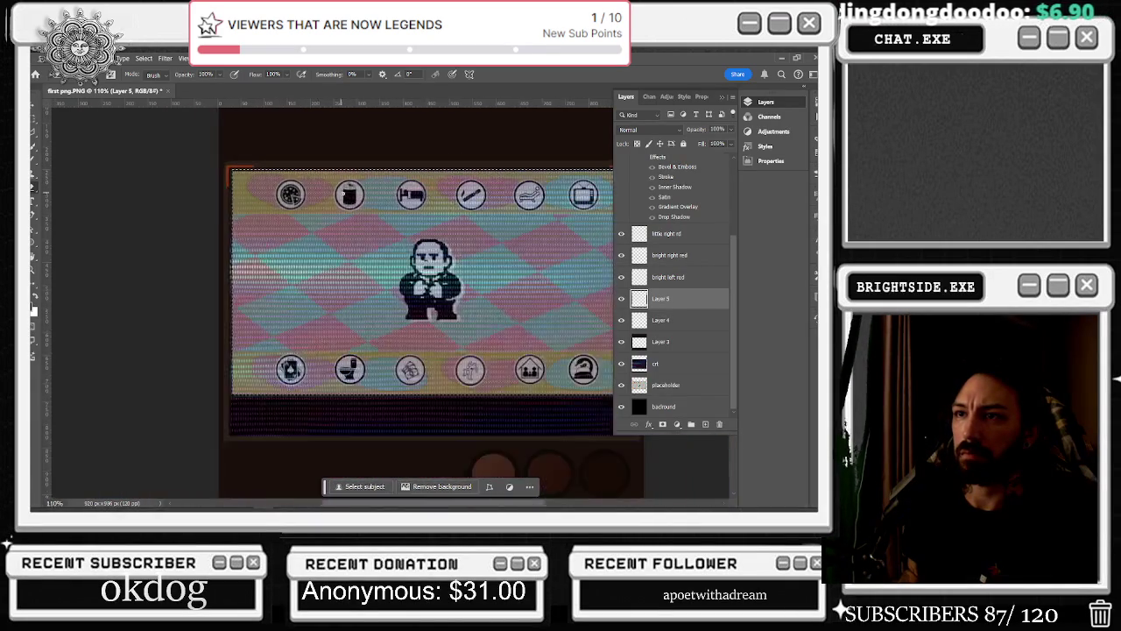
{"action": "scroll", "coordinate": [438, 263], "scroll_direction": "down", "scroll_amount": 2}
{"action": "scroll", "coordinate": [547, 225], "scroll_direction": "up", "scroll_amount": 2}
{"action": "scroll", "coordinate": [556, 210], "scroll_direction": "up", "scroll_amount": 2}
{"action": "scroll", "coordinate": [568, 190], "scroll_direction": "up", "scroll_amount": 2}
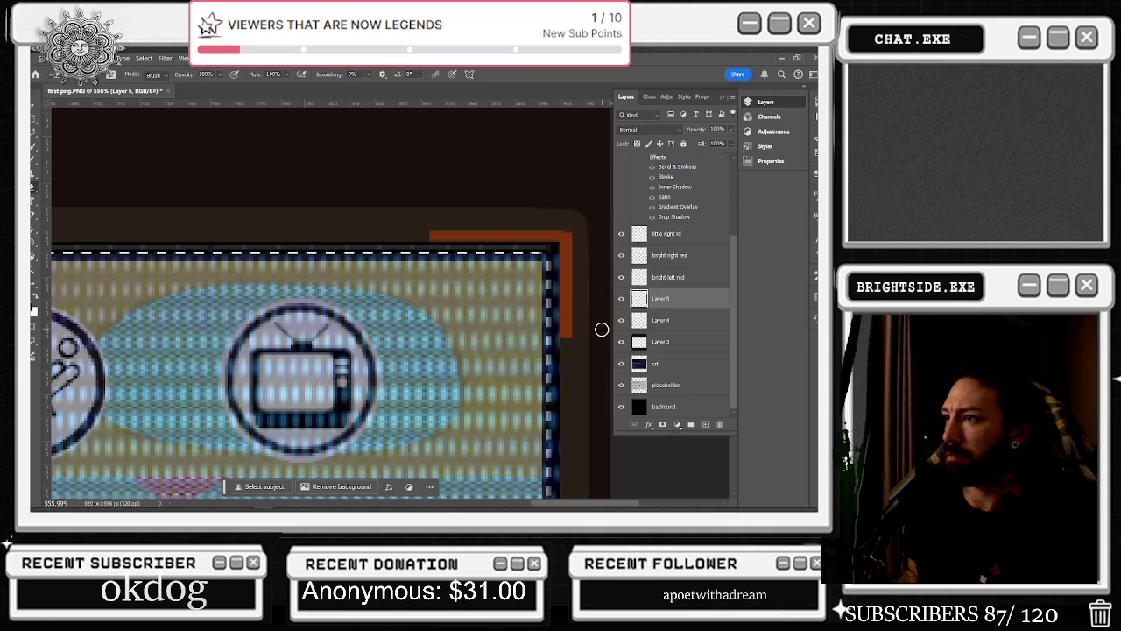
{"action": "scroll", "coordinate": [584, 326], "scroll_direction": "down", "scroll_amount": 3}
{"action": "scroll", "coordinate": [590, 334], "scroll_direction": "up", "scroll_amount": 3}
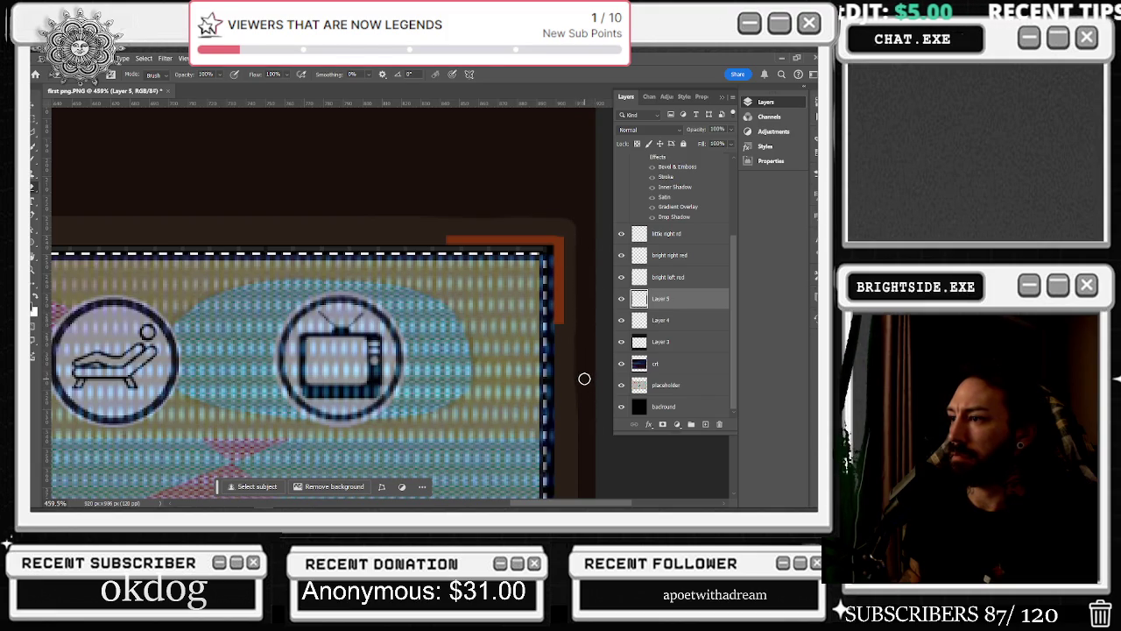
{"action": "scroll", "coordinate": [598, 356], "scroll_direction": "down", "scroll_amount": 2}
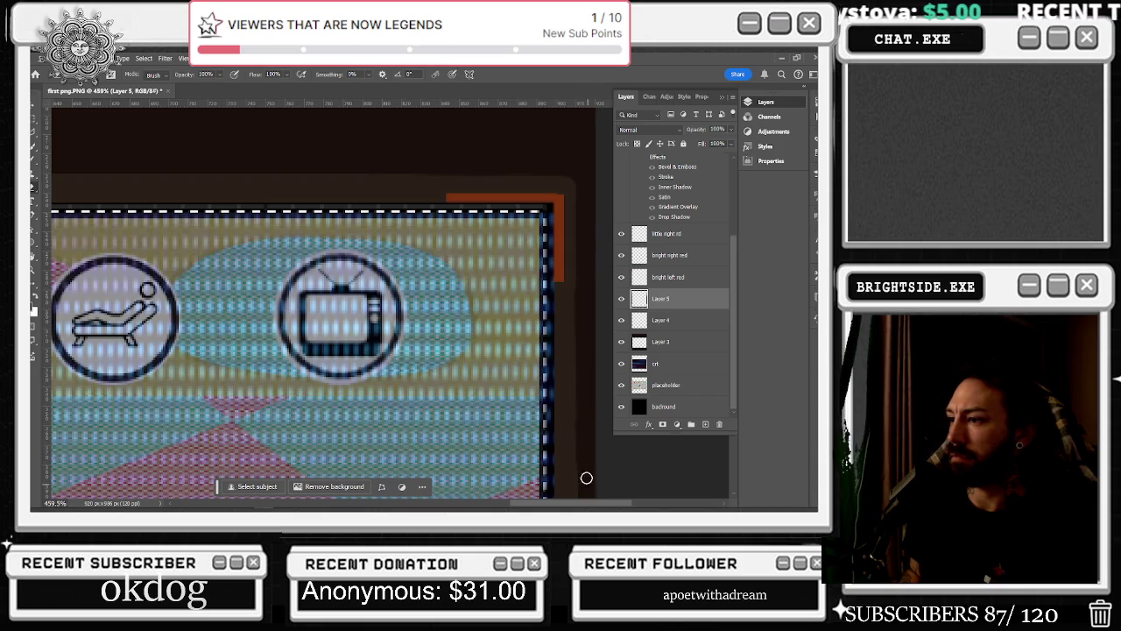
{"action": "scroll", "coordinate": [590, 472], "scroll_direction": "down", "scroll_amount": 2}
{"action": "scroll", "coordinate": [589, 429], "scroll_direction": "down", "scroll_amount": 2}
{"action": "scroll", "coordinate": [589, 386], "scroll_direction": "down", "scroll_amount": 3}
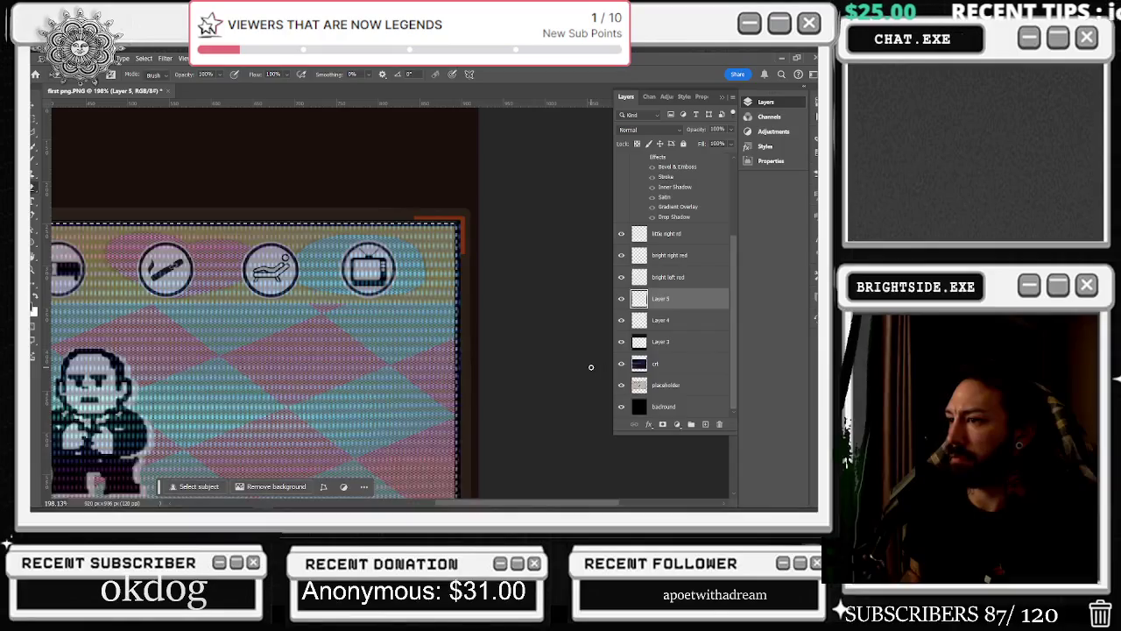
{"action": "scroll", "coordinate": [555, 280], "scroll_direction": "down", "scroll_amount": 1}
{"action": "scroll", "coordinate": [518, 268], "scroll_direction": "down", "scroll_amount": 1}
{"action": "scroll", "coordinate": [517, 267], "scroll_direction": "down", "scroll_amount": 1}
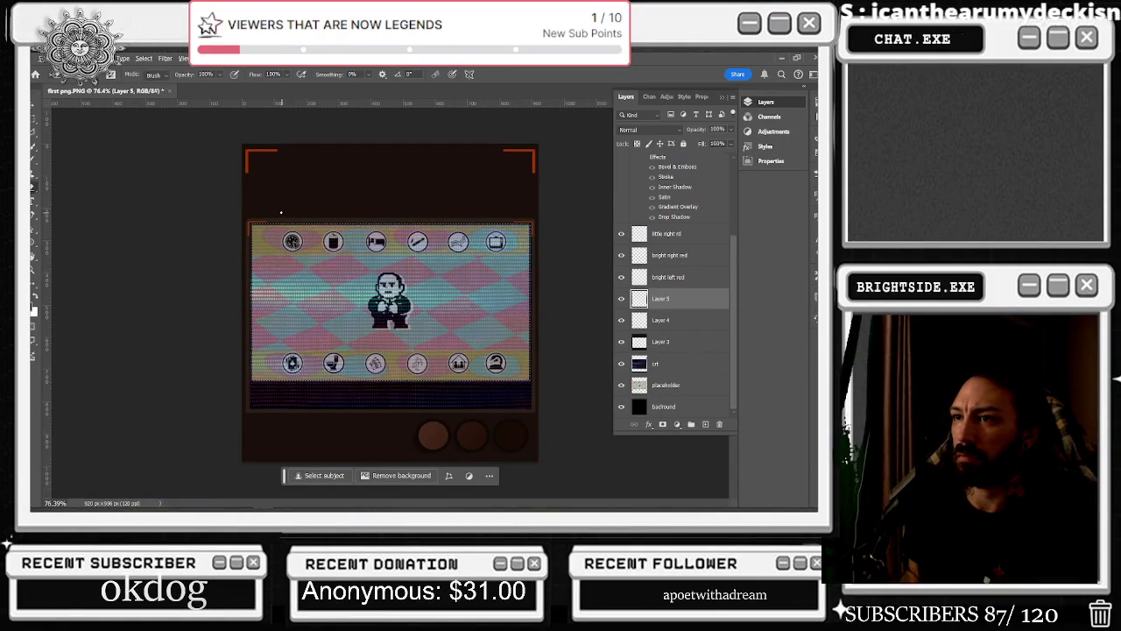
{"action": "scroll", "coordinate": [283, 213], "scroll_direction": "up", "scroll_amount": 3}
{"action": "scroll", "coordinate": [202, 173], "scroll_direction": "up", "scroll_amount": 2}
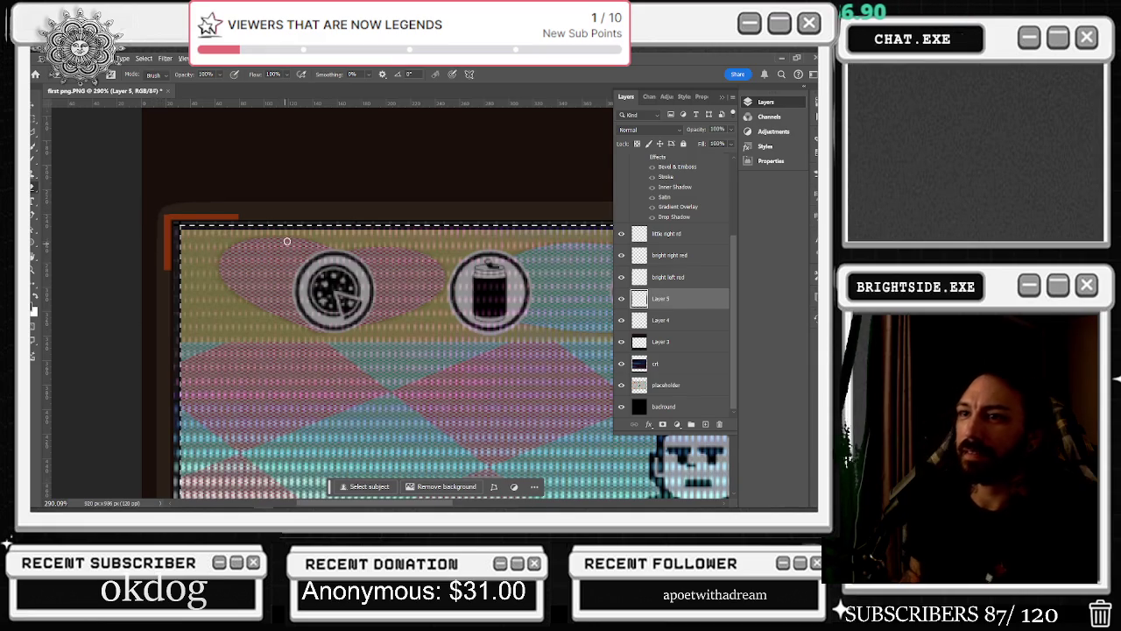
{"action": "scroll", "coordinate": [293, 243], "scroll_direction": "down", "scroll_amount": 3}
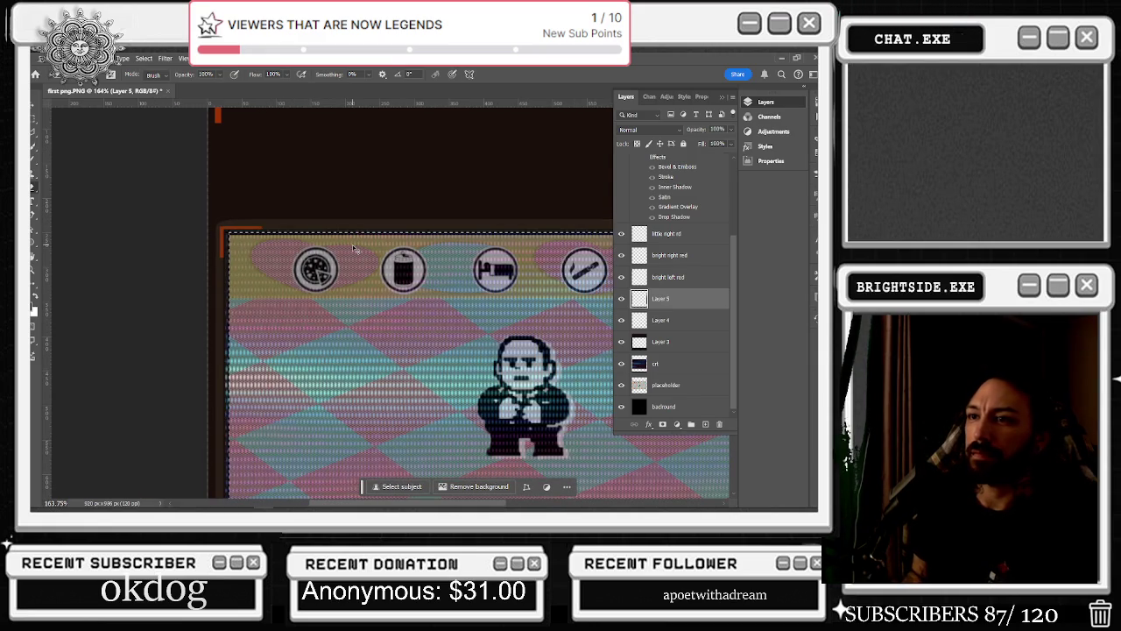
{"action": "scroll", "coordinate": [223, 210], "scroll_direction": "up", "scroll_amount": 4}
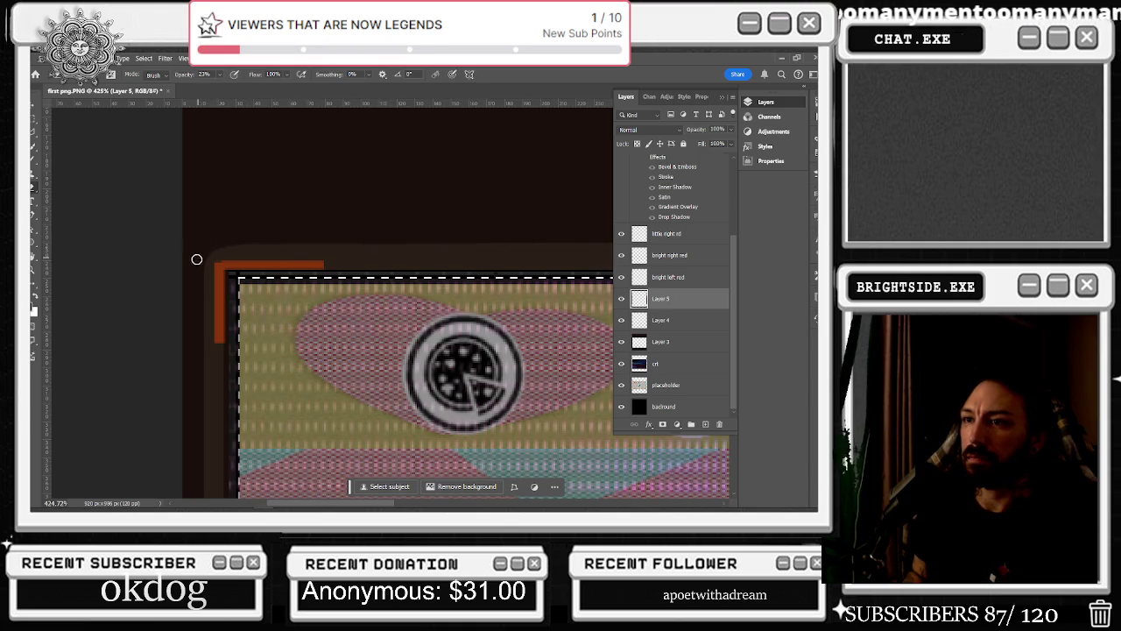
{"action": "scroll", "coordinate": [394, 297], "scroll_direction": "down", "scroll_amount": 8}
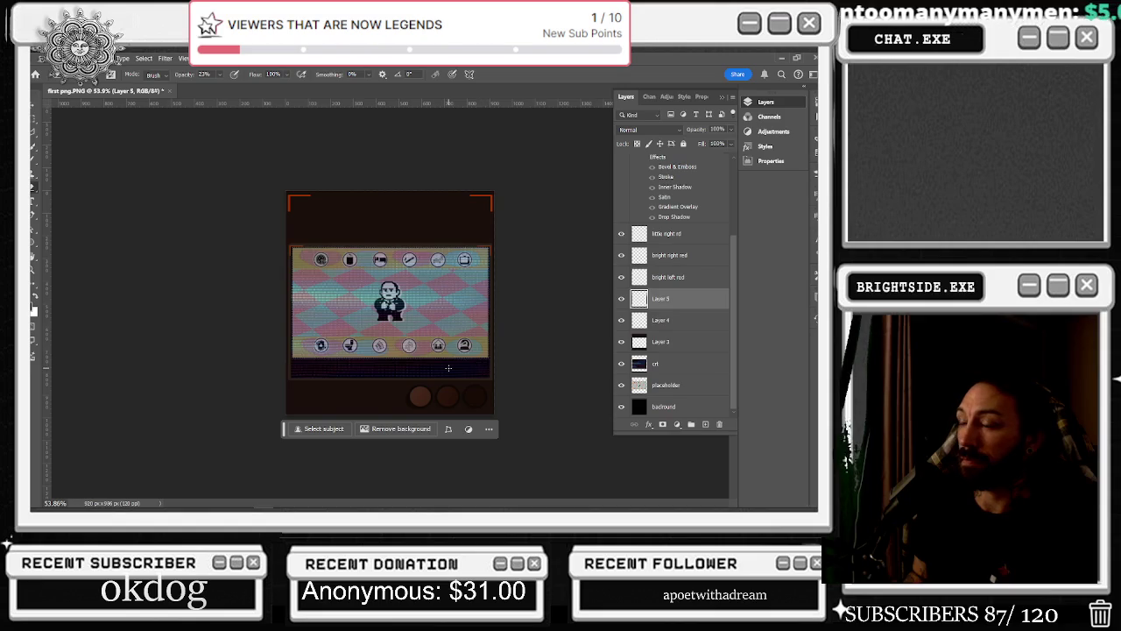
{"action": "scroll", "coordinate": [579, 199], "scroll_direction": "up", "scroll_amount": 4}
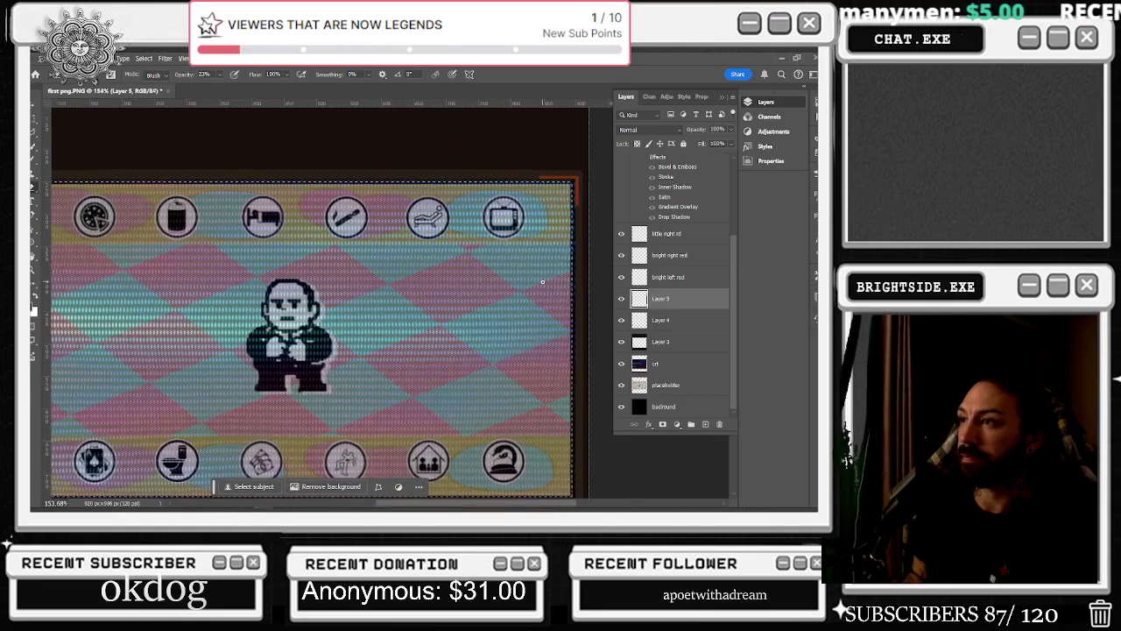
{"action": "scroll", "coordinate": [543, 281], "scroll_direction": "down", "scroll_amount": 3}
{"action": "scroll", "coordinate": [303, 424], "scroll_direction": "up", "scroll_amount": 3}
{"action": "scroll", "coordinate": [206, 442], "scroll_direction": "up", "scroll_amount": 2}
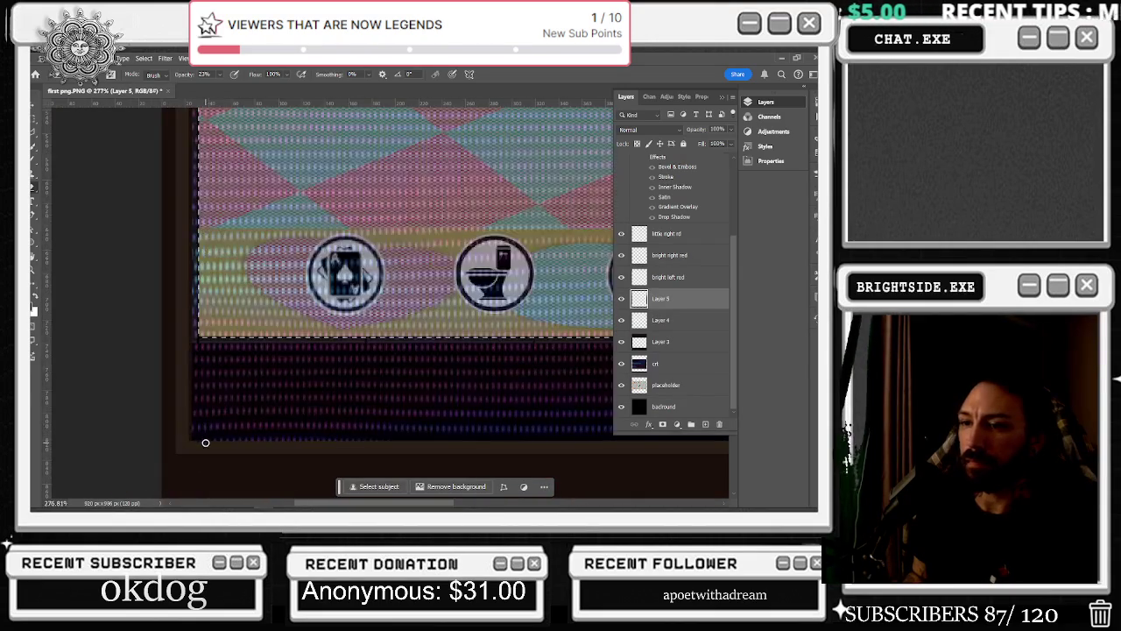
{"action": "scroll", "coordinate": [190, 434], "scroll_direction": "up", "scroll_amount": 2}
{"action": "left_click", "coordinate": [219, 74]}
{"action": "scroll", "coordinate": [180, 467], "scroll_direction": "up", "scroll_amount": 1}
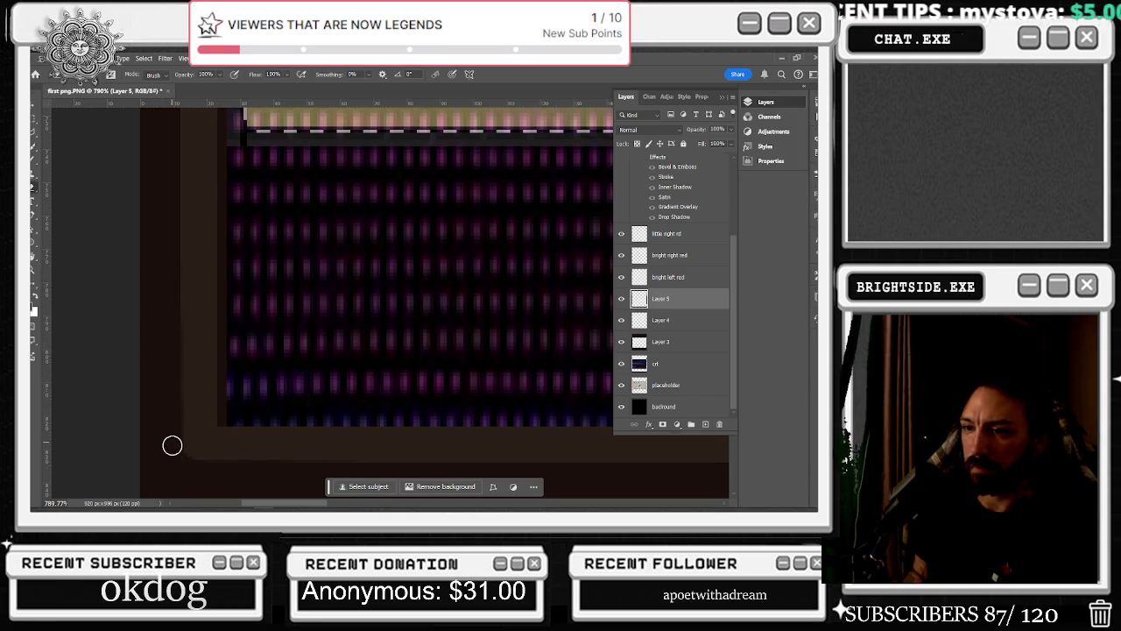
{"action": "scroll", "coordinate": [175, 460], "scroll_direction": "down", "scroll_amount": 3}
{"action": "scroll", "coordinate": [220, 467], "scroll_direction": "down", "scroll_amount": 2}
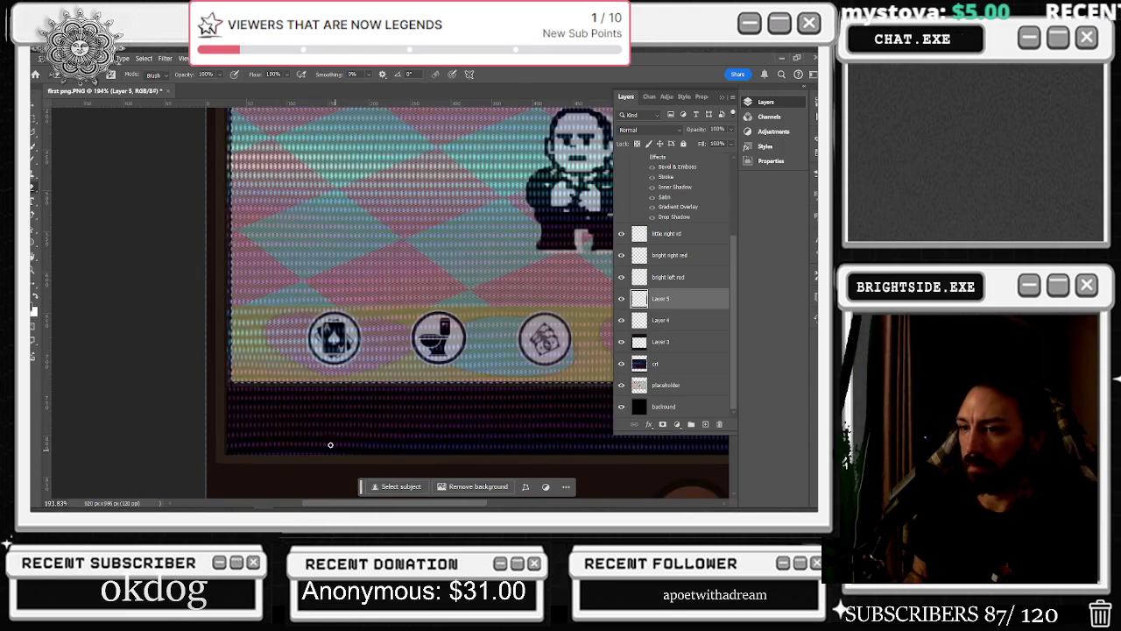
{"action": "scroll", "coordinate": [336, 452], "scroll_direction": "down", "scroll_amount": 2}
{"action": "scroll", "coordinate": [394, 438], "scroll_direction": "down", "scroll_amount": 3}
{"action": "scroll", "coordinate": [481, 420], "scroll_direction": "up", "scroll_amount": 1}
{"action": "scroll", "coordinate": [559, 412], "scroll_direction": "up", "scroll_amount": 3}
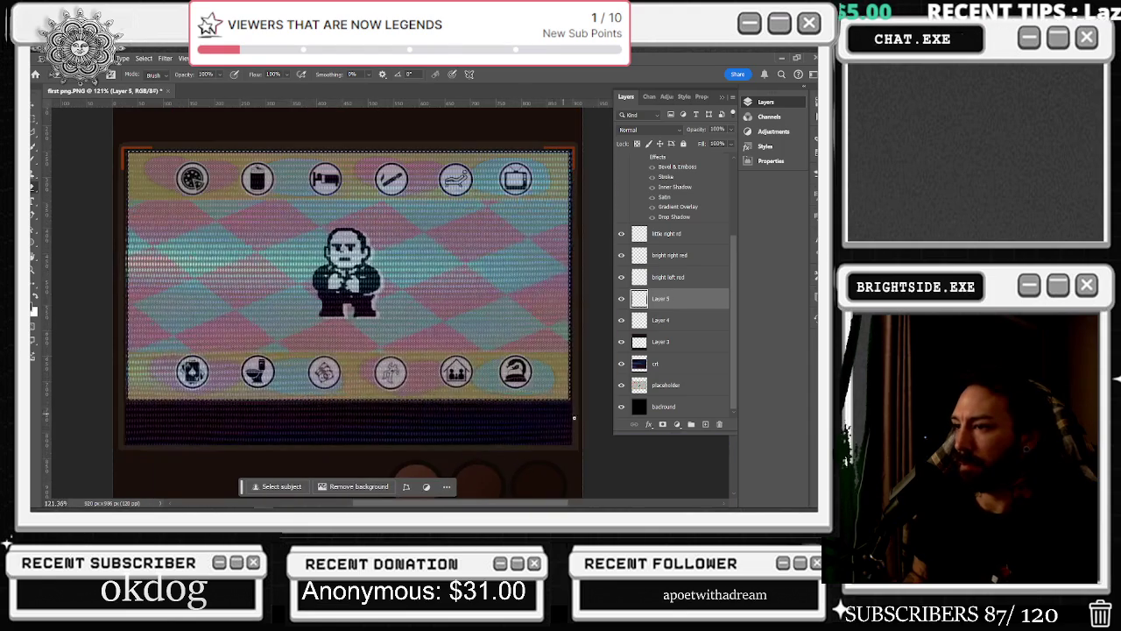
{"action": "scroll", "coordinate": [627, 473], "scroll_direction": "up", "scroll_amount": 4}
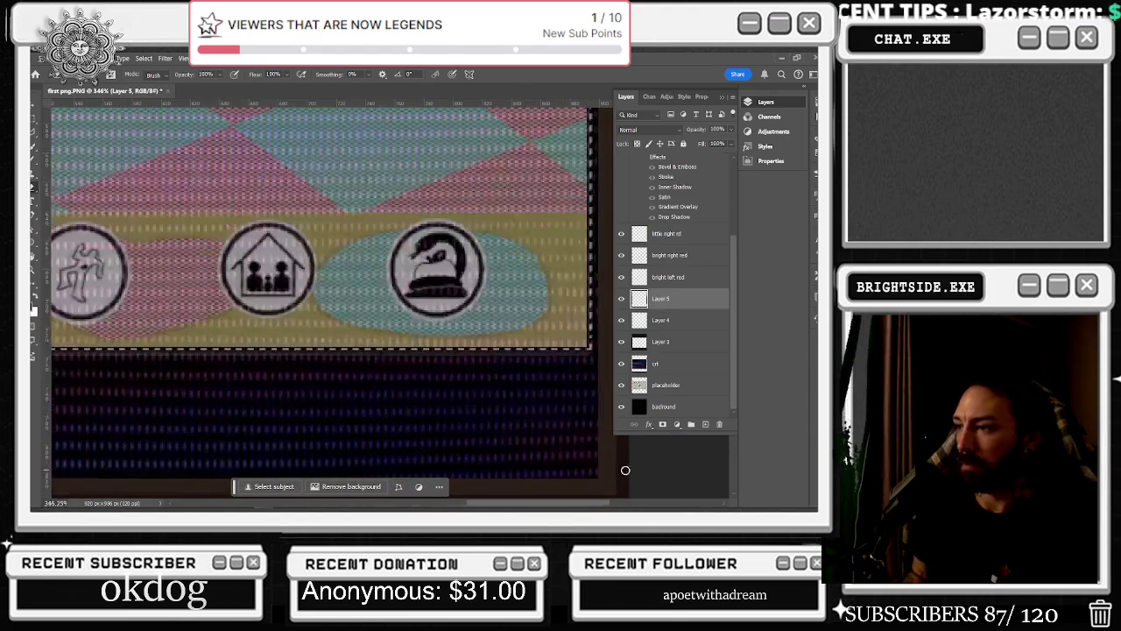
{"action": "scroll", "coordinate": [627, 473], "scroll_direction": "up", "scroll_amount": 1}
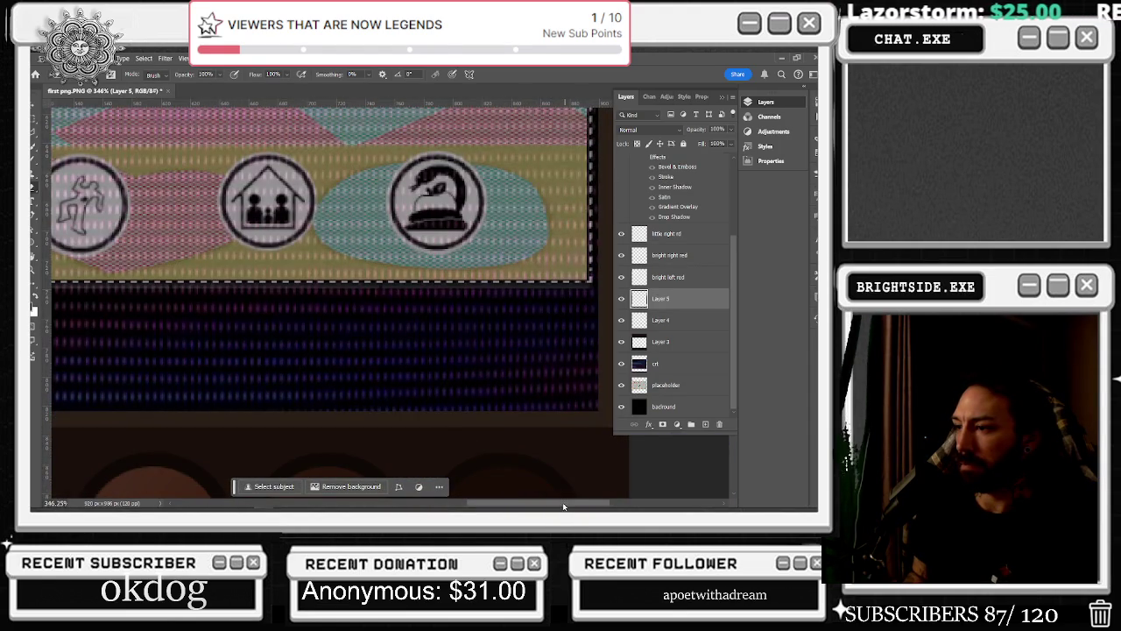
{"action": "scroll", "coordinate": [563, 506], "scroll_direction": "right", "scroll_amount": 3}
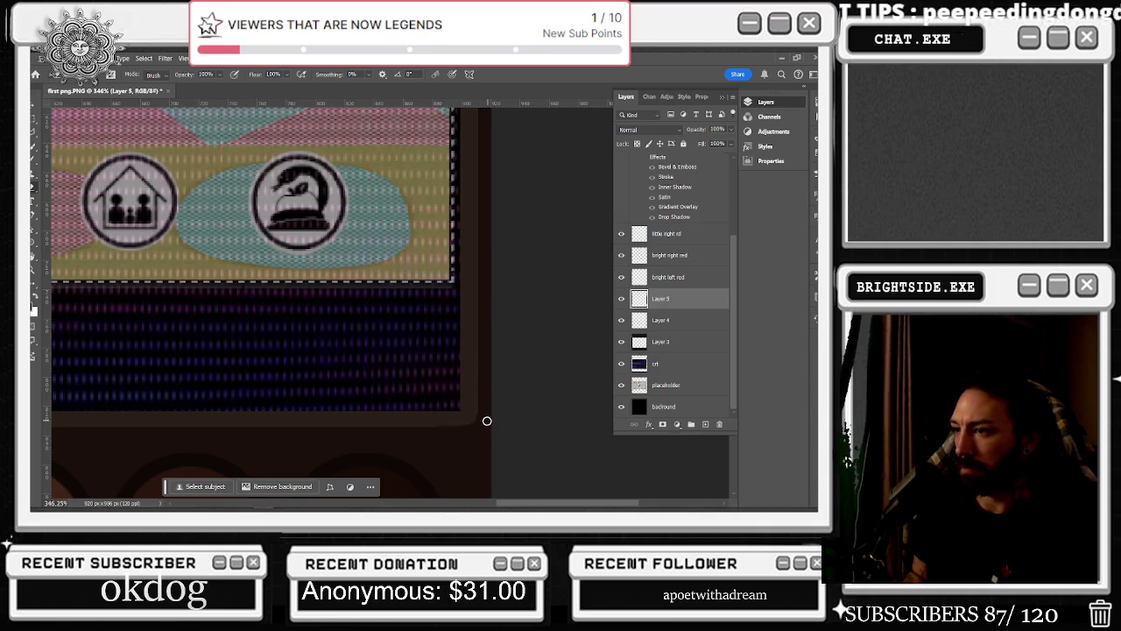
{"action": "scroll", "coordinate": [494, 366], "scroll_direction": "down", "scroll_amount": 3}
{"action": "scroll", "coordinate": [493, 357], "scroll_direction": "down", "scroll_amount": 2}
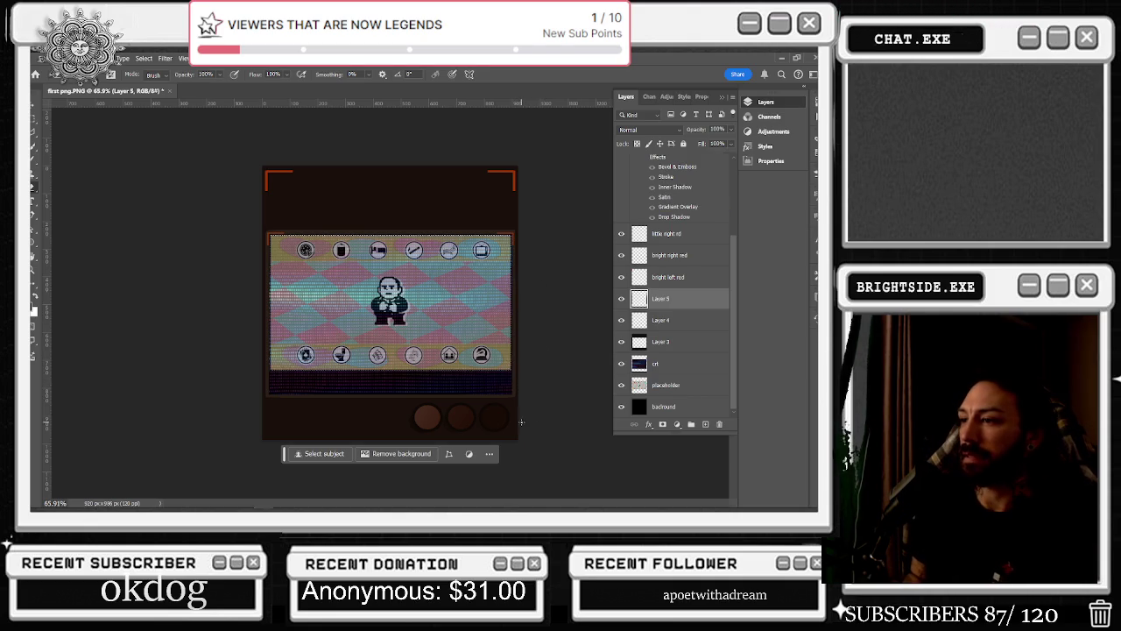
{"action": "scroll", "coordinate": [521, 422], "scroll_direction": "up", "scroll_amount": 2}
{"action": "scroll", "coordinate": [578, 455], "scroll_direction": "up", "scroll_amount": 2}
{"action": "scroll", "coordinate": [563, 455], "scroll_direction": "up", "scroll_amount": 1}
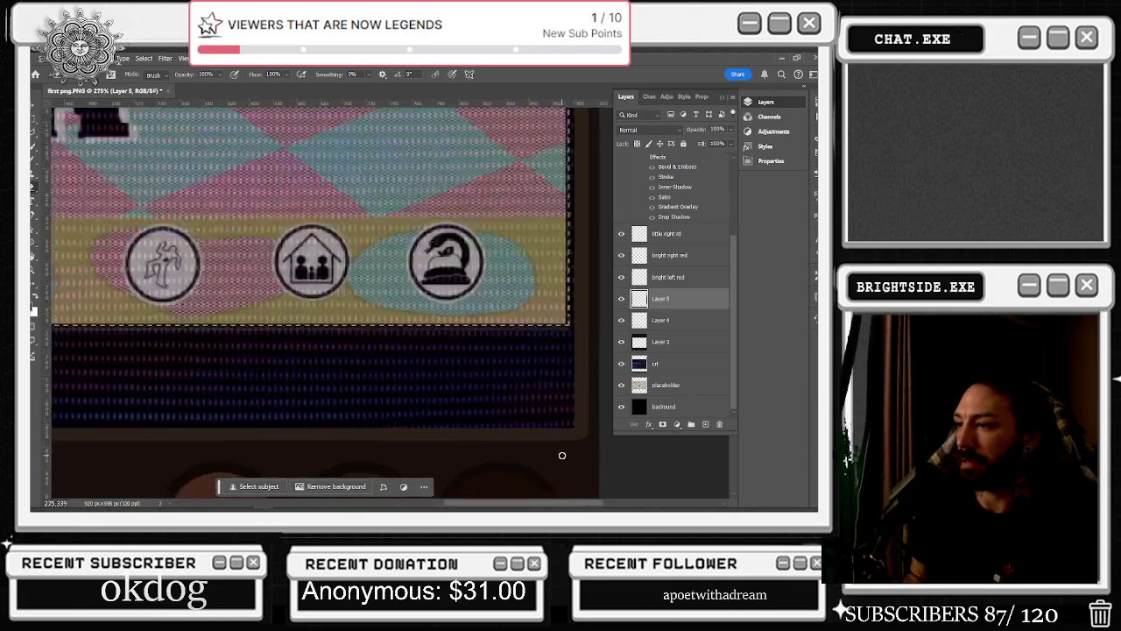
{"action": "scroll", "coordinate": [562, 455], "scroll_direction": "up", "scroll_amount": 1}
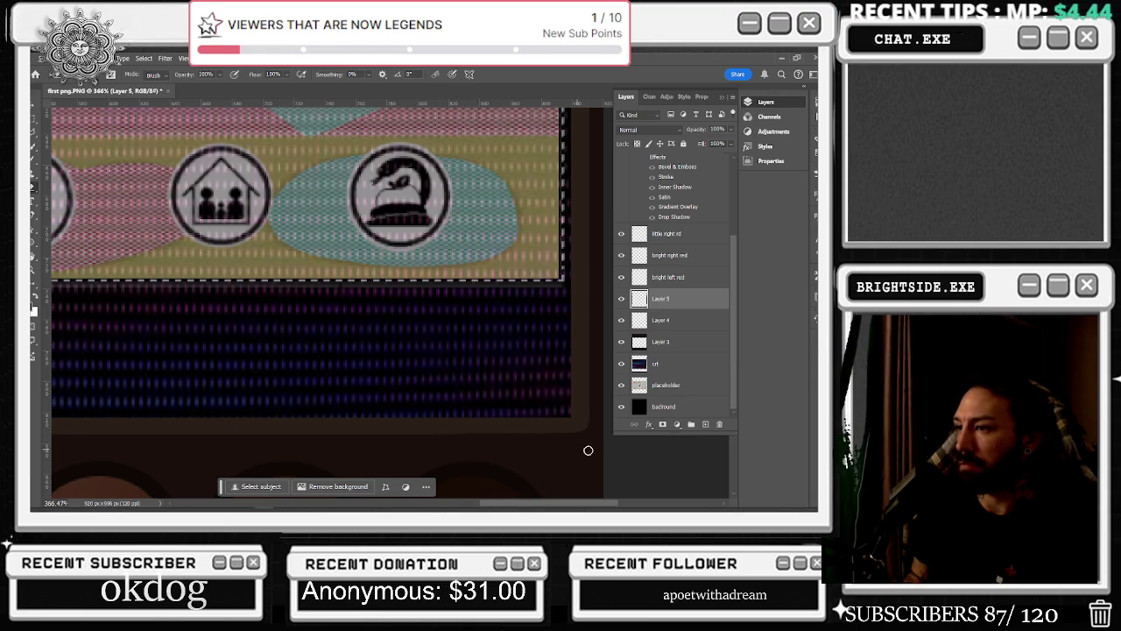
{"action": "key", "text": "ctrl+0"}
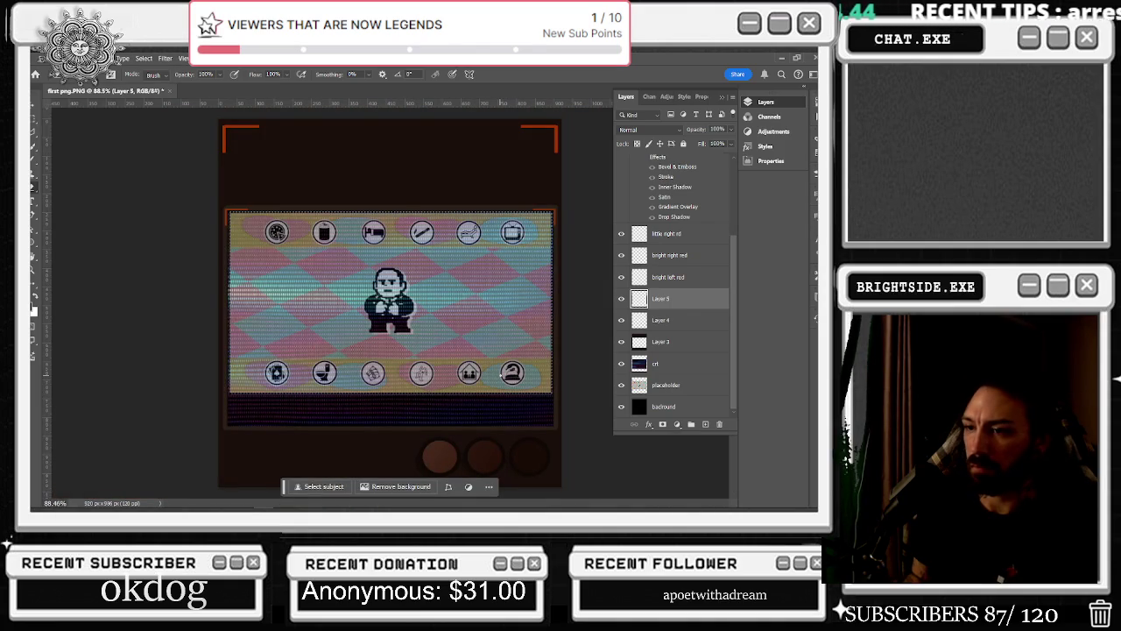
{"action": "scroll", "coordinate": [492, 364], "scroll_direction": "down", "scroll_amount": 3}
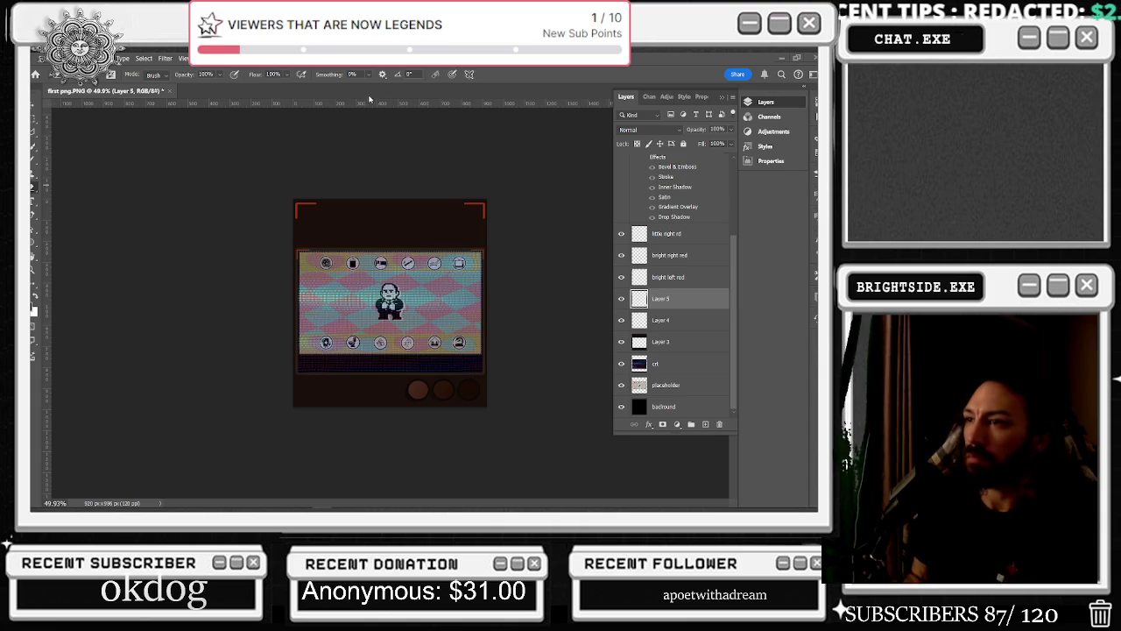
Zoom out and back in on the game screen
{"action": "scroll", "coordinate": [413, 142], "scroll_direction": "down", "scroll_amount": 1}
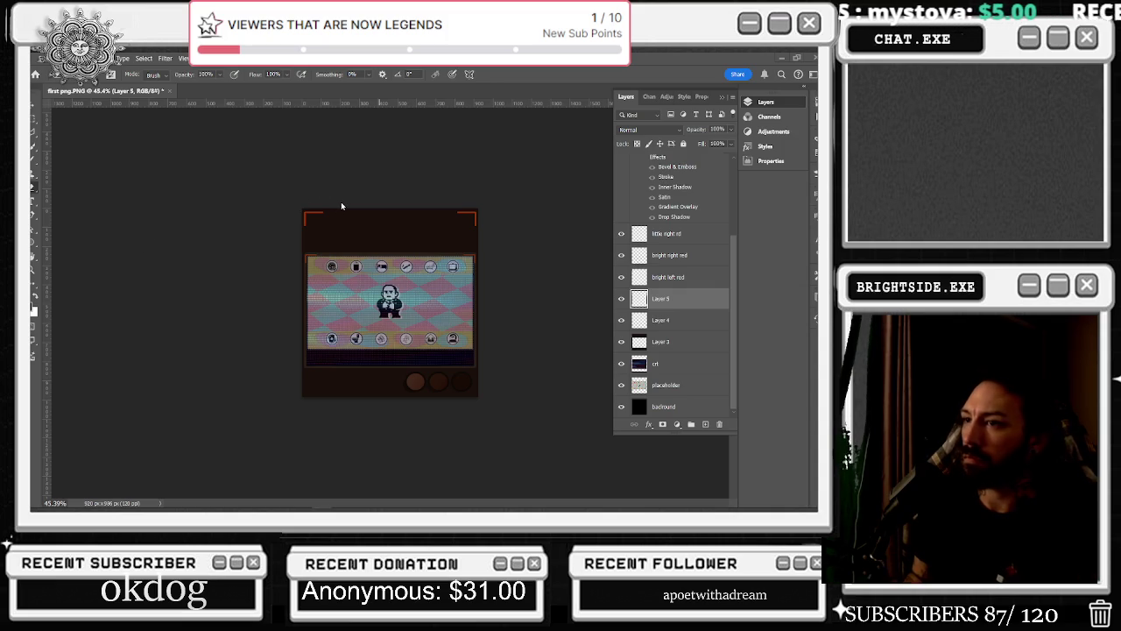
{"action": "scroll", "coordinate": [475, 258], "scroll_direction": "up", "scroll_amount": 3}
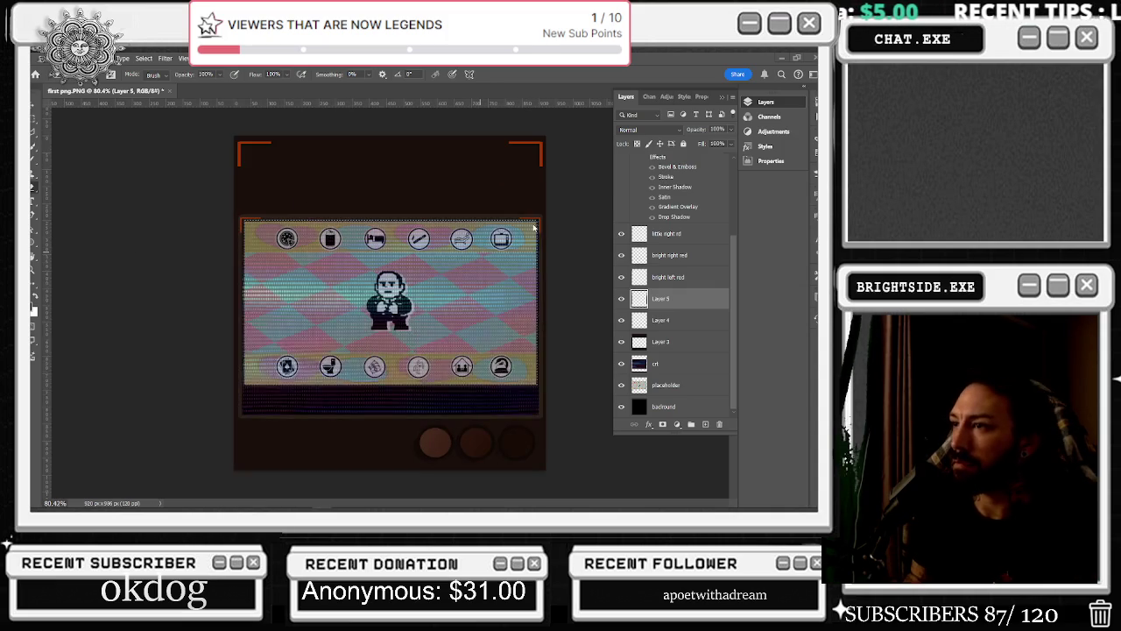
{"action": "scroll", "coordinate": [318, 214], "scroll_direction": "up", "scroll_amount": 1}
{"action": "scroll", "coordinate": [289, 210], "scroll_direction": "up", "scroll_amount": 1}
{"action": "scroll", "coordinate": [263, 206], "scroll_direction": "up", "scroll_amount": 1}
{"action": "scroll", "coordinate": [244, 202], "scroll_direction": "up", "scroll_amount": 1}
{"action": "scroll", "coordinate": [244, 207], "scroll_direction": "up", "scroll_amount": 1}
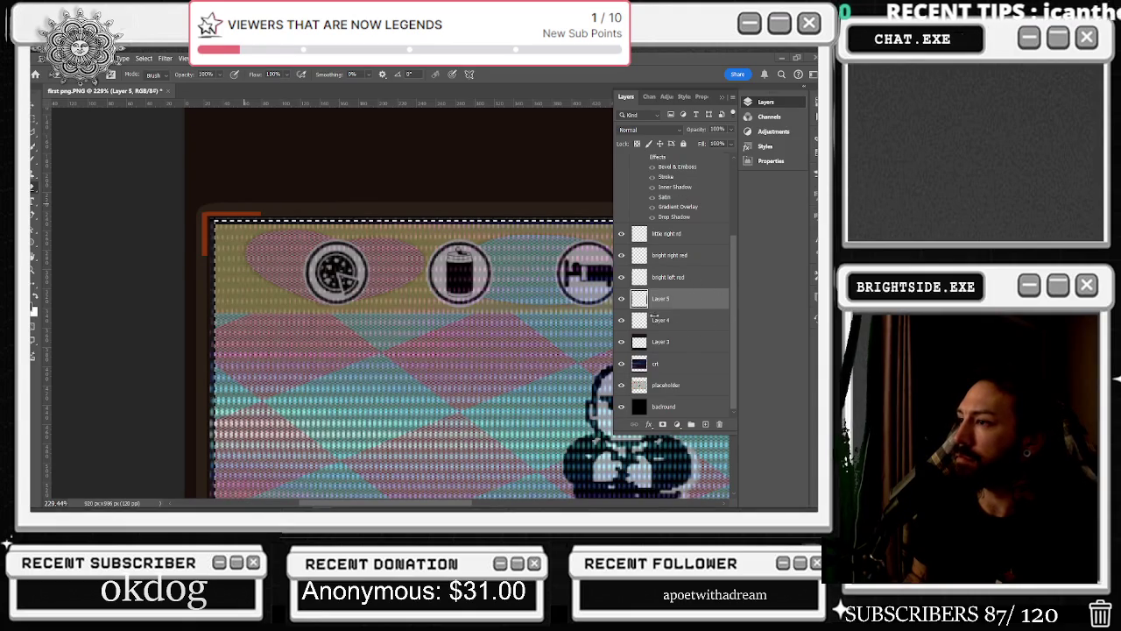
{"action": "scroll", "coordinate": [675, 321], "scroll_direction": "up", "scroll_amount": 3}
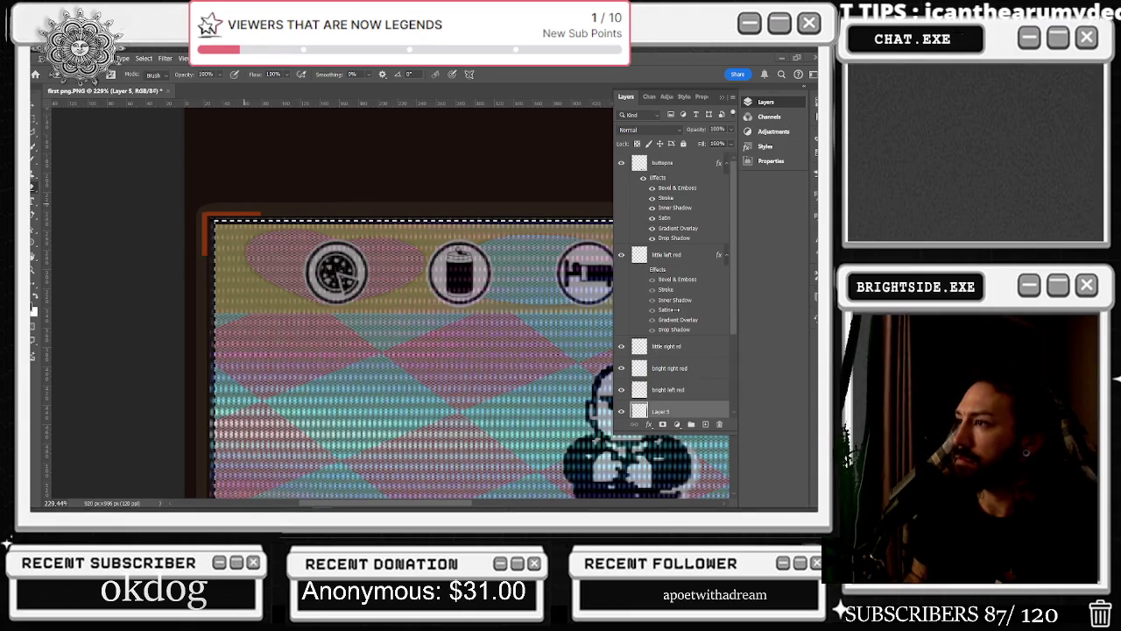
{"action": "left_click", "coordinate": [622, 347]}
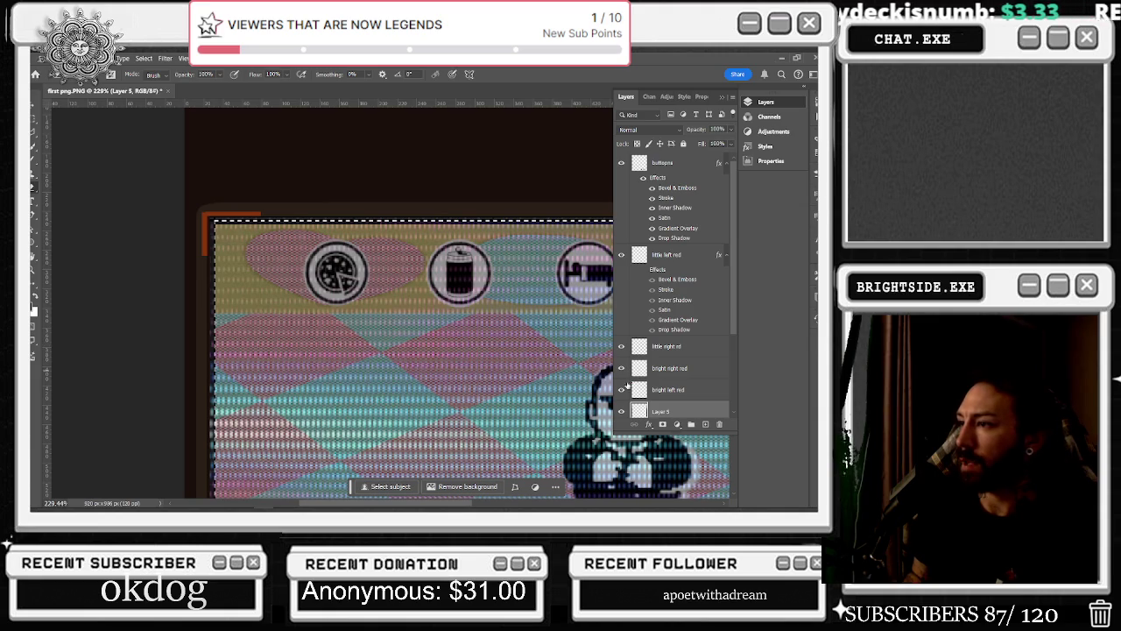
Toggle Layer 5 off and on, then apply the History Eraser to the top-left corner
{"action": "left_click", "coordinate": [622, 412]}
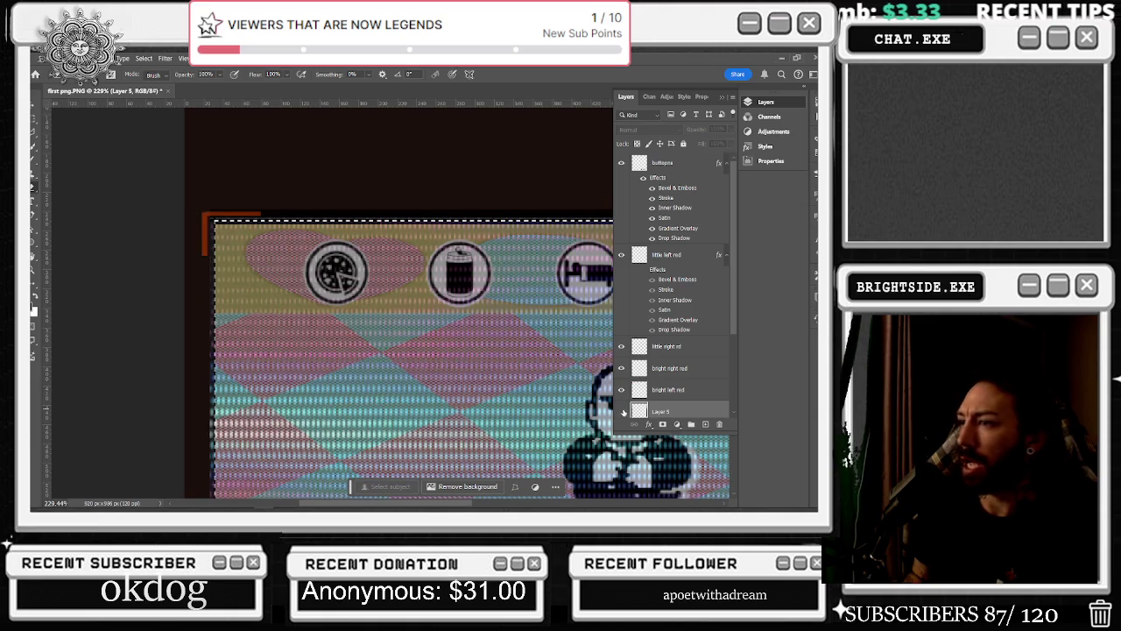
{"action": "left_click", "coordinate": [622, 412]}
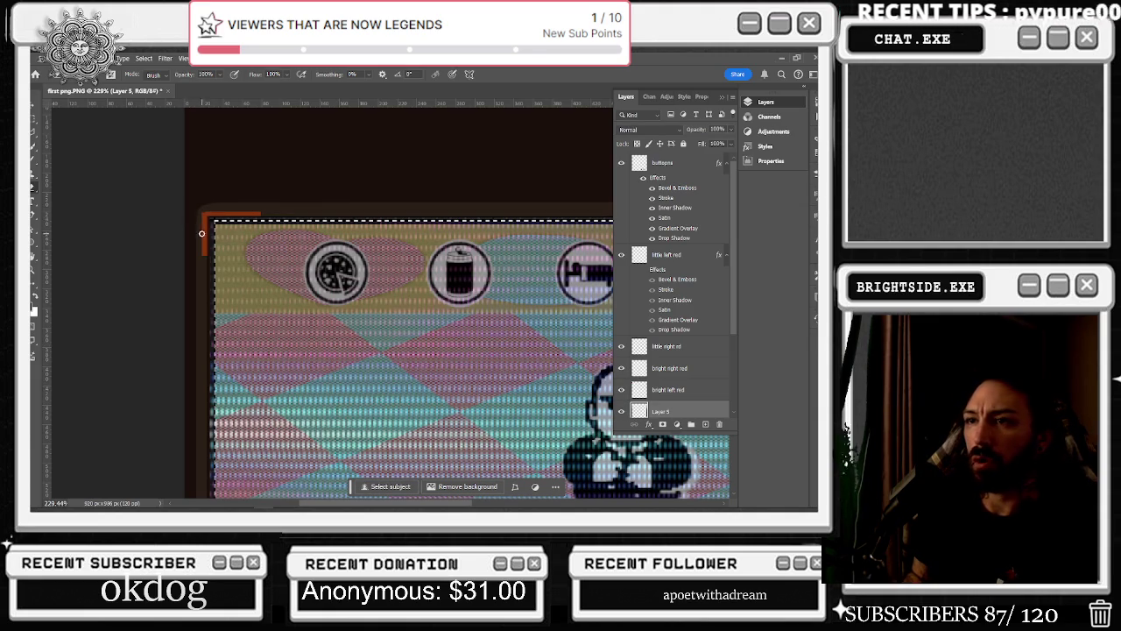
{"action": "scroll", "coordinate": [207, 220], "scroll_direction": "up", "scroll_amount": 2}
{"action": "left_click", "coordinate": [227, 214]}
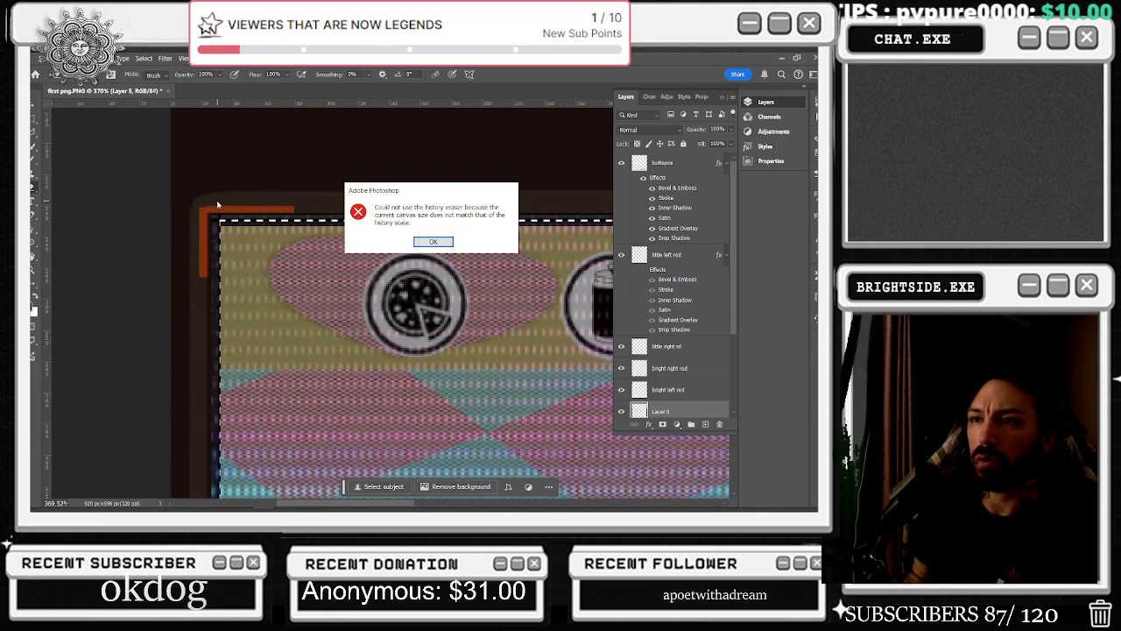
Dismiss the error and paint the screen's top-left corner round with a roughly 16 px brush
{"action": "key", "text": "Return"}
{"action": "left_click", "coordinate": [35, 147]}
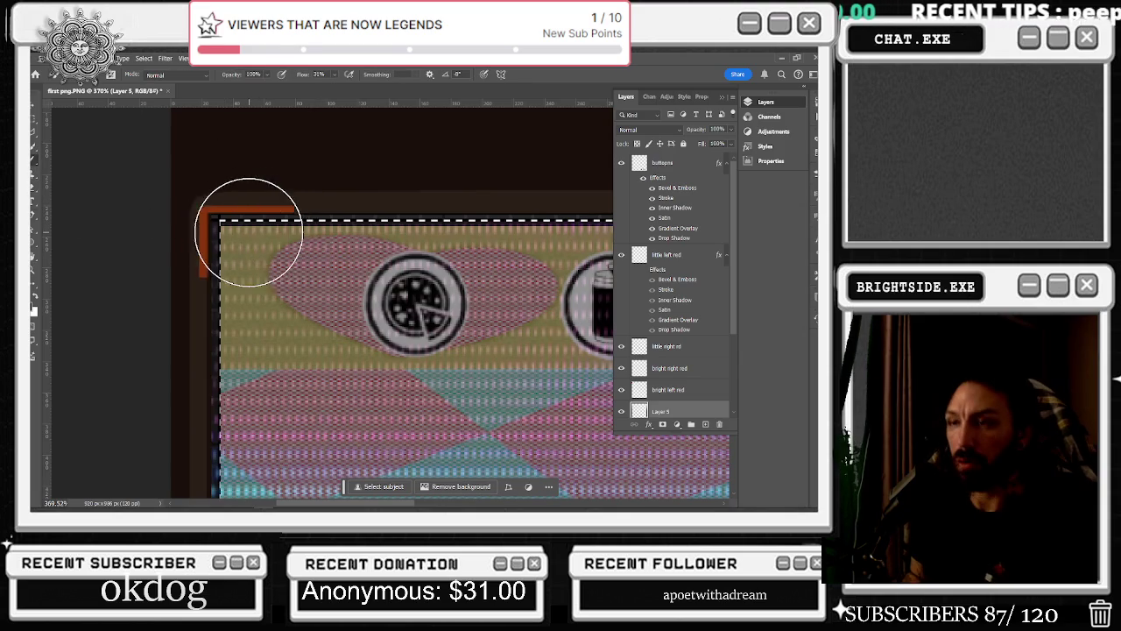
{"action": "key", "text": "bracketleft"}
{"action": "key", "text": "bracketleft"}
{"action": "key", "text": "bracketleft"}
{"action": "key", "text": "bracketleft"}
{"action": "key", "text": "bracketleft"}
{"action": "key", "text": "bracketleft"}
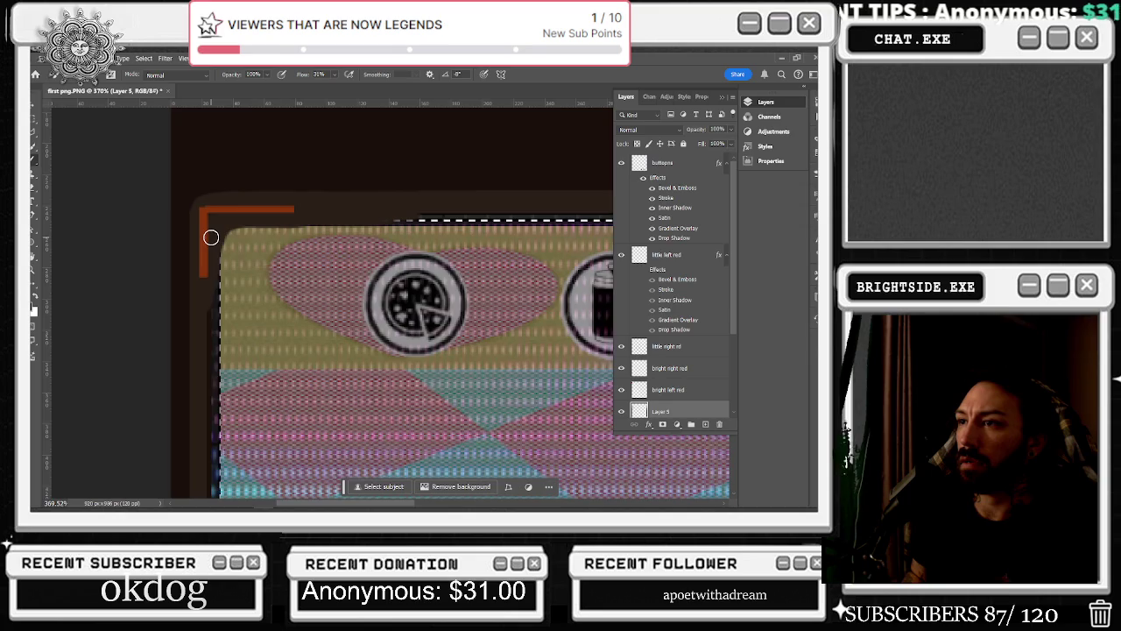
{"action": "scroll", "coordinate": [379, 217], "scroll_direction": "down", "scroll_amount": 3}
{"action": "scroll", "coordinate": [379, 216], "scroll_direction": "down", "scroll_amount": 2}
{"action": "scroll", "coordinate": [420, 223], "scroll_direction": "down", "scroll_amount": 2}
{"action": "scroll", "coordinate": [467, 233], "scroll_direction": "down", "scroll_amount": 1}
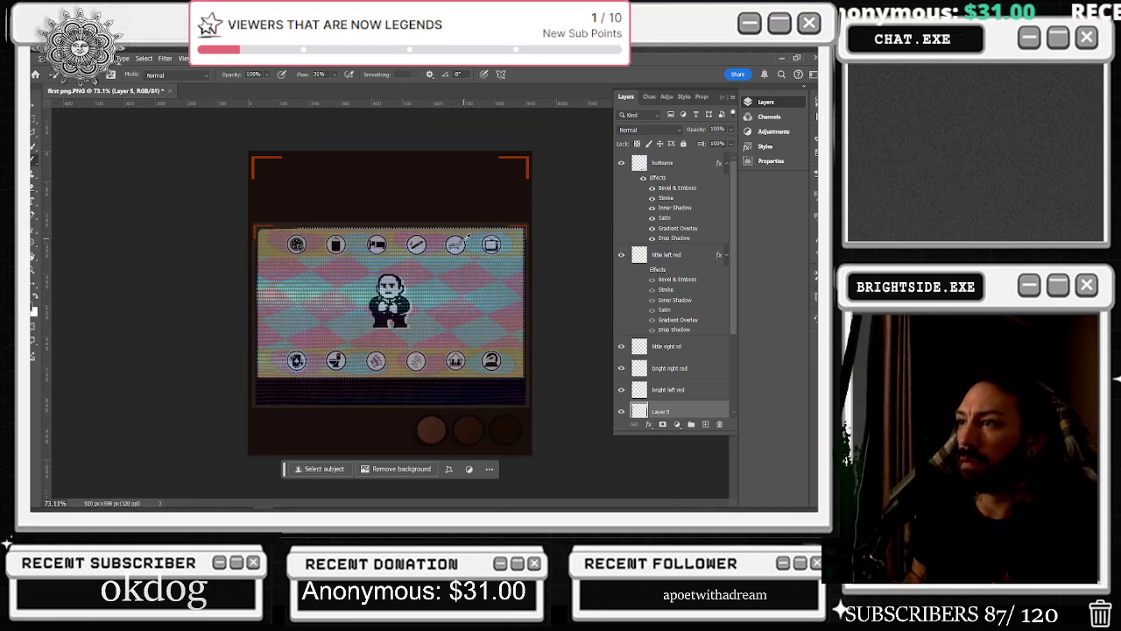
{"action": "scroll", "coordinate": [313, 252], "scroll_direction": "up", "scroll_amount": 2}
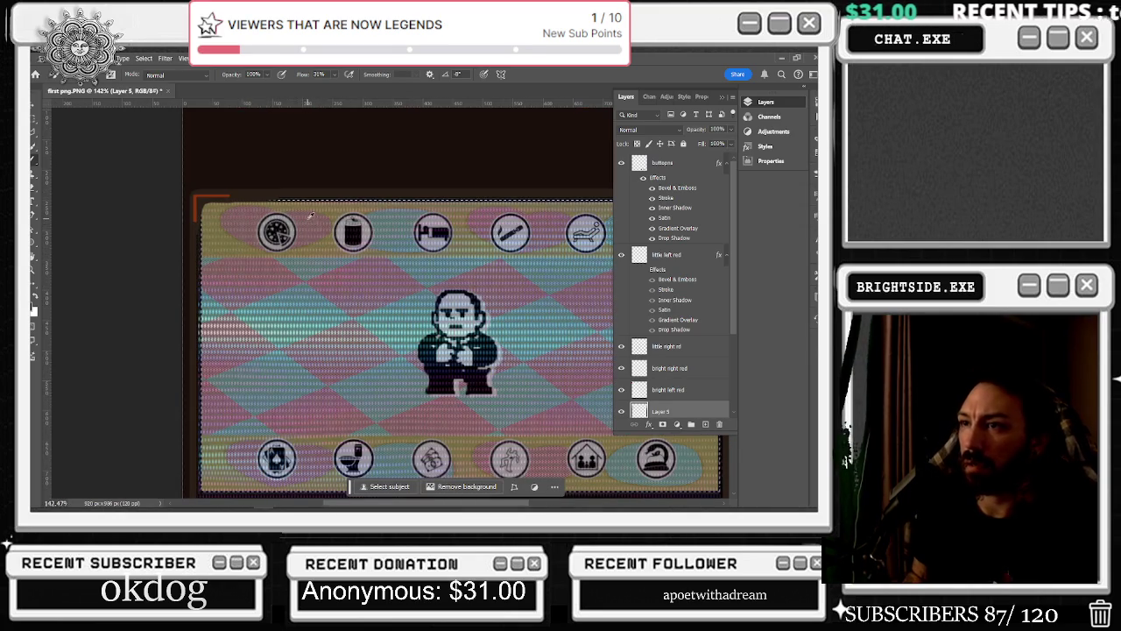
{"action": "scroll", "coordinate": [234, 192], "scroll_direction": "up", "scroll_amount": 2}
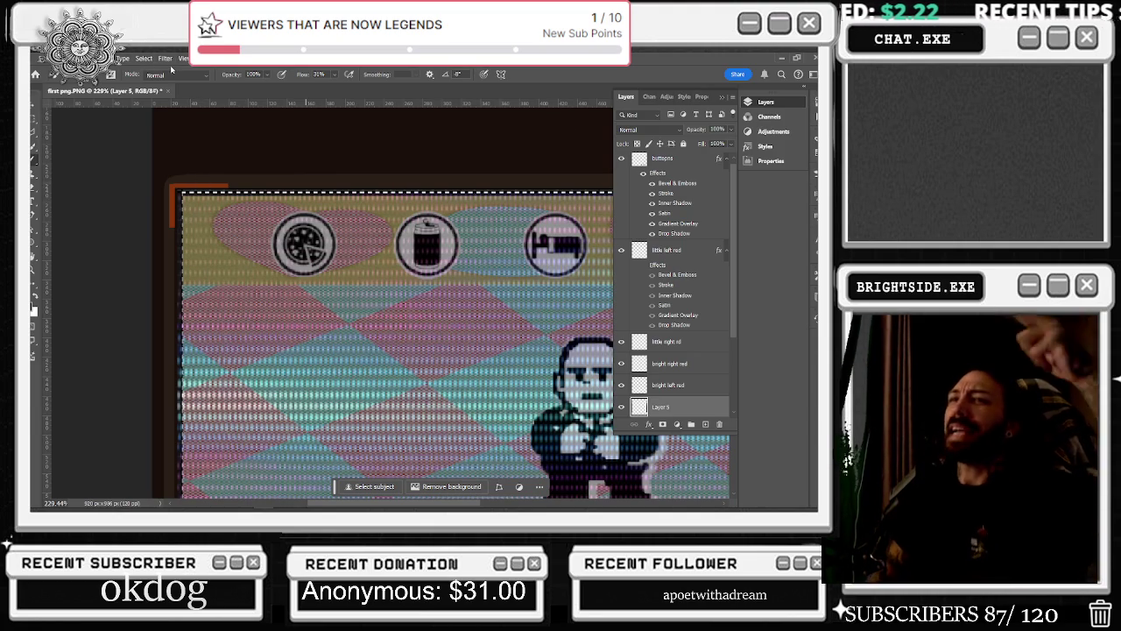
Open the Edit menu
{"action": "key", "text": "alt+f"}
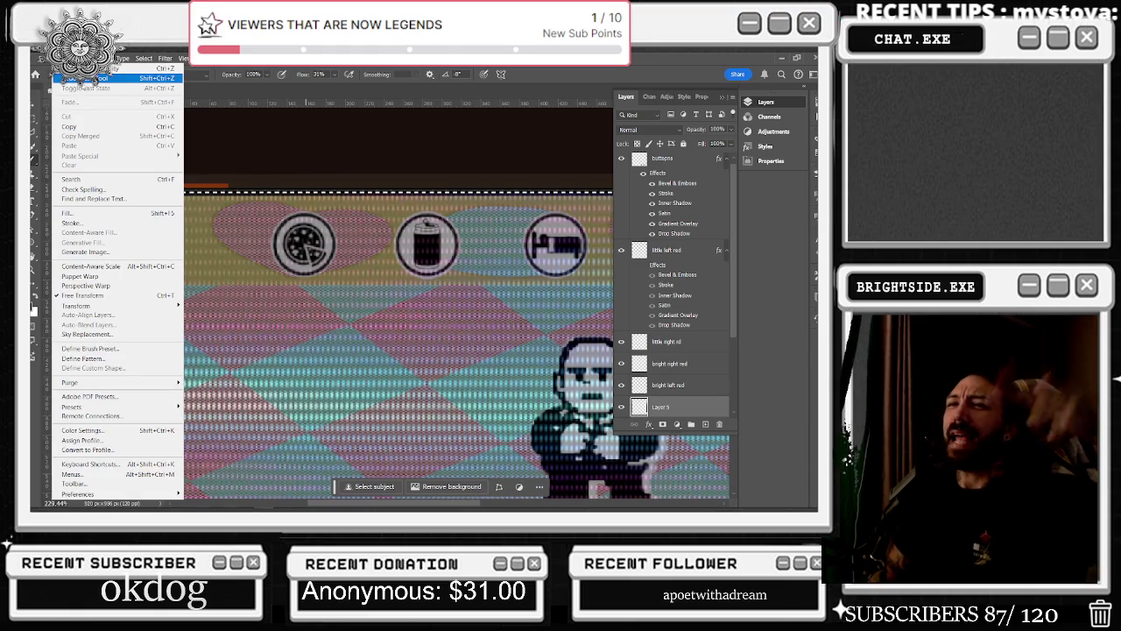
{"action": "key", "text": "Escape"}
{"action": "key", "text": "alt+f"}
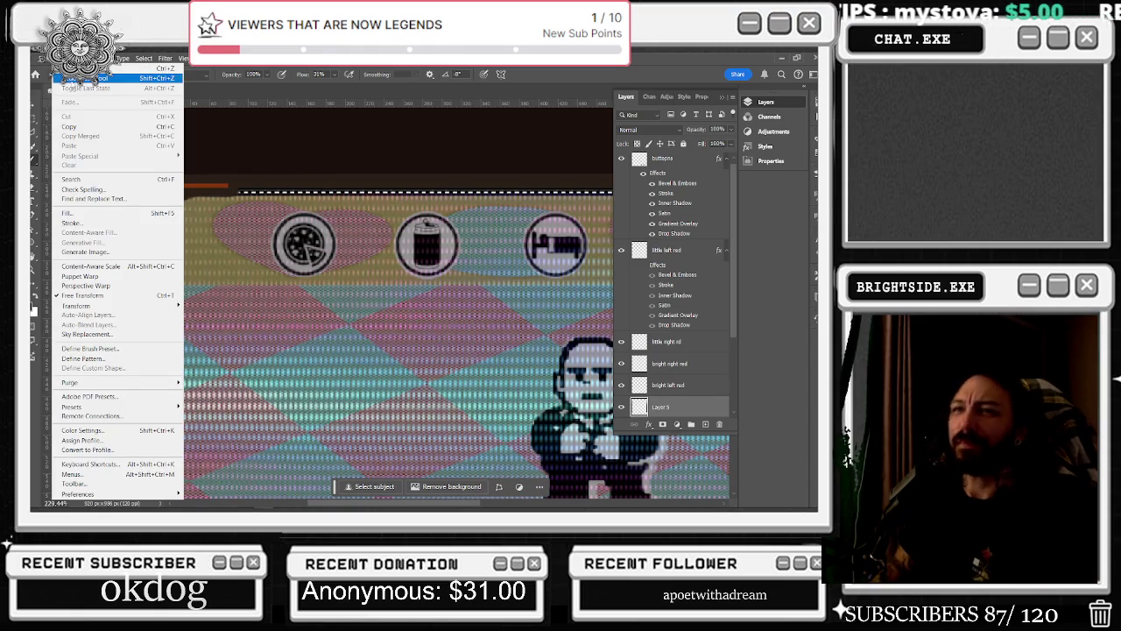
Set brush opacity to 10% and zoom in on the rounded top-left corner
{"action": "key", "text": "Escape"}
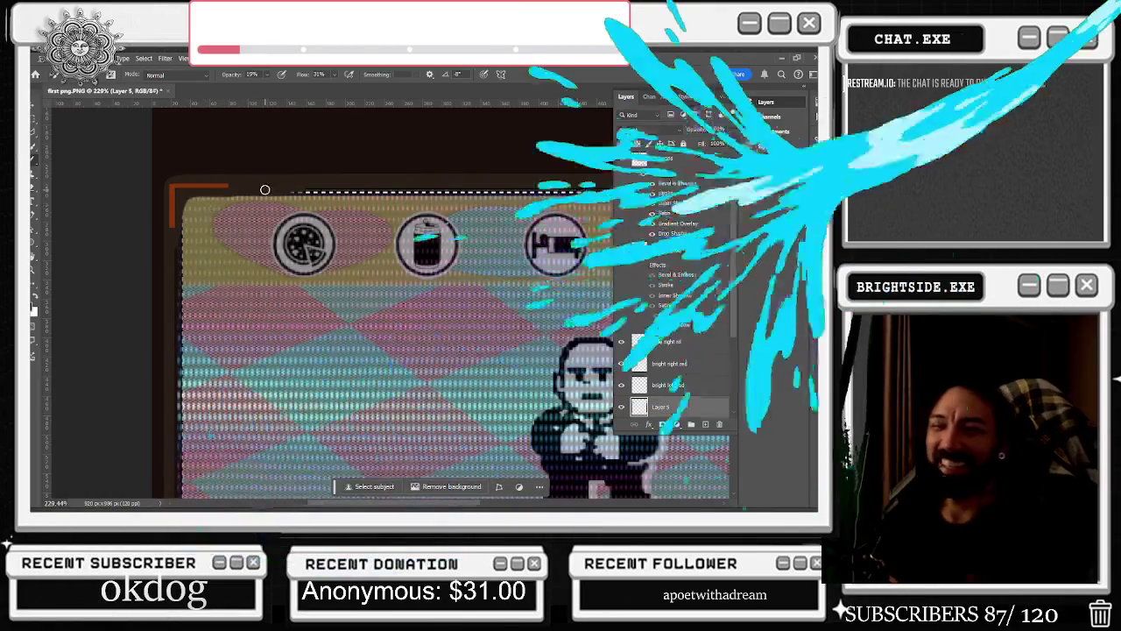
{"action": "scroll", "coordinate": [192, 205], "scroll_direction": "up", "scroll_amount": 3}
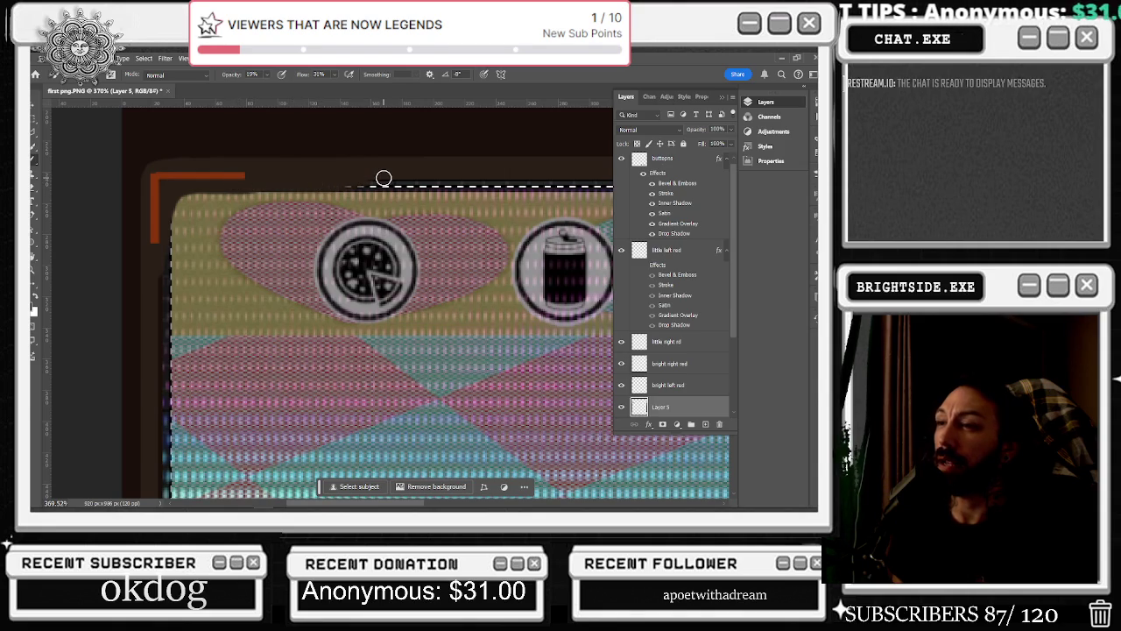
{"action": "key", "text": "alt+Tab"}
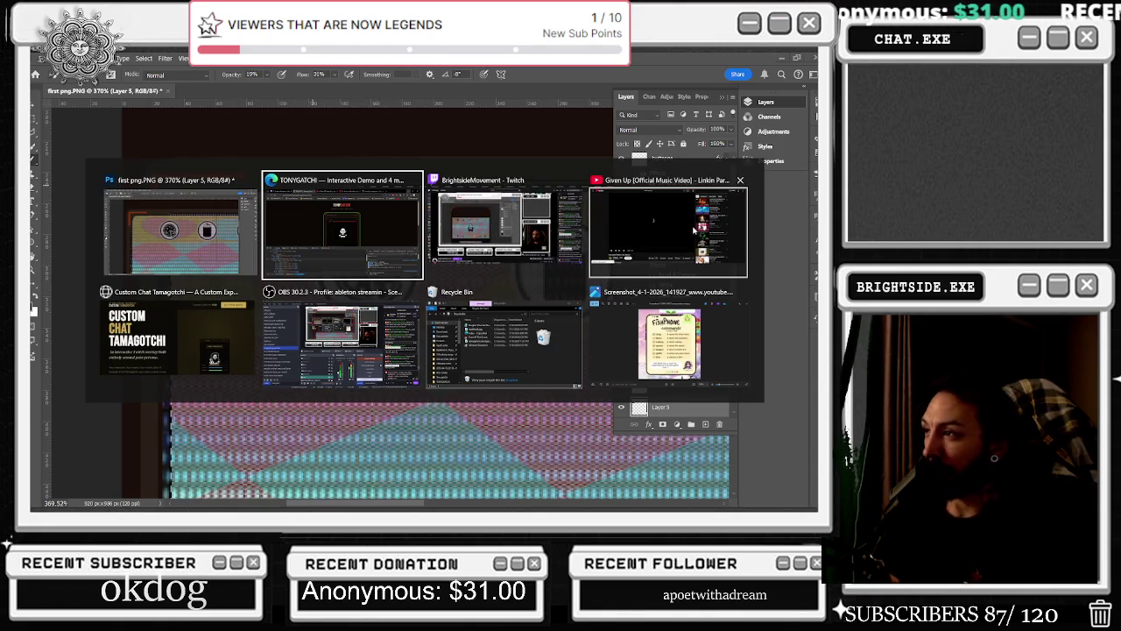
Return to Photoshop, set brush opacity back to 100%, and zoom out to the whole image
{"action": "key", "text": "Escape"}
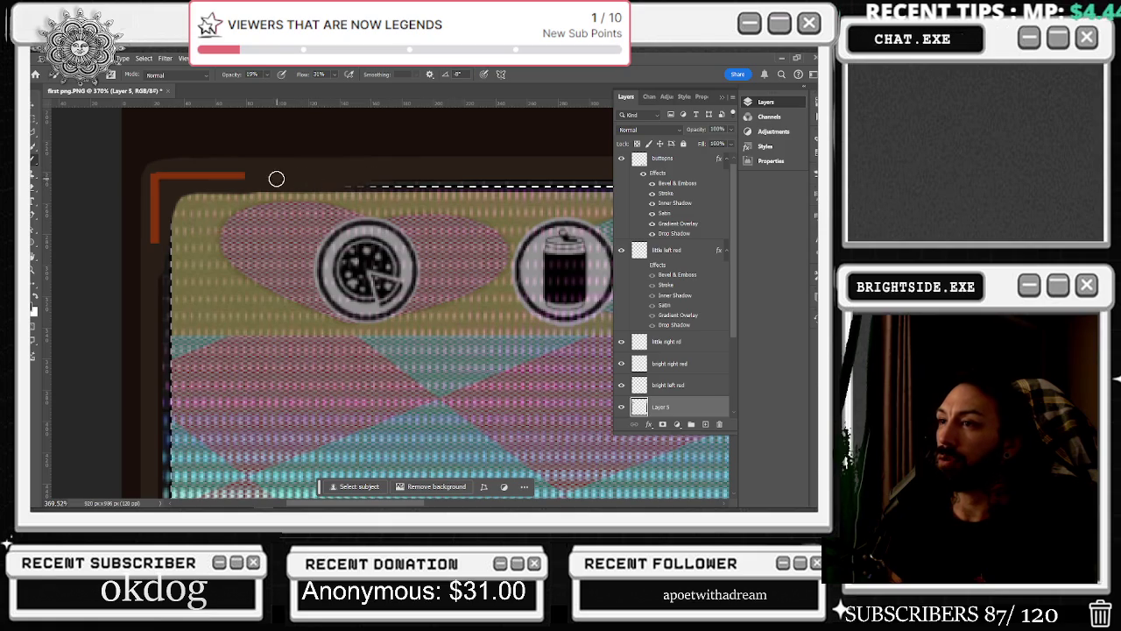
{"action": "left_click", "coordinate": [267, 76]}
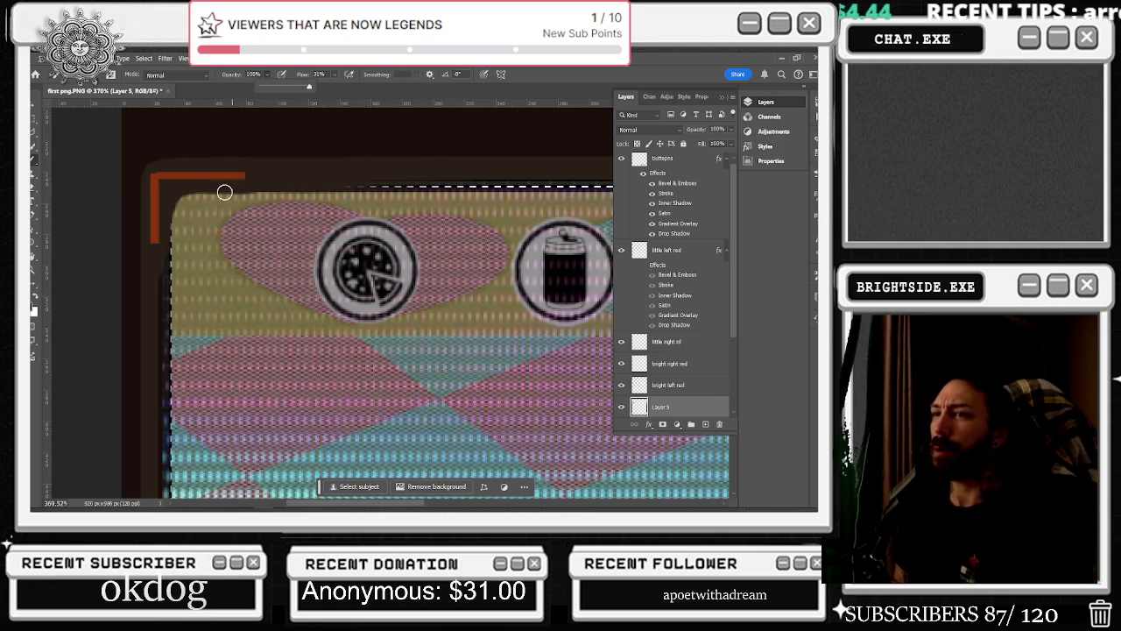
{"action": "left_click", "coordinate": [254, 181]}
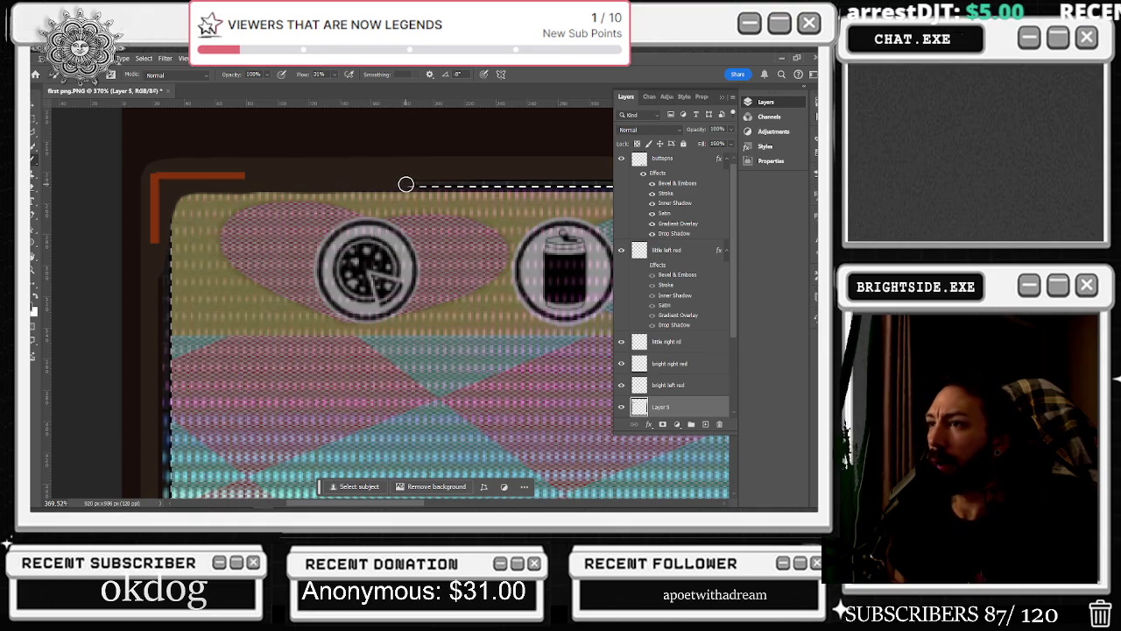
{"action": "scroll", "coordinate": [405, 184], "scroll_direction": "down", "scroll_amount": 3}
{"action": "scroll", "coordinate": [434, 180], "scroll_direction": "down", "scroll_amount": 2}
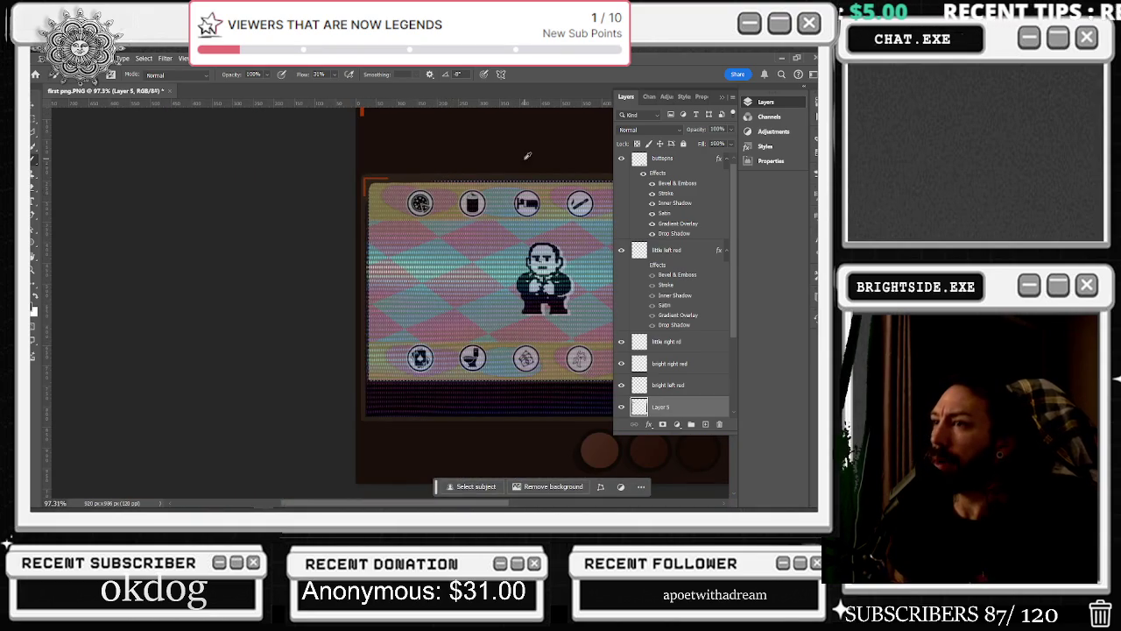
Zoom in on the top icons and back out, then marquee a thin strip along the screen's top edge
{"action": "scroll", "coordinate": [478, 178], "scroll_direction": "up", "scroll_amount": 2}
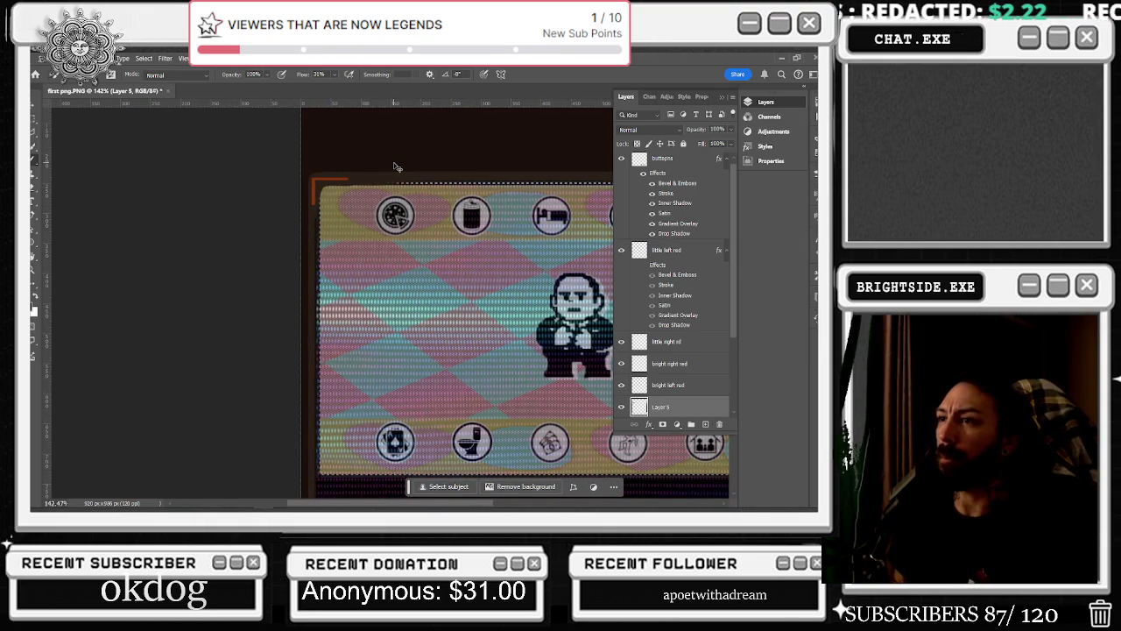
{"action": "scroll", "coordinate": [391, 164], "scroll_direction": "up", "scroll_amount": 1}
{"action": "scroll", "coordinate": [394, 162], "scroll_direction": "up", "scroll_amount": 1}
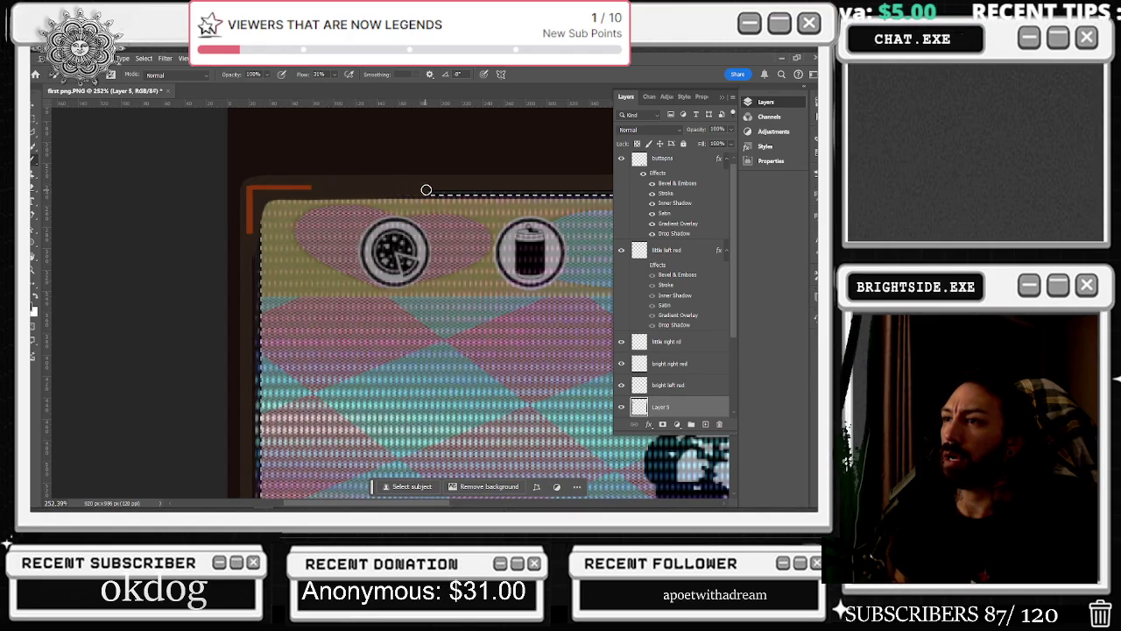
{"action": "scroll", "coordinate": [428, 169], "scroll_direction": "down", "scroll_amount": 1}
{"action": "scroll", "coordinate": [456, 193], "scroll_direction": "down", "scroll_amount": 2}
{"action": "left_click", "coordinate": [35, 117]}
{"action": "left_click_drag", "start_coordinate": [164, 203], "coordinate": [566, 210]}
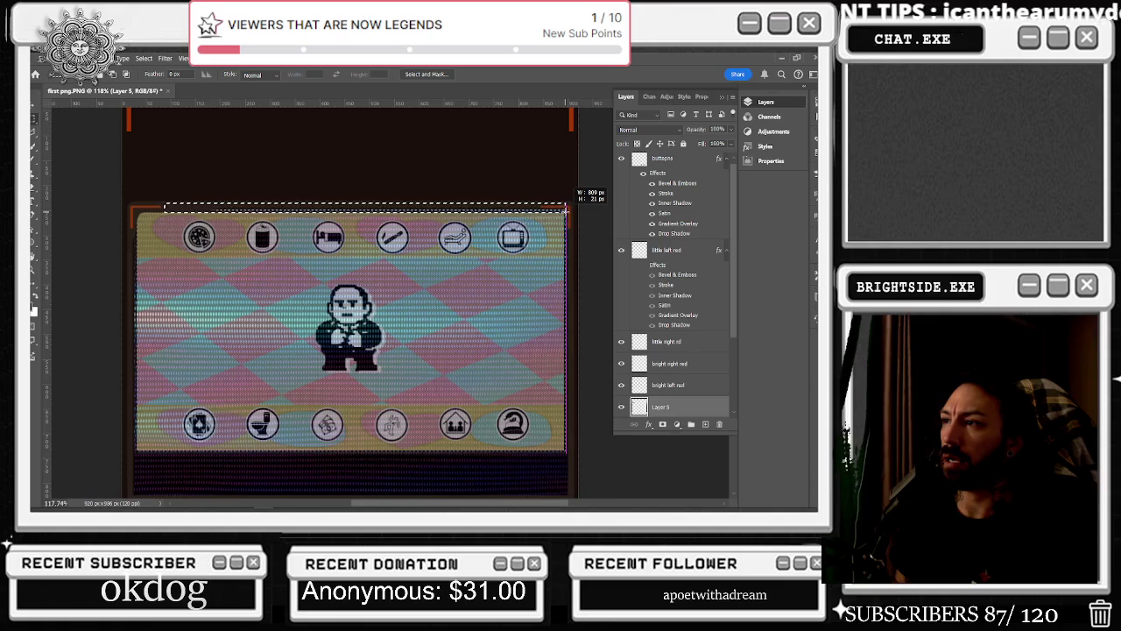
Extend the strip to the right edge and shift it to line up with the screen's bottom edge
{"action": "left_click_drag", "start_coordinate": [566, 210], "coordinate": [567, 210]}
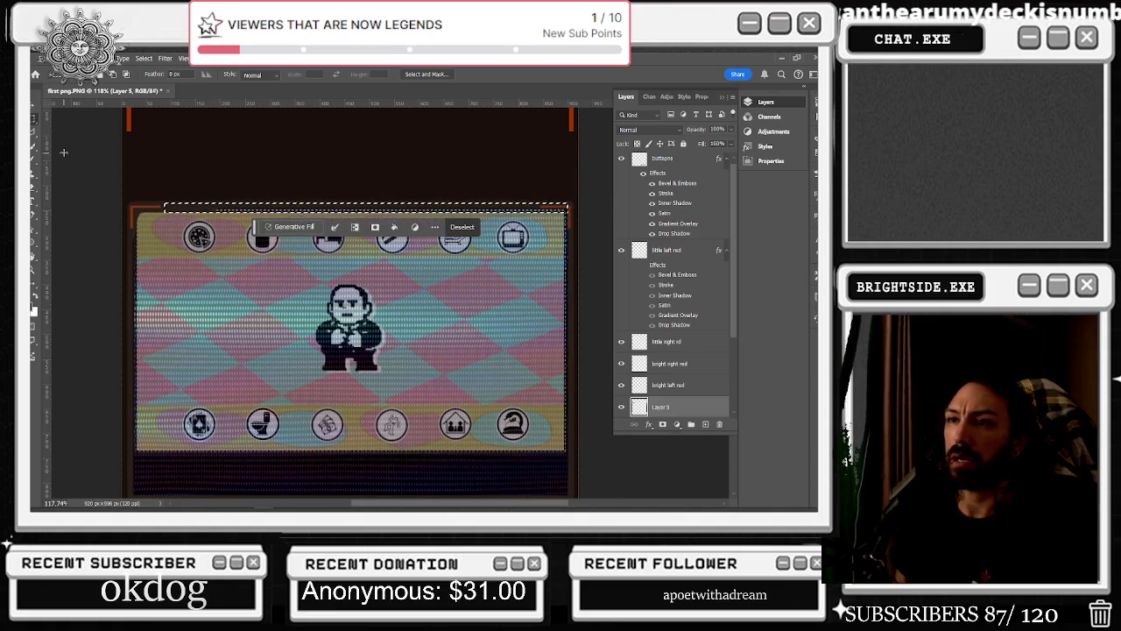
{"action": "key", "text": "b"}
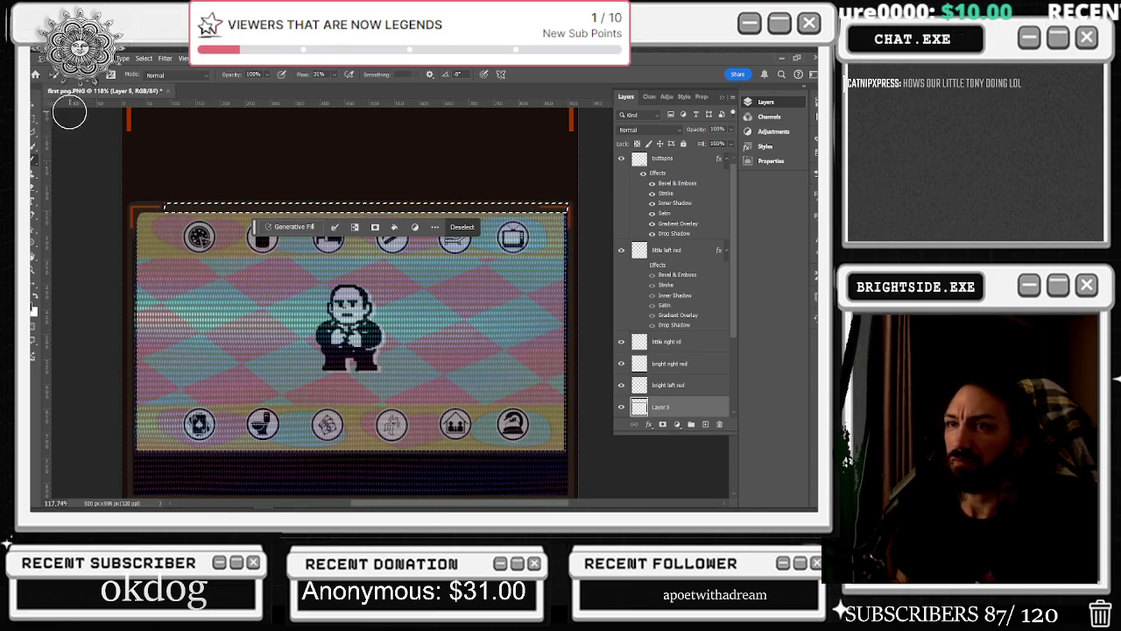
{"action": "key", "text": "m"}
{"action": "key", "text": "shift+Down"}
{"action": "key", "text": "shift+Down"}
{"action": "key", "text": "shift+Down"}
{"action": "key", "text": "shift+Down"}
{"action": "key", "text": "shift+Down"}
{"action": "key", "text": "shift+Down"}
{"action": "key", "text": "shift+Down"}
{"action": "key", "text": "shift+Down"}
{"action": "key", "text": "shift+Down"}
{"action": "key", "text": "shift+Down"}
{"action": "key", "text": "shift+Down"}
{"action": "key", "text": "shift+Down"}
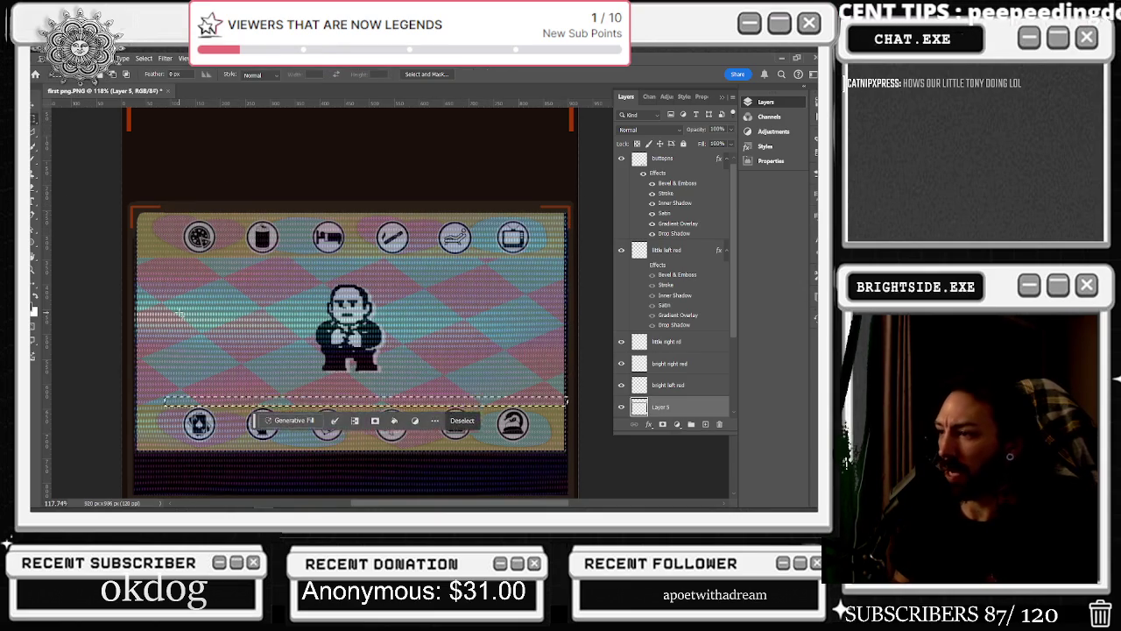
{"action": "key", "text": "shift+Down"}
{"action": "key", "text": "shift+Down"}
{"action": "key", "text": "shift+Down"}
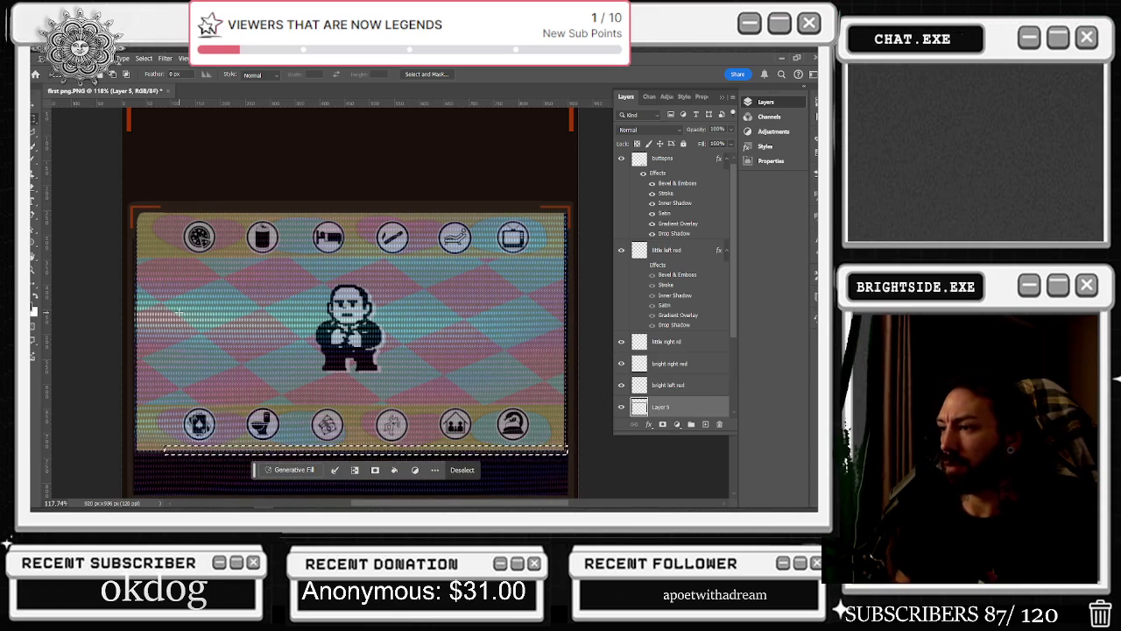
{"action": "key", "text": "shift+Up"}
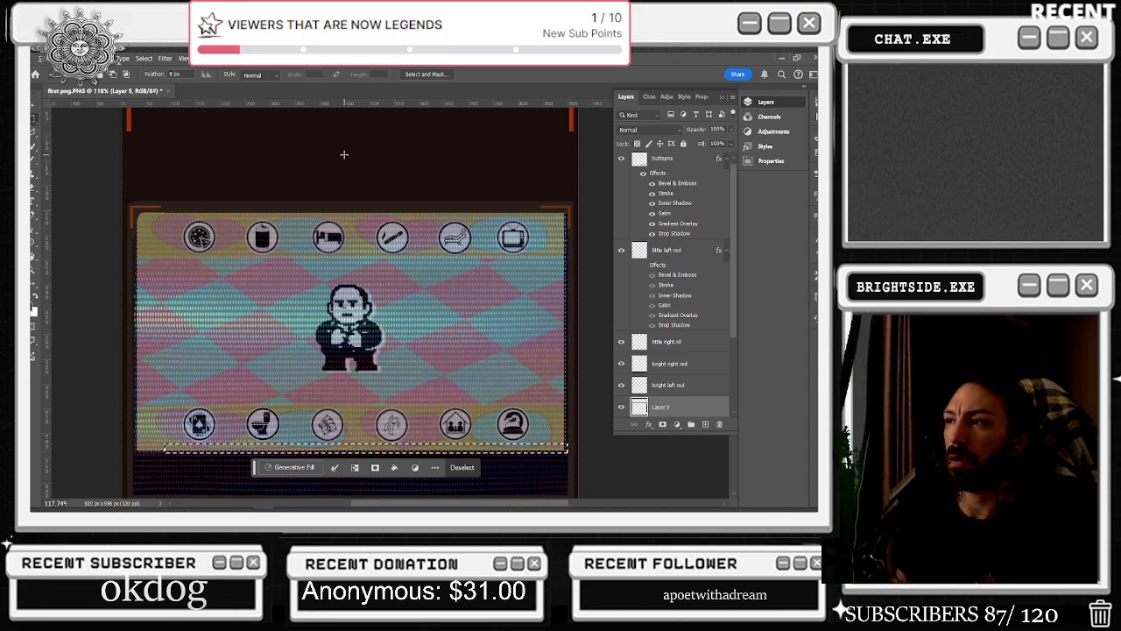
Marquee a thin strip, about 12 × 458 px, down the game screen's left edge
{"action": "key", "text": "b"}
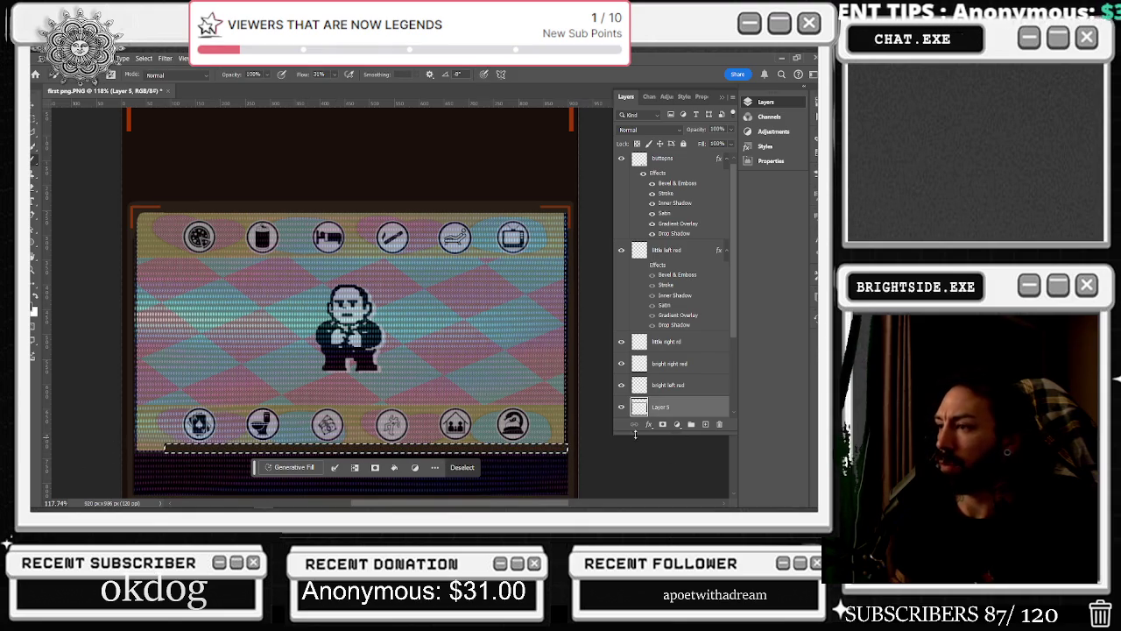
{"action": "left_click", "coordinate": [33, 119]}
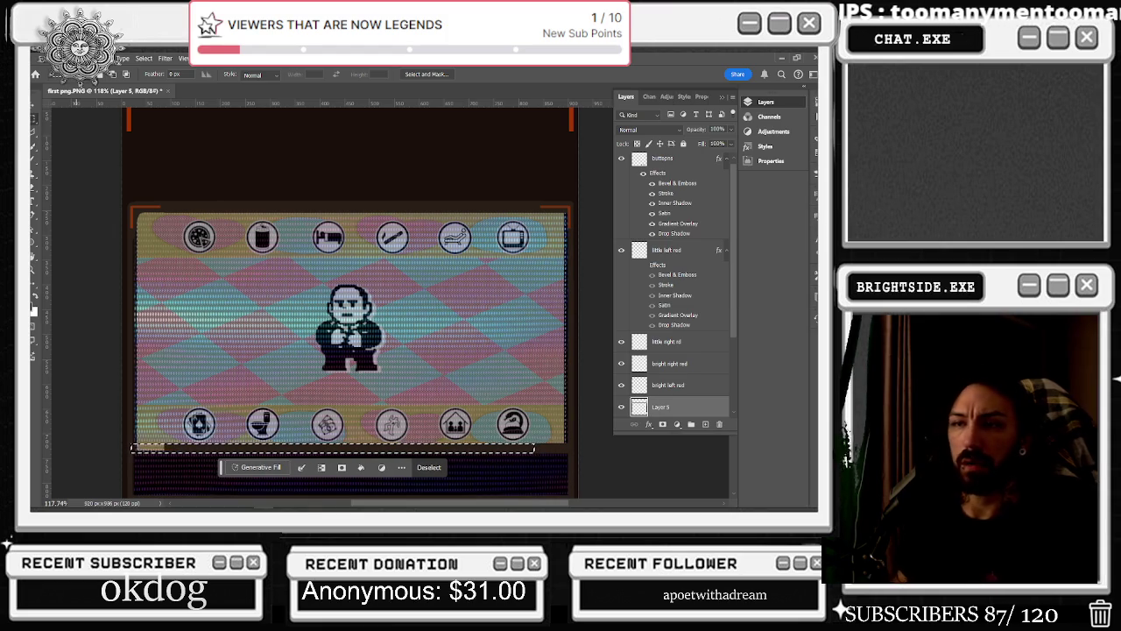
{"action": "left_click", "coordinate": [35, 157]}
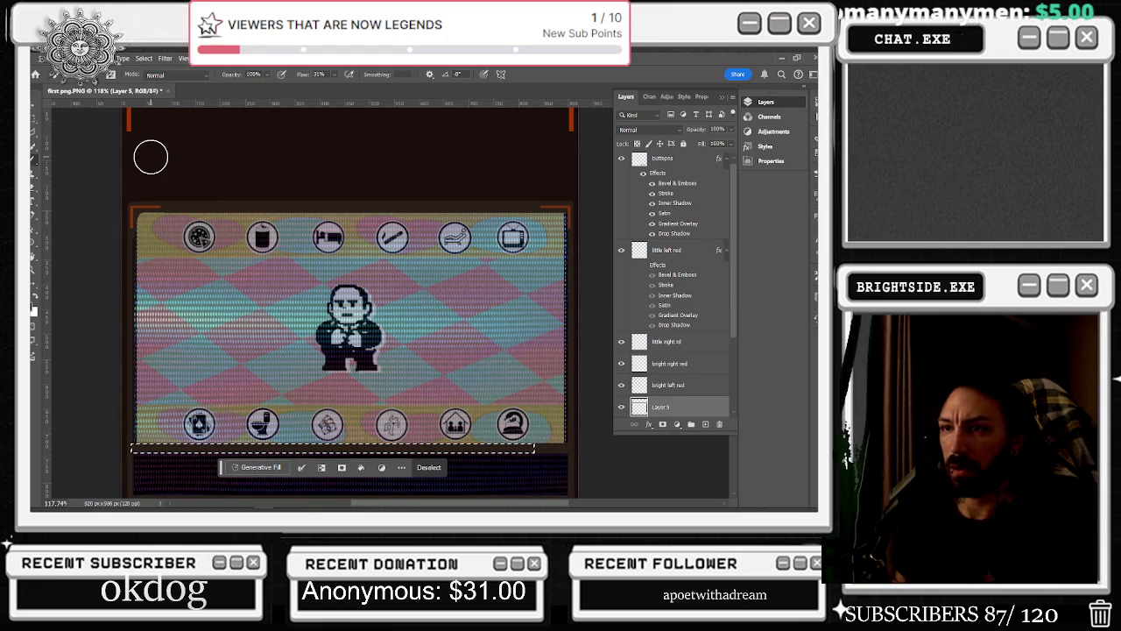
{"action": "key", "text": "m"}
{"action": "left_click_drag", "start_coordinate": [136, 212], "coordinate": [135, 443]}
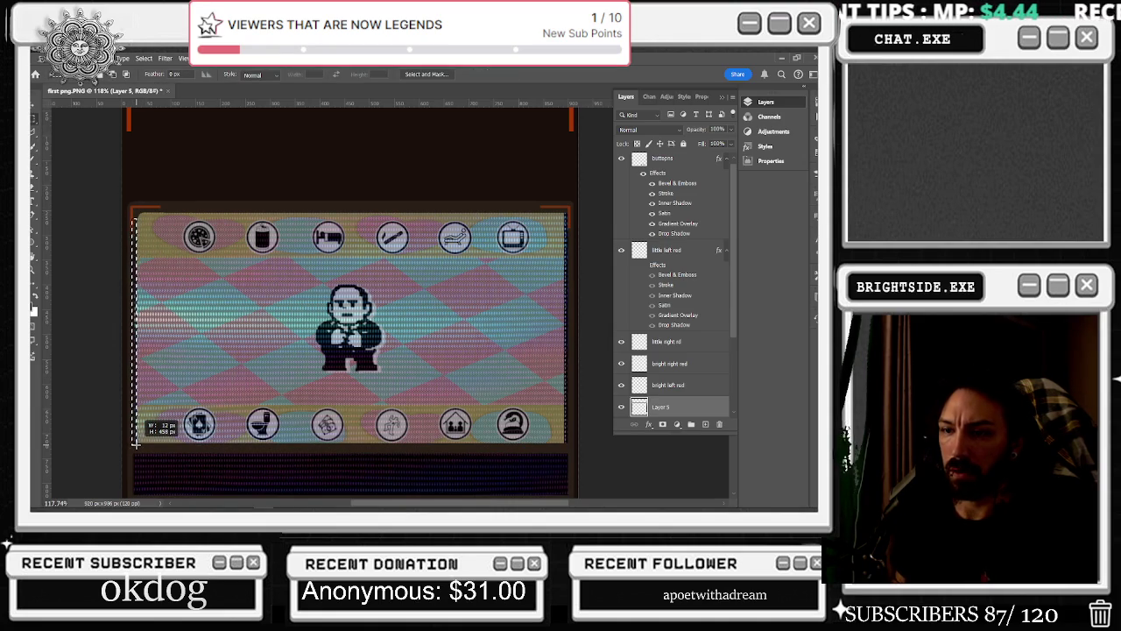
Widen the left-edge selection strip to 13 px and nudge it across to the screen's right edge
{"action": "left_click_drag", "start_coordinate": [135, 443], "coordinate": [137, 444]}
{"action": "key", "text": "b"}
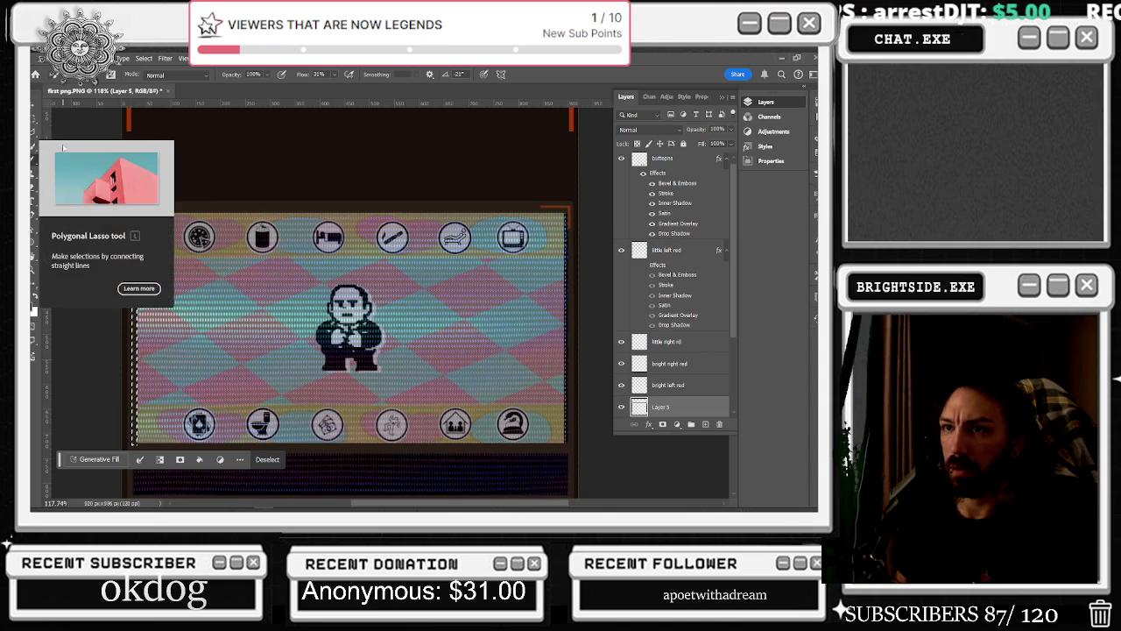
{"action": "left_click", "coordinate": [34, 120]}
{"action": "key", "text": "Right"}
{"action": "key", "text": "Right"}
{"action": "key", "text": "Right"}
{"action": "key", "text": "Right"}
{"action": "key", "text": "Right"}
{"action": "key", "text": "Right"}
{"action": "key", "text": "Right"}
{"action": "key", "text": "Right"}
{"action": "key", "text": "Right"}
{"action": "key", "text": "Right"}
{"action": "key", "text": "Right"}
{"action": "key", "text": "Right"}
{"action": "key", "text": "Right"}
{"action": "key", "text": "Right"}
{"action": "key", "text": "Right"}
{"action": "key", "text": "Right"}
{"action": "key", "text": "Right"}
{"action": "key", "text": "Right"}
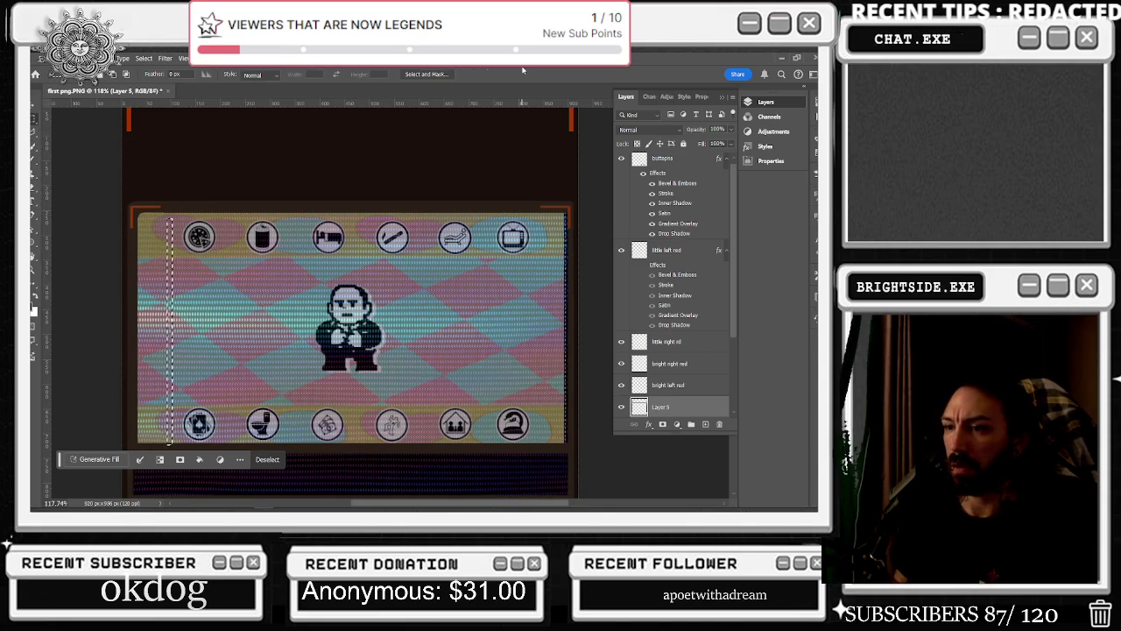
{"action": "key", "text": "shift+Right"}
{"action": "key", "text": "shift+Right"}
{"action": "key", "text": "shift+Right"}
{"action": "key", "text": "shift+Right"}
{"action": "key", "text": "shift+Right"}
{"action": "key", "text": "shift+Right"}
{"action": "key", "text": "shift+Right"}
{"action": "key", "text": "shift+Right"}
{"action": "key", "text": "shift+Right"}
{"action": "key", "text": "shift+Right"}
{"action": "key", "text": "shift+Right"}
{"action": "key", "text": "shift+Right"}
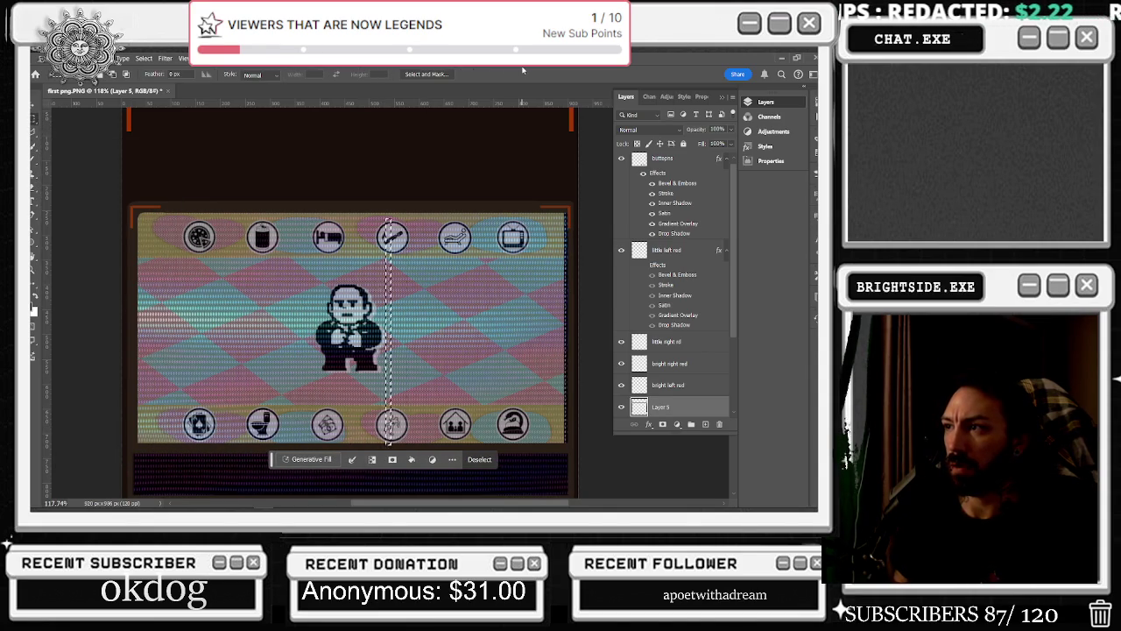
{"action": "key", "text": "shift+Right"}
{"action": "key", "text": "shift+Right"}
{"action": "key", "text": "shift+Right"}
{"action": "key", "text": "shift+Right"}
{"action": "key", "text": "shift+Right"}
{"action": "key", "text": "shift+Right"}
{"action": "key", "text": "shift+Right"}
{"action": "key", "text": "shift+Right"}
{"action": "key", "text": "shift+Right"}
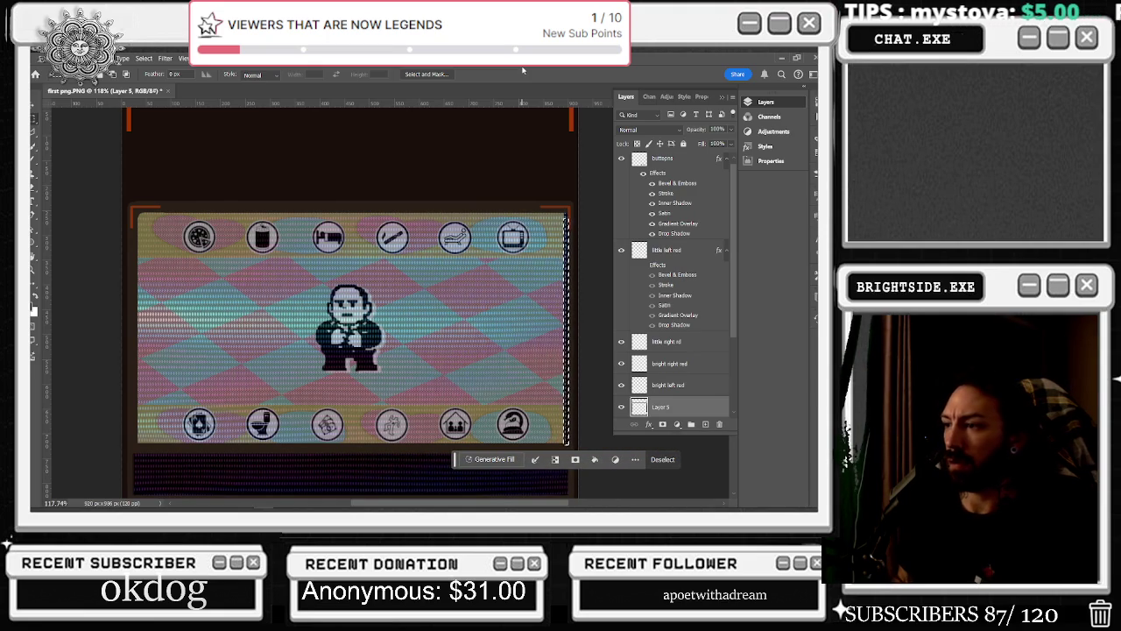
Toggle between Brush and Rectangular Marquee, then deselect to view the whole mockup
{"action": "key", "text": "b"}
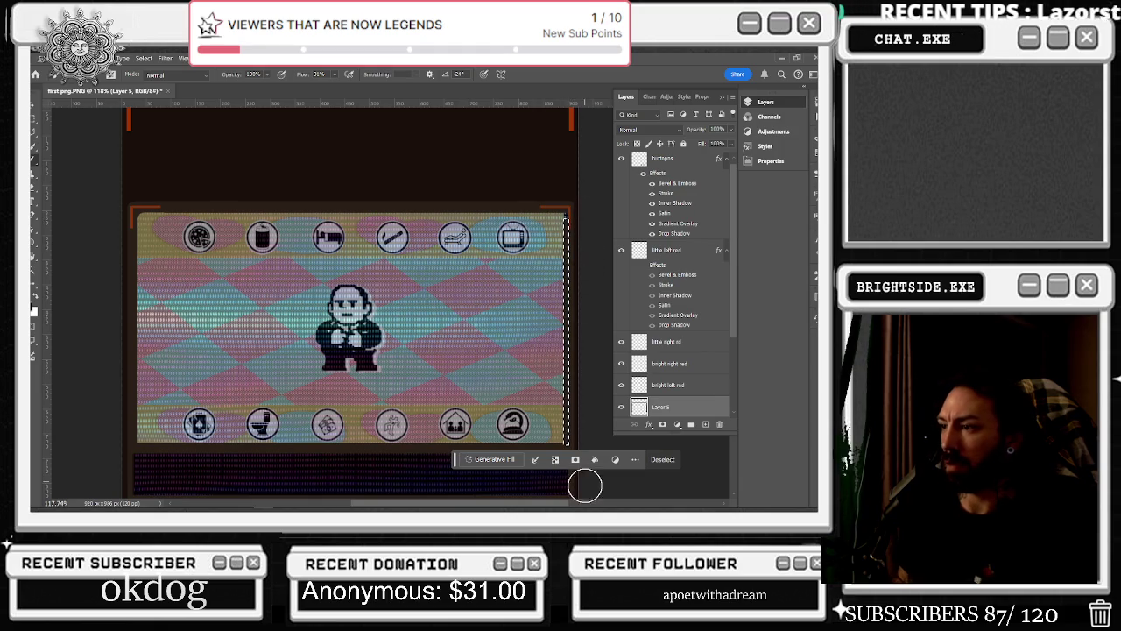
{"action": "left_click", "coordinate": [33, 124]}
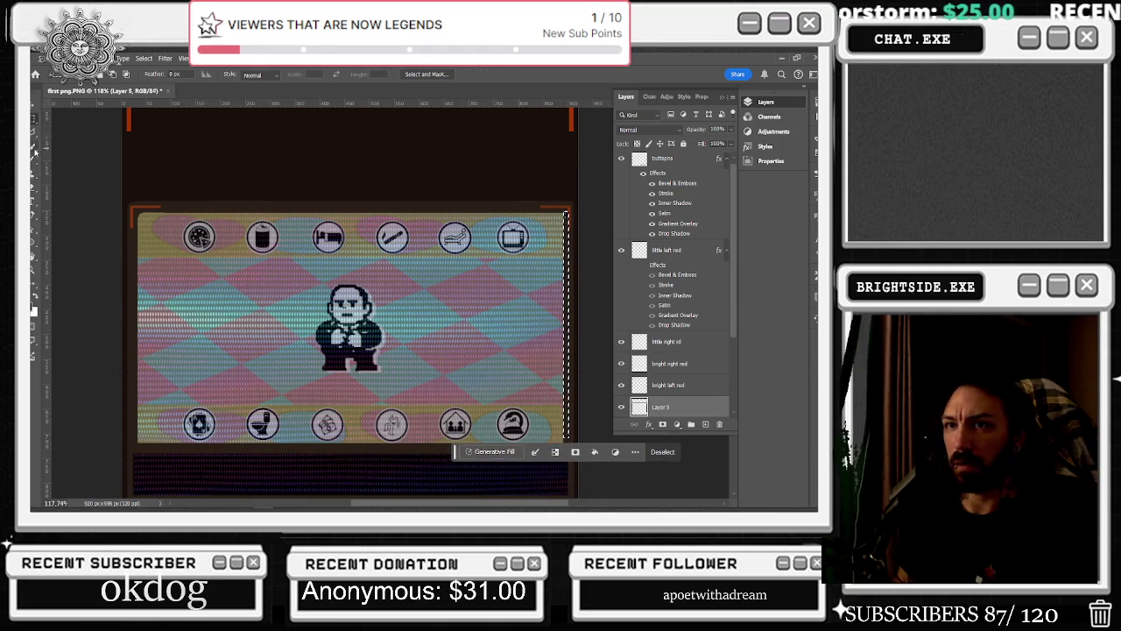
{"action": "key", "text": "b"}
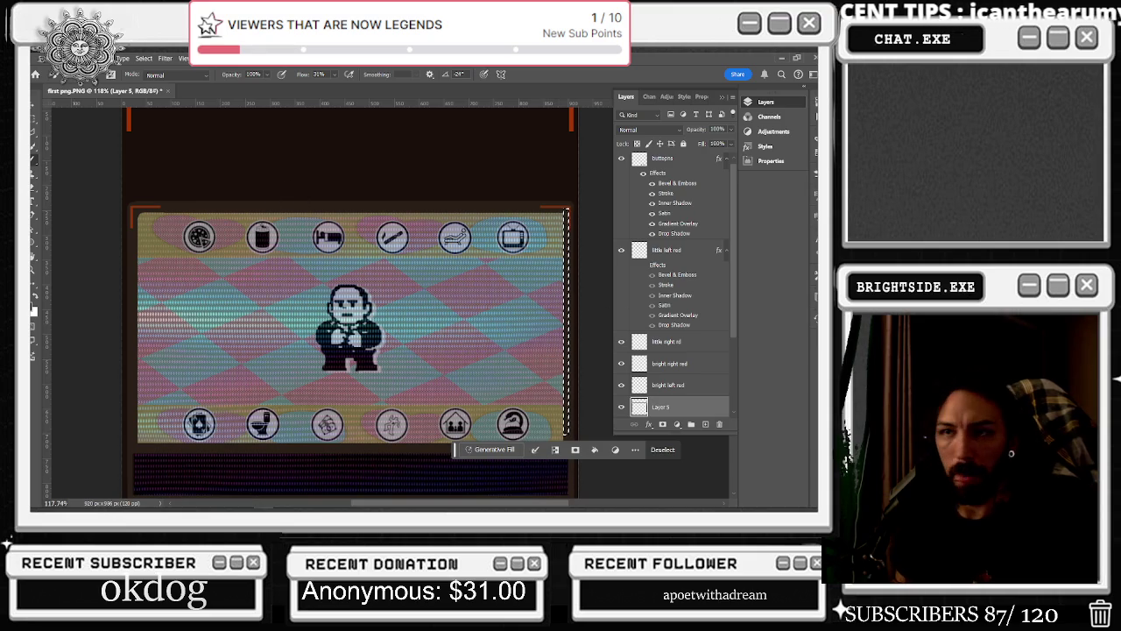
{"action": "key", "text": "m"}
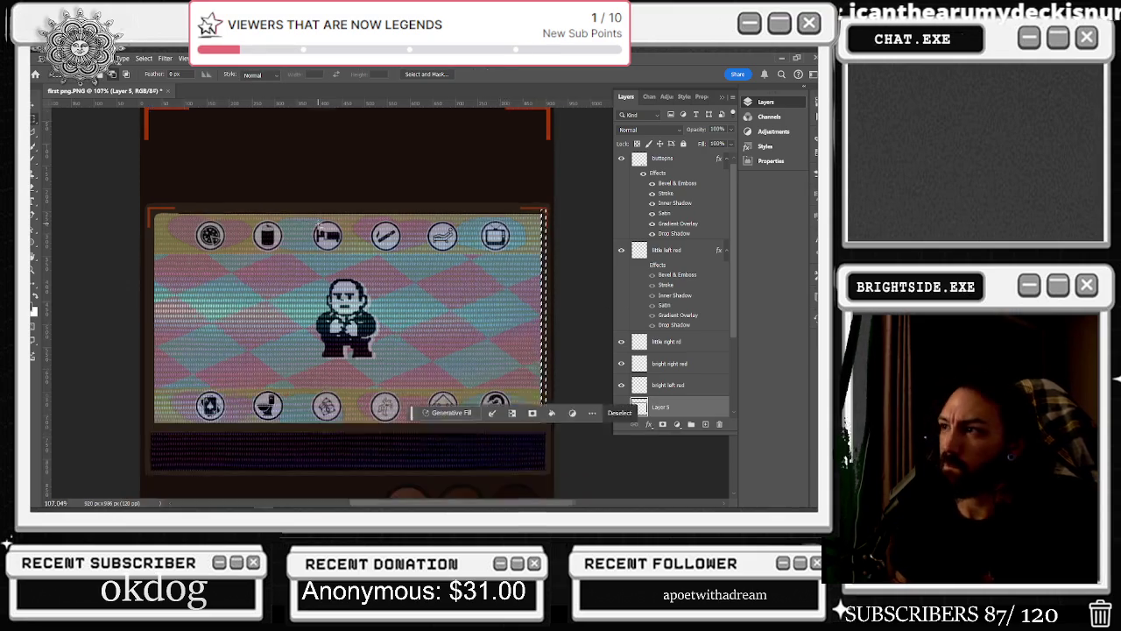
{"action": "scroll", "coordinate": [317, 222], "scroll_direction": "down", "scroll_amount": 2}
{"action": "key", "text": "ctrl+d"}
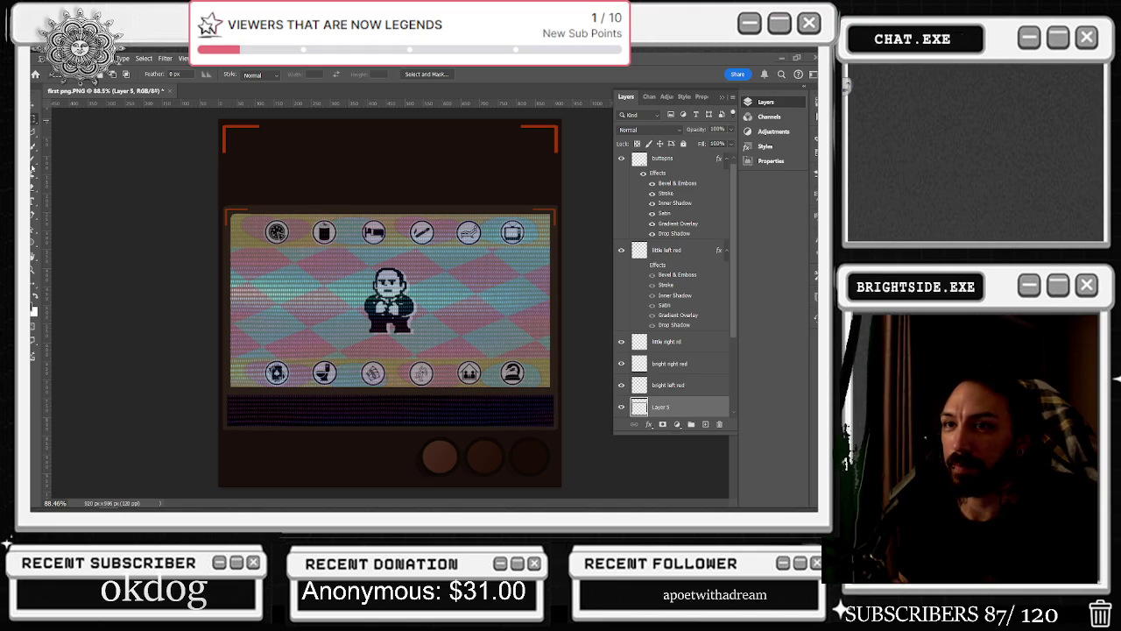
Switch to the Brush and zoom toward the screen's top-left corner
{"action": "key", "text": "b"}
{"action": "scroll", "coordinate": [242, 212], "scroll_direction": "up", "scroll_amount": 5}
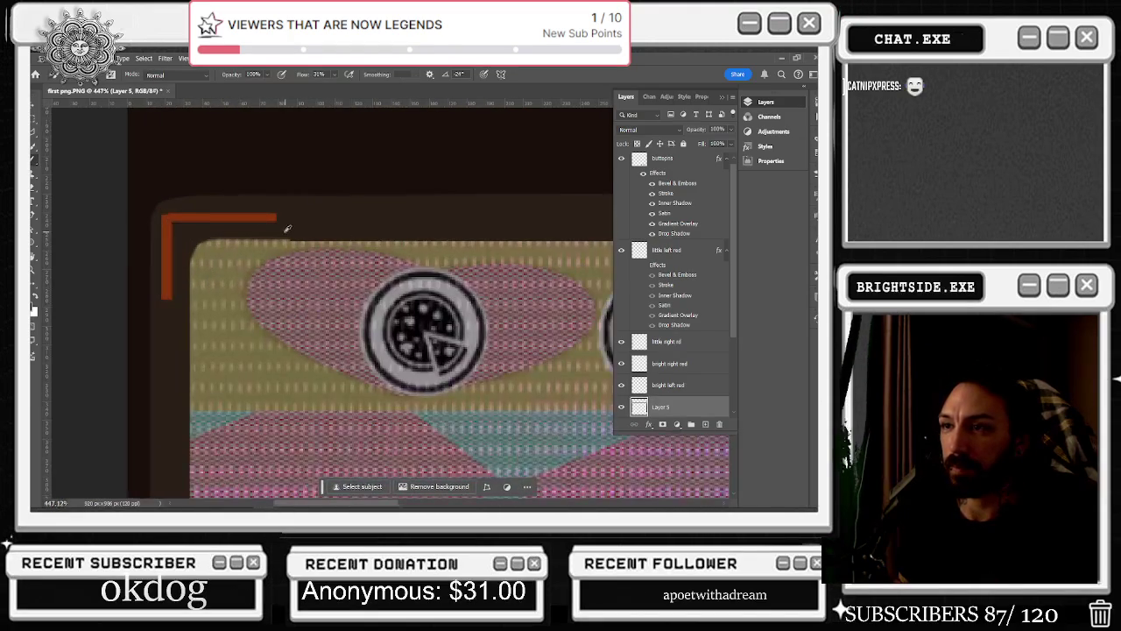
Shrink the brush, switch to the Eraser and enlarge it, then zoom back out to 70%
{"action": "key", "text": "bracketleft"}
{"action": "key", "text": "bracketleft"}
{"action": "key", "text": "bracketleft"}
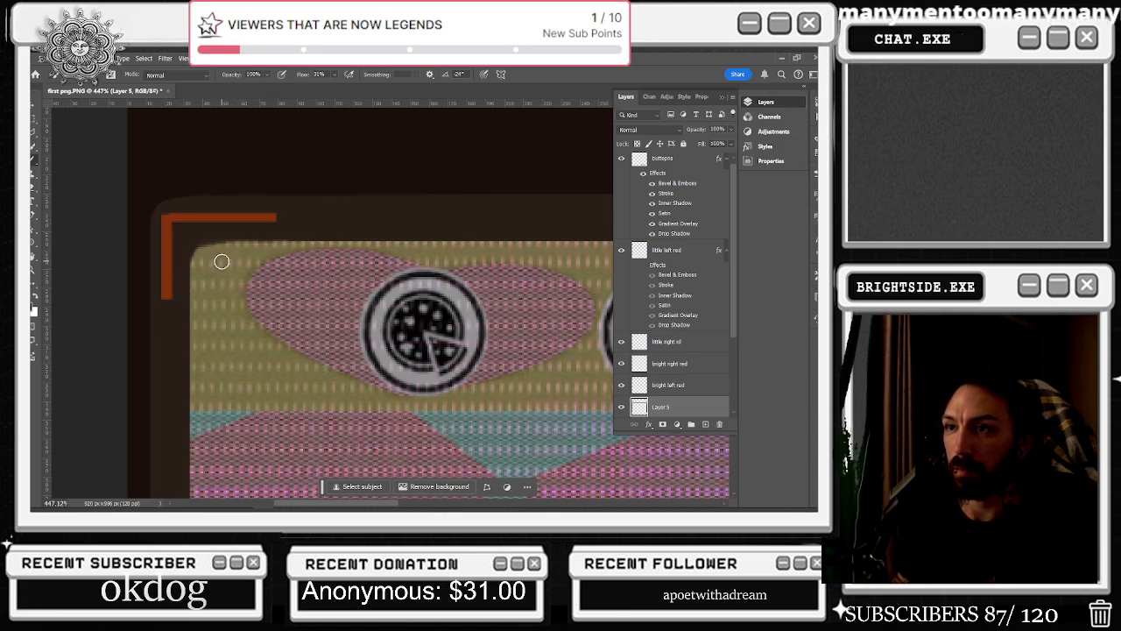
{"action": "key", "text": "e"}
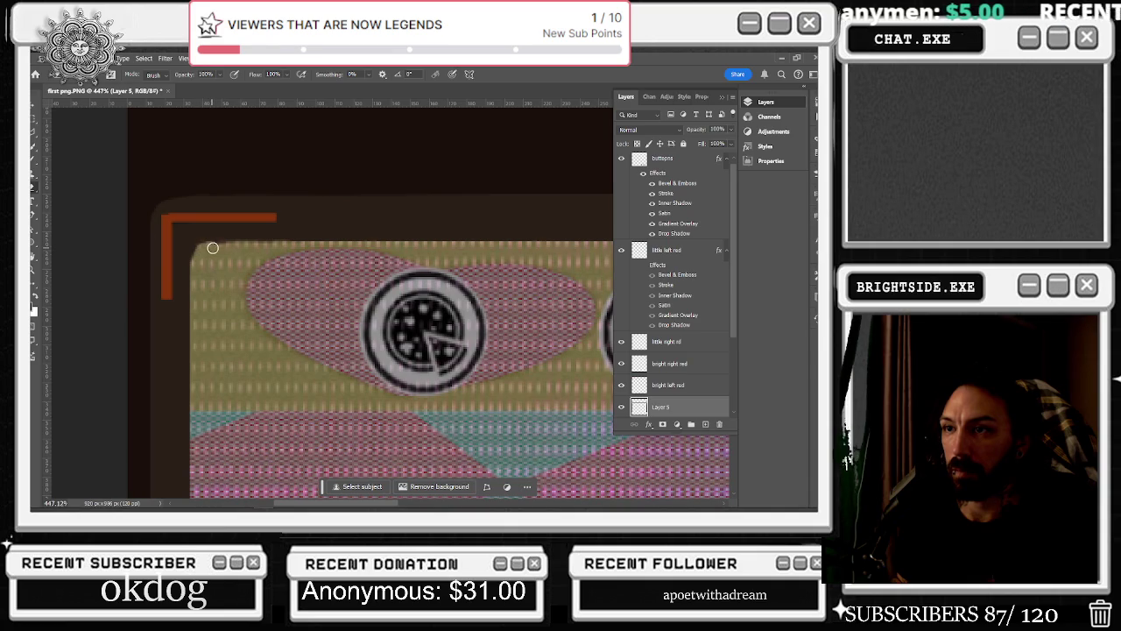
{"action": "scroll", "coordinate": [316, 260], "scroll_direction": "down", "scroll_amount": 3}
{"action": "scroll", "coordinate": [425, 302], "scroll_direction": "down", "scroll_amount": 2}
{"action": "scroll", "coordinate": [302, 282], "scroll_direction": "up", "scroll_amount": 5}
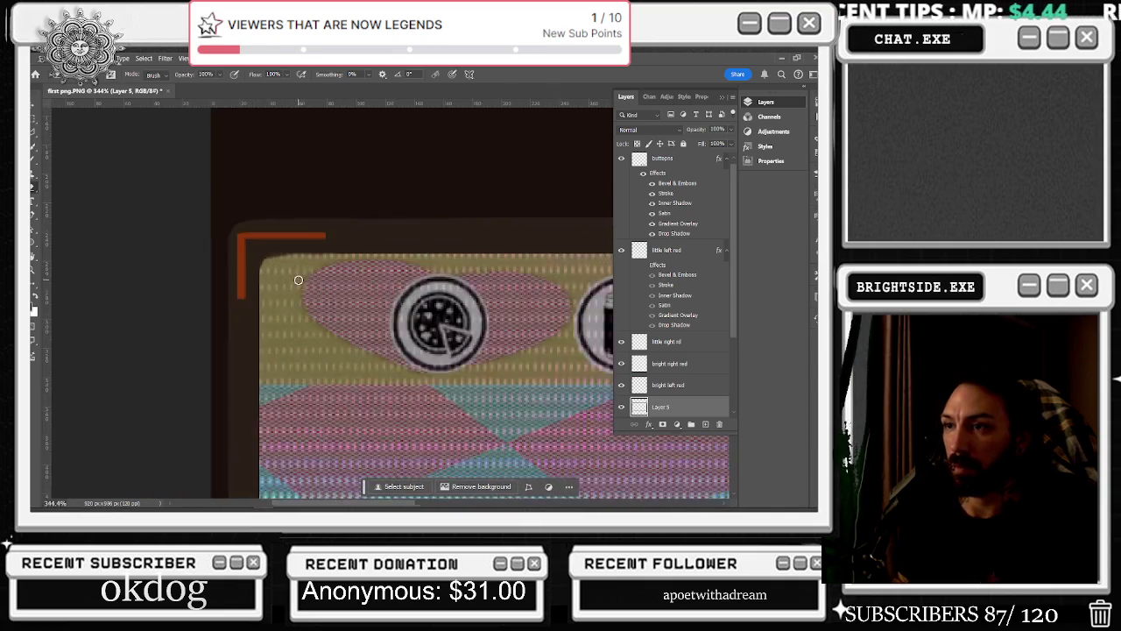
{"action": "key", "text": "bracketright"}
{"action": "key", "text": "bracketright"}
{"action": "key", "text": "bracketright"}
{"action": "key", "text": "bracketright"}
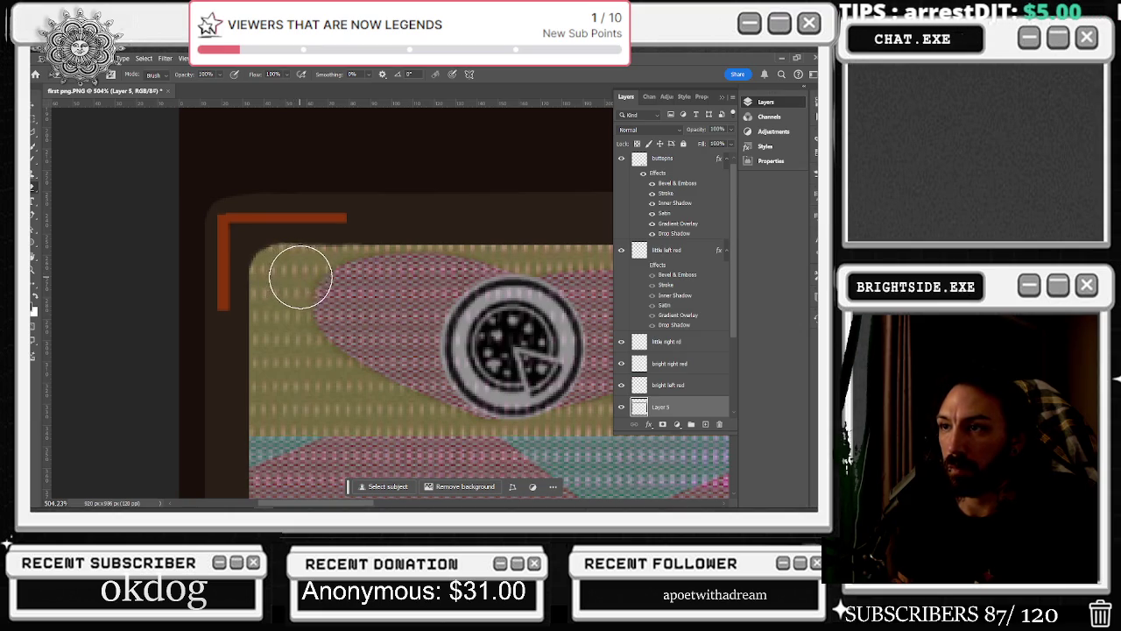
{"action": "scroll", "coordinate": [444, 302], "scroll_direction": "down", "scroll_amount": 5}
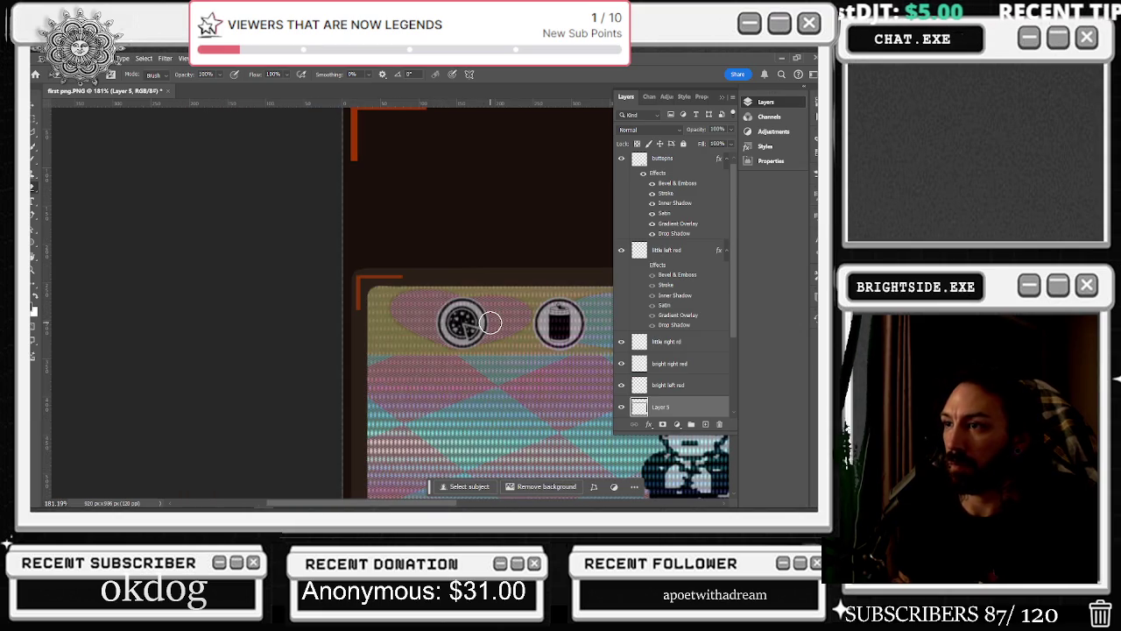
{"action": "scroll", "coordinate": [491, 323], "scroll_direction": "down", "scroll_amount": 4}
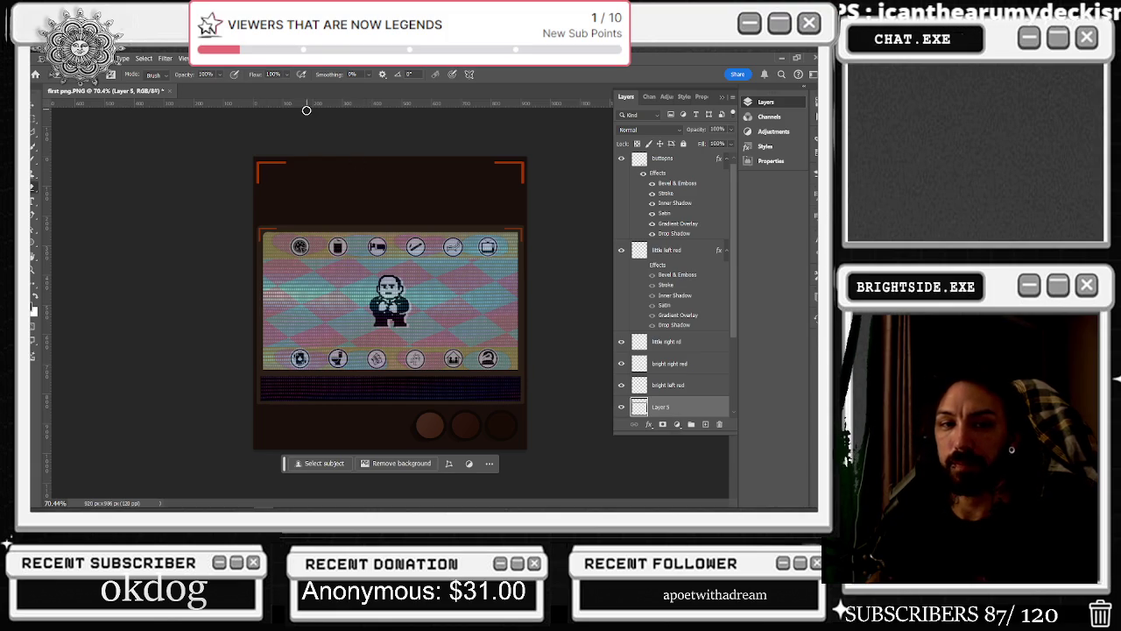
Zoom to about 135%, pass through the Rectangular Marquee, and return to the Brush
{"action": "scroll", "coordinate": [340, 143], "scroll_direction": "up", "scroll_amount": 2}
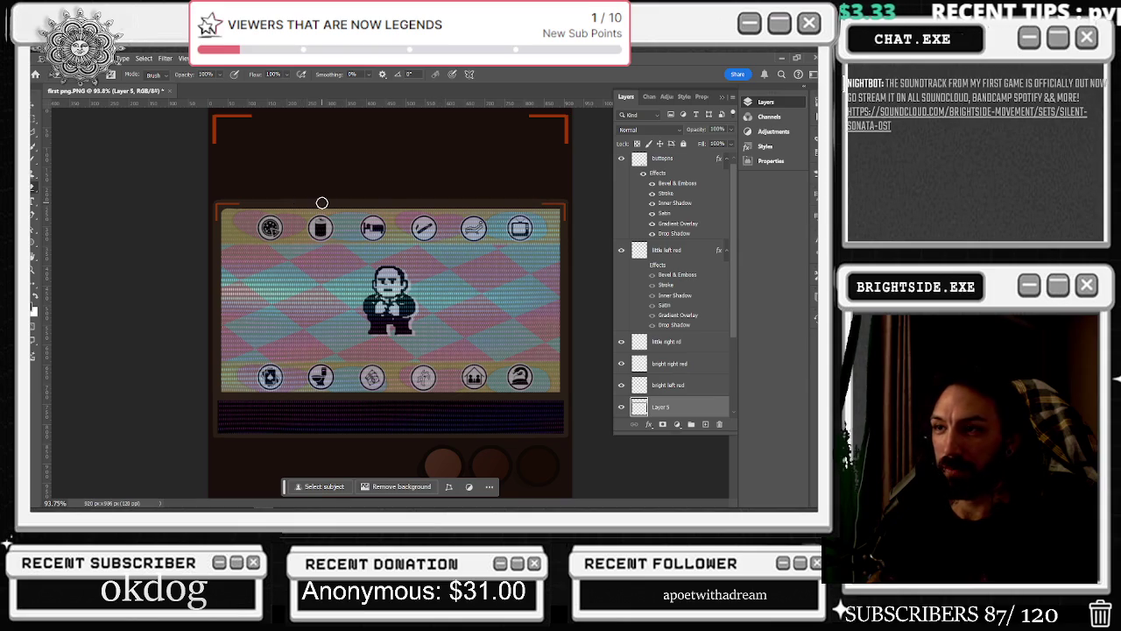
{"action": "scroll", "coordinate": [237, 220], "scroll_direction": "up", "scroll_amount": 3}
{"action": "scroll", "coordinate": [225, 211], "scroll_direction": "up", "scroll_amount": 1}
{"action": "scroll", "coordinate": [237, 192], "scroll_direction": "down", "scroll_amount": 5}
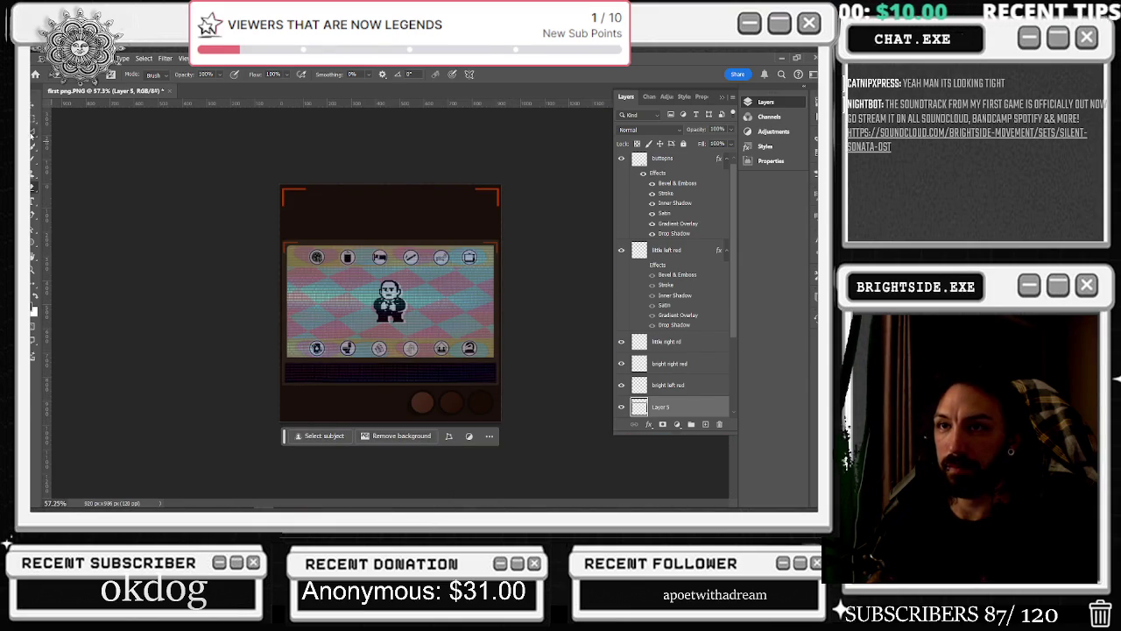
{"action": "key", "text": "m"}
{"action": "scroll", "coordinate": [537, 212], "scroll_direction": "up", "scroll_amount": 3}
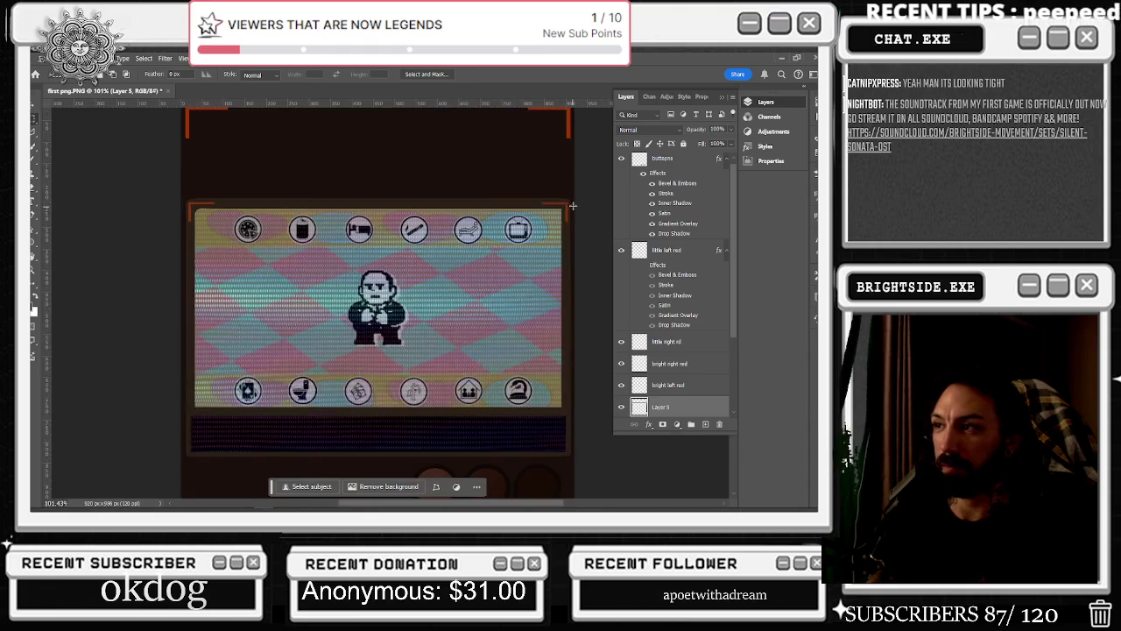
{"action": "scroll", "coordinate": [569, 207], "scroll_direction": "down", "scroll_amount": 1}
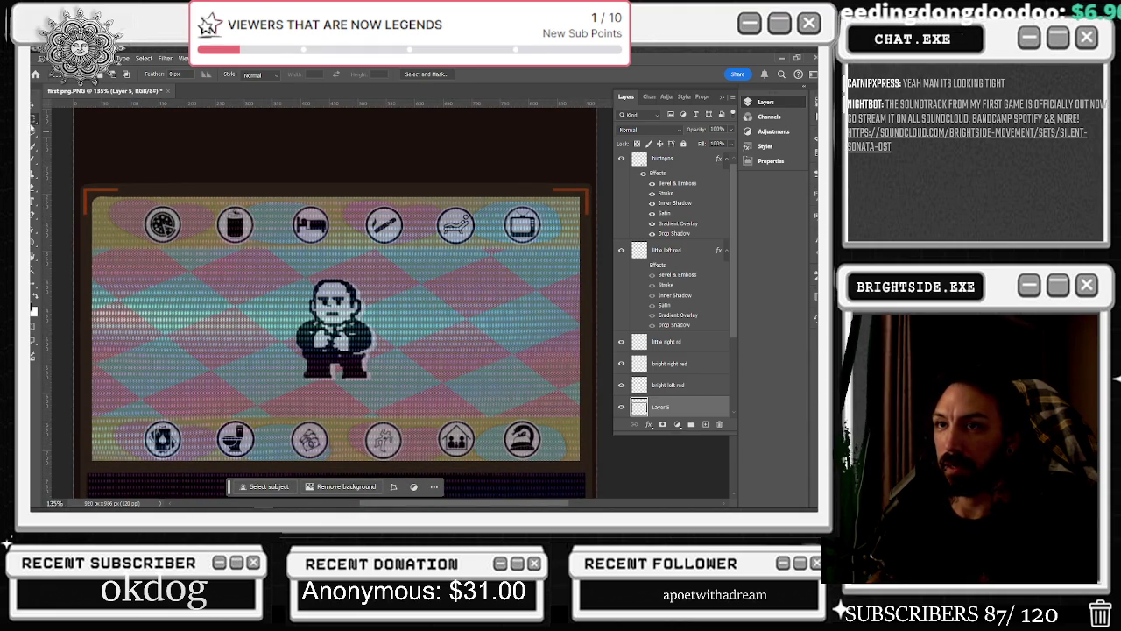
{"action": "key", "text": "b"}
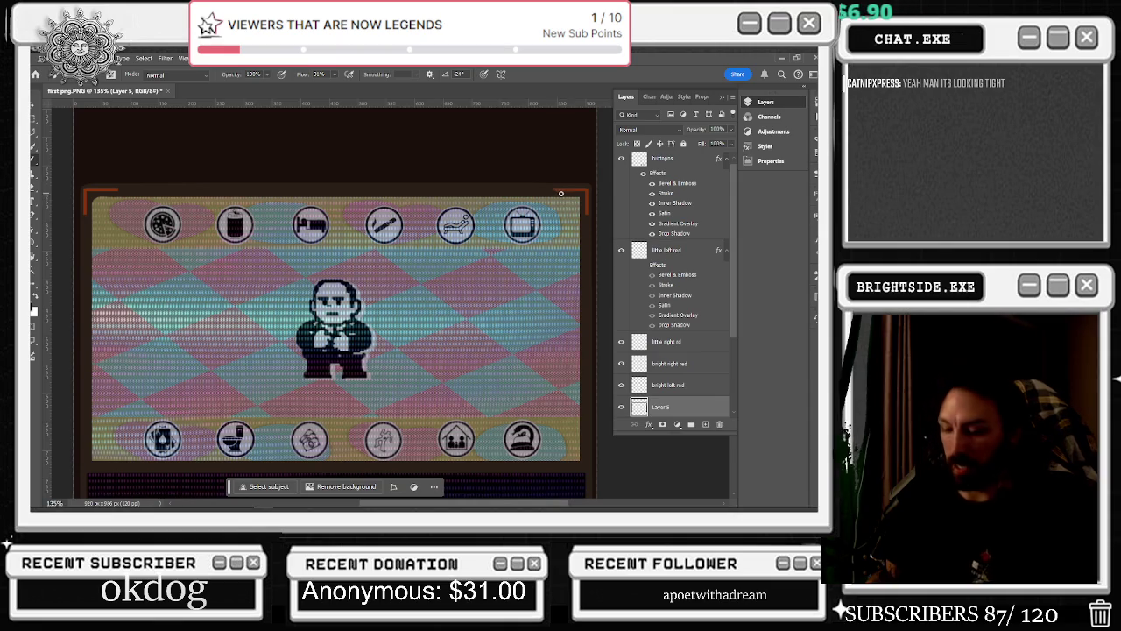
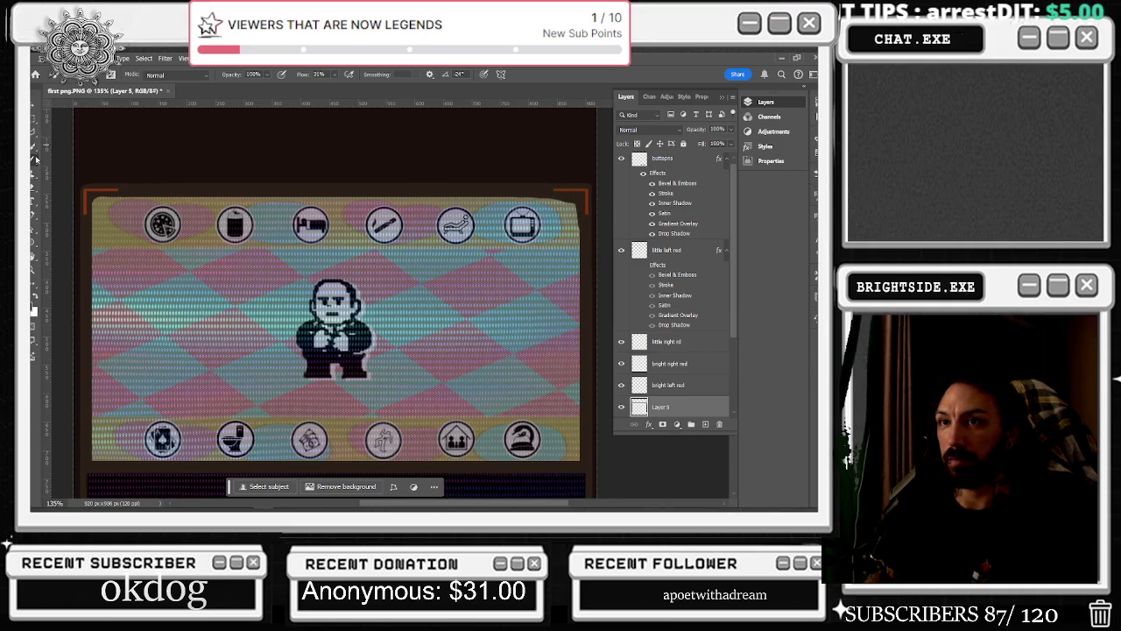
Zoom in and paint the screen's top-right corner dark with a smaller brush to round it
{"action": "left_click", "coordinate": [36, 189]}
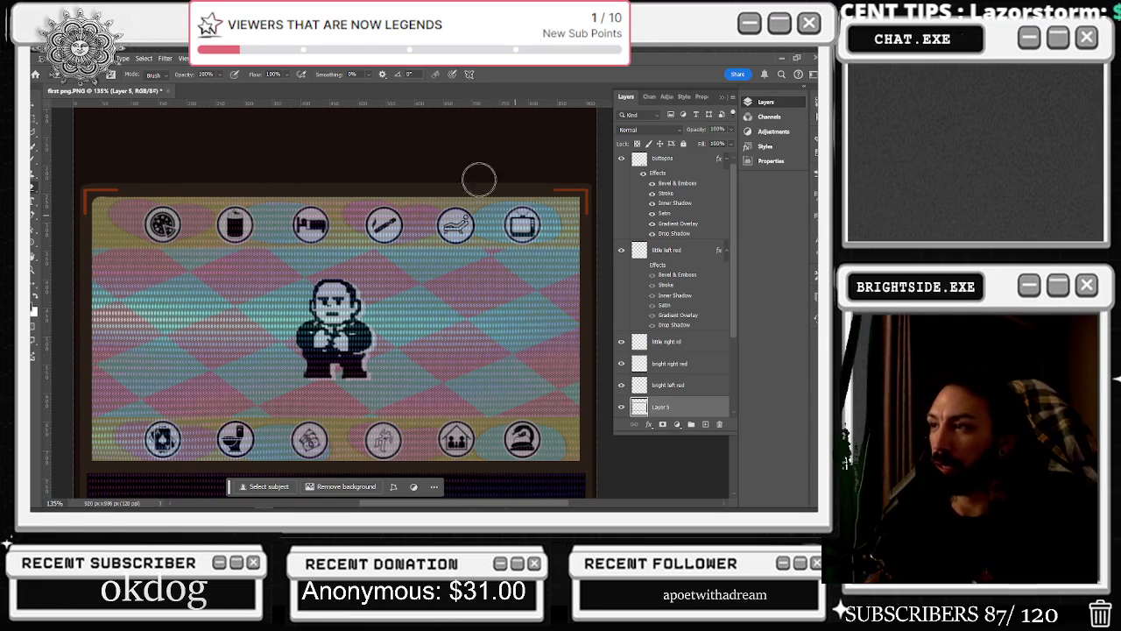
{"action": "scroll", "coordinate": [548, 160], "scroll_direction": "up", "scroll_amount": 2}
{"action": "scroll", "coordinate": [592, 191], "scroll_direction": "up", "scroll_amount": 2}
{"action": "scroll", "coordinate": [592, 191], "scroll_direction": "up", "scroll_amount": 2}
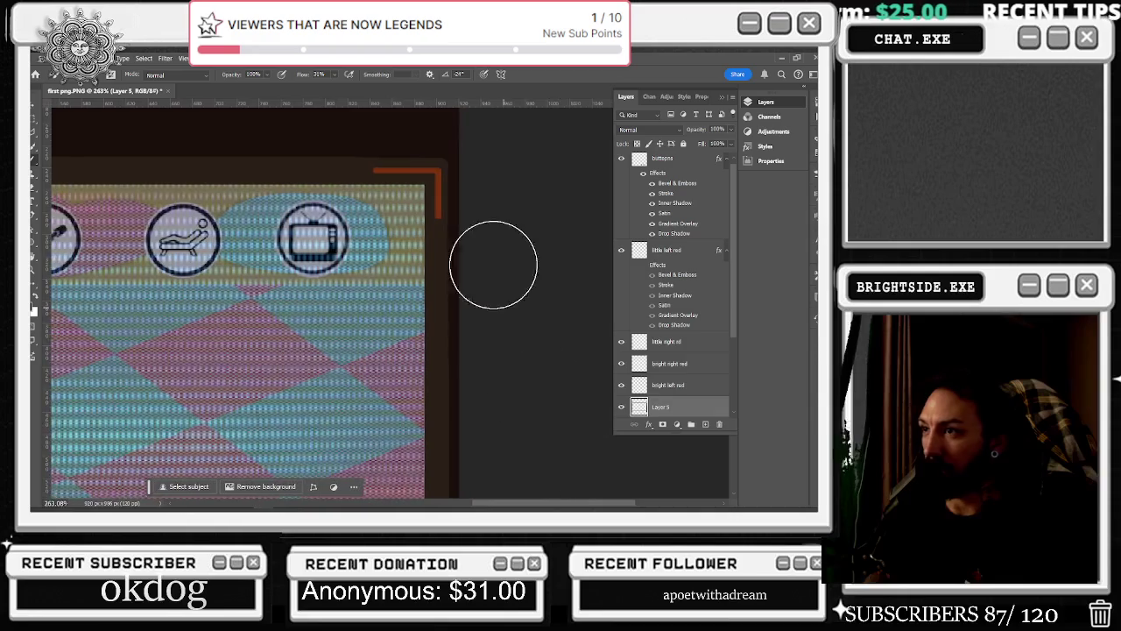
{"action": "scroll", "coordinate": [467, 172], "scroll_direction": "up", "scroll_amount": 2}
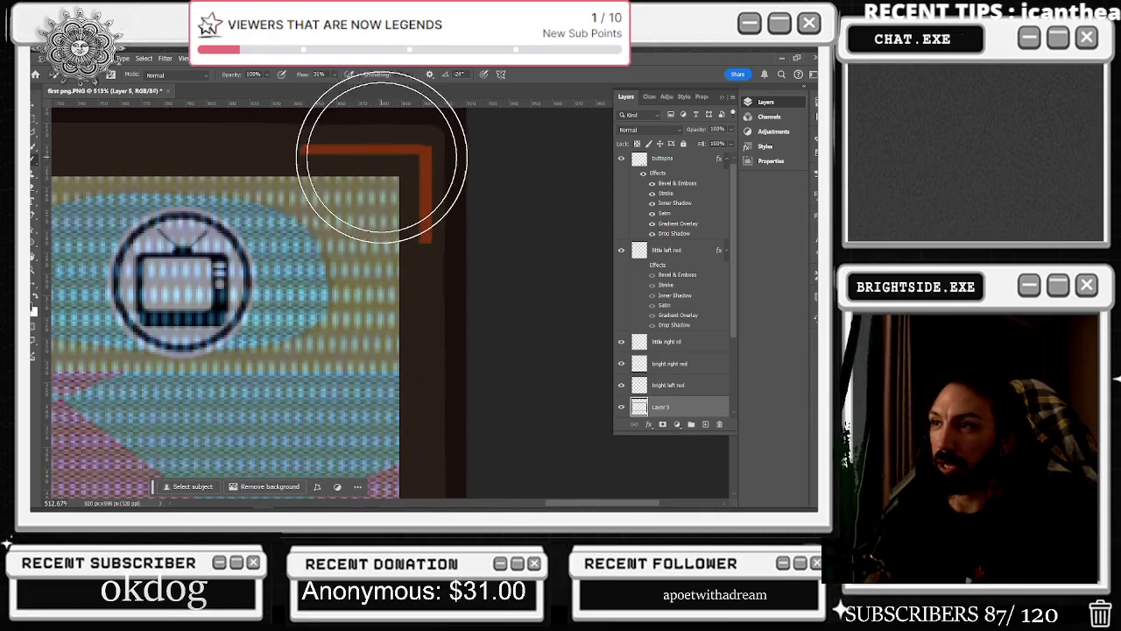
{"action": "key", "text": "bracketleft"}
{"action": "key", "text": "bracketleft"}
{"action": "key", "text": "bracketleft"}
{"action": "key", "text": "bracketleft"}
{"action": "key", "text": "bracketleft"}
{"action": "key", "text": "bracketleft"}
{"action": "key", "text": "bracketleft"}
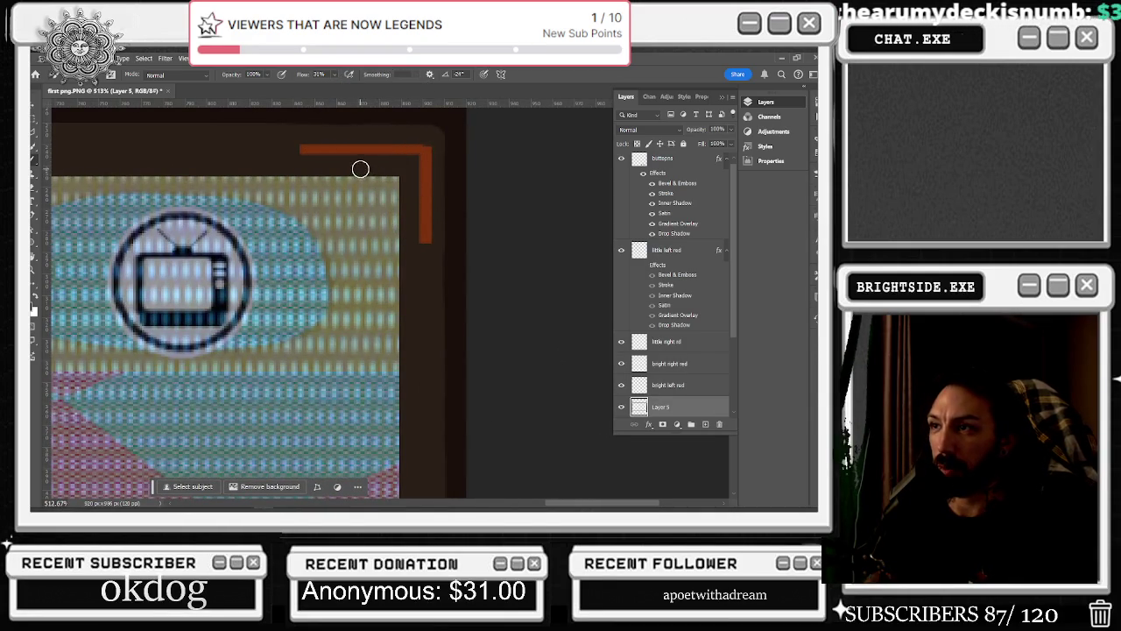
{"action": "left_click_drag", "start_coordinate": [376, 169], "coordinate": [408, 236]}
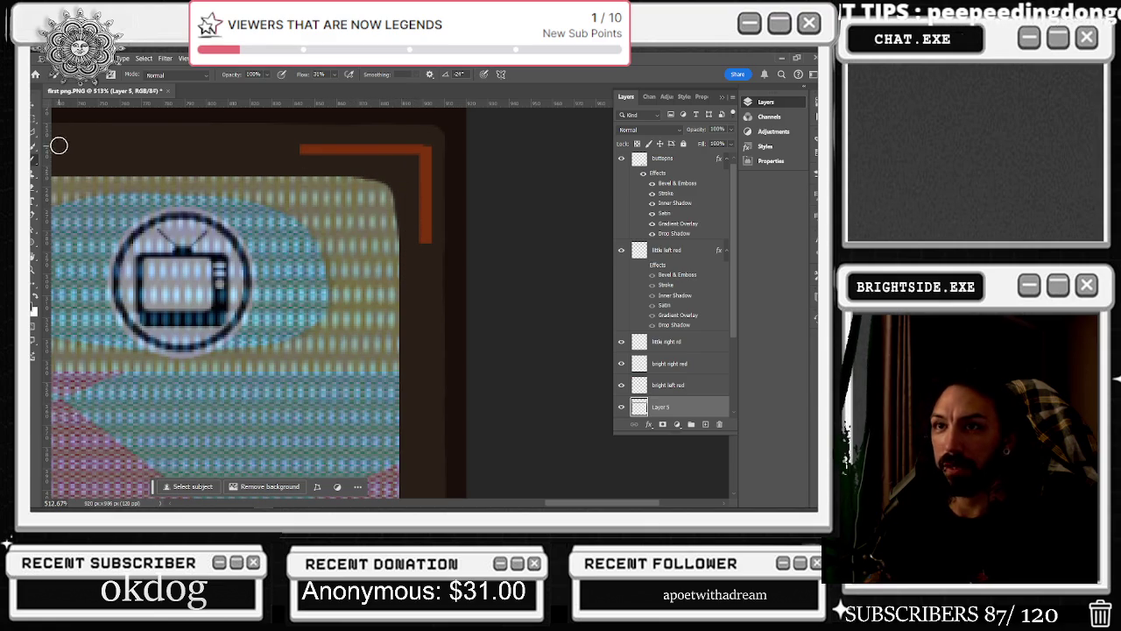
{"action": "left_click", "coordinate": [37, 178]}
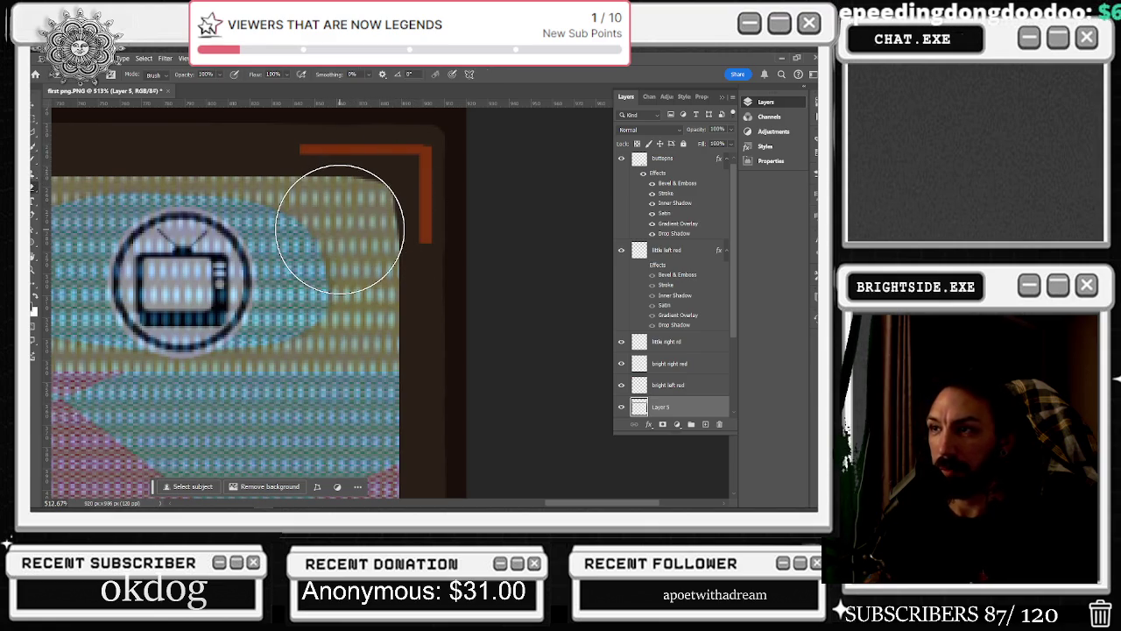
{"action": "key", "text": "bracketleft"}
{"action": "key", "text": "bracketleft"}
{"action": "key", "text": "bracketleft"}
{"action": "key", "text": "bracketleft"}
{"action": "key", "text": "bracketleft"}
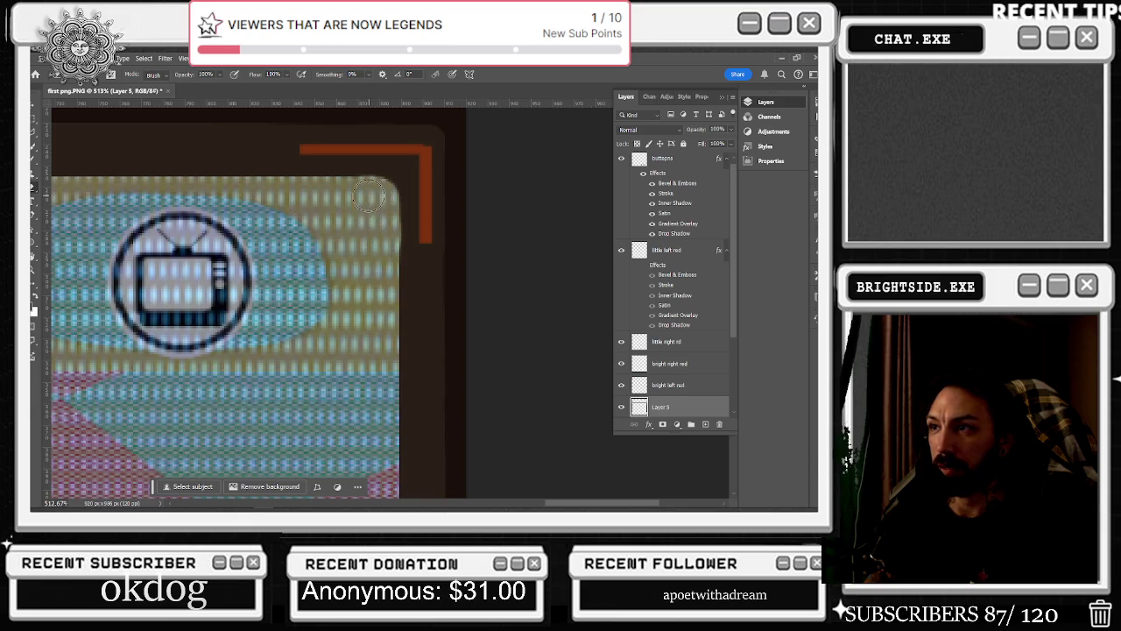
{"action": "scroll", "coordinate": [290, 277], "scroll_direction": "down", "scroll_amount": 5}
{"action": "scroll", "coordinate": [204, 298], "scroll_direction": "down", "scroll_amount": 1}
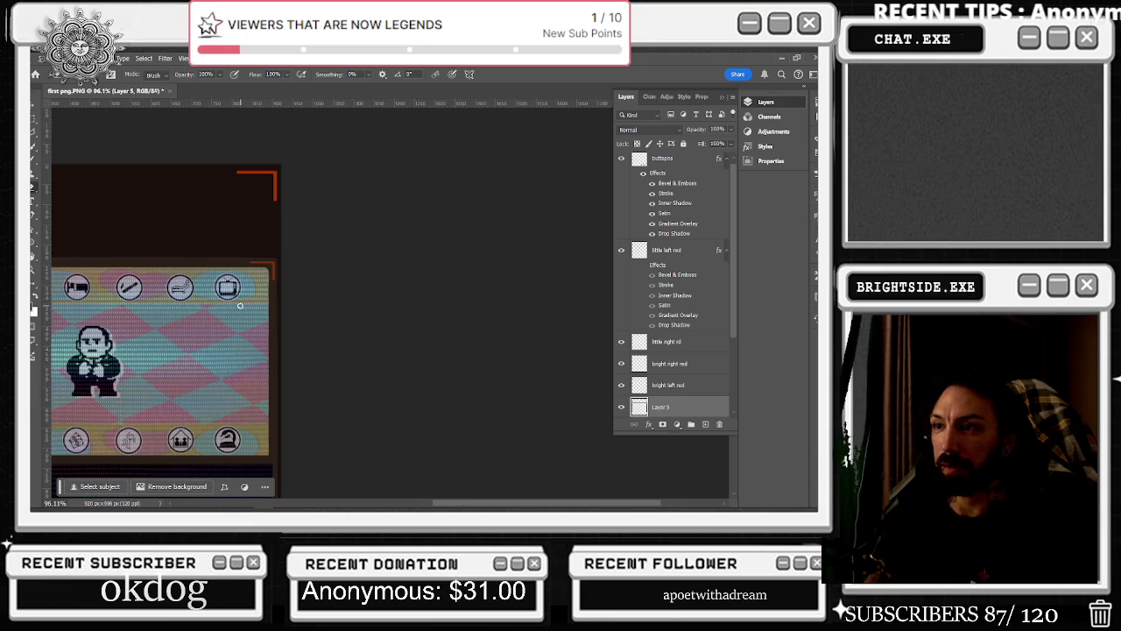
{"action": "scroll", "coordinate": [240, 304], "scroll_direction": "down", "scroll_amount": 1}
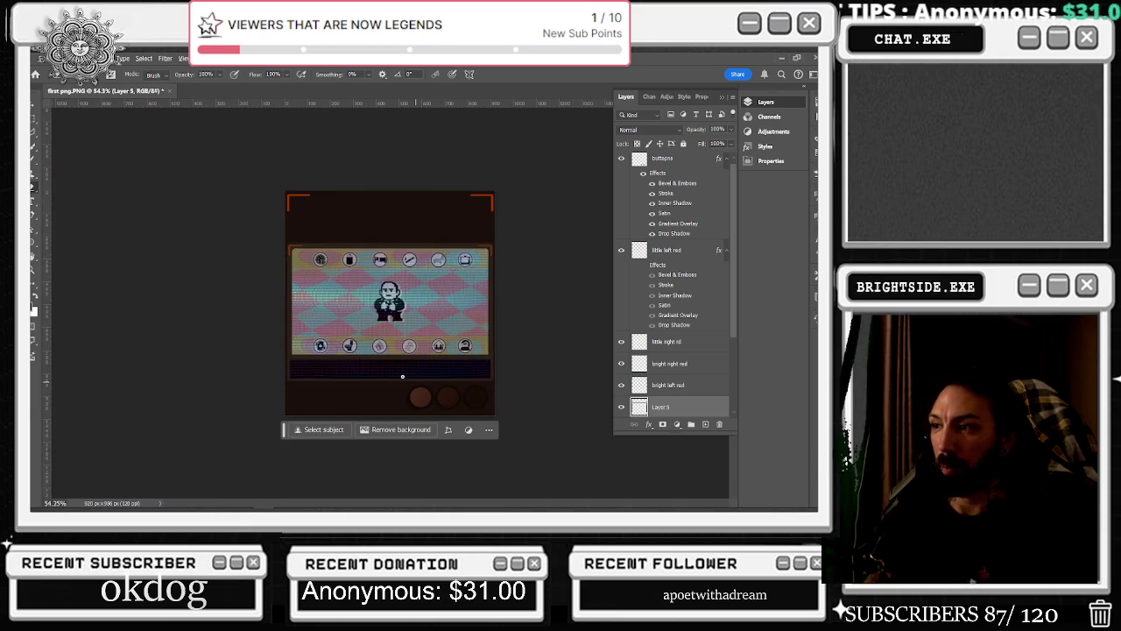
{"action": "scroll", "coordinate": [415, 382], "scroll_direction": "up", "scroll_amount": 2}
{"action": "scroll", "coordinate": [209, 380], "scroll_direction": "up", "scroll_amount": 1}
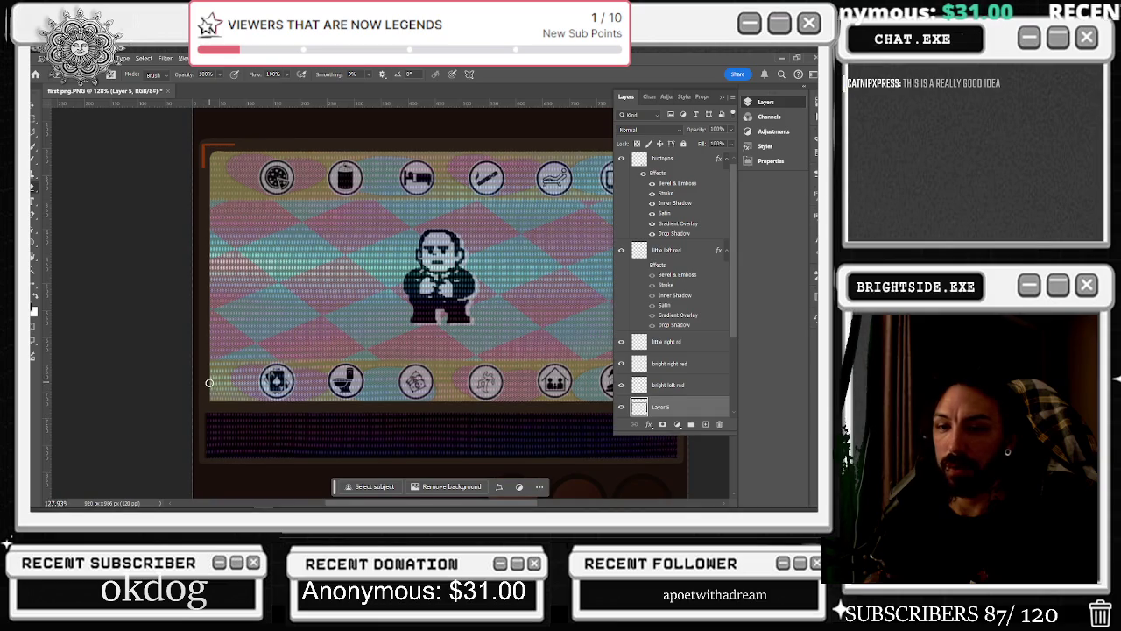
{"action": "scroll", "coordinate": [207, 394], "scroll_direction": "up", "scroll_amount": 1}
{"action": "scroll", "coordinate": [260, 380], "scroll_direction": "up", "scroll_amount": 1}
{"action": "scroll", "coordinate": [234, 389], "scroll_direction": "up", "scroll_amount": 1}
{"action": "left_click", "coordinate": [35, 168]}
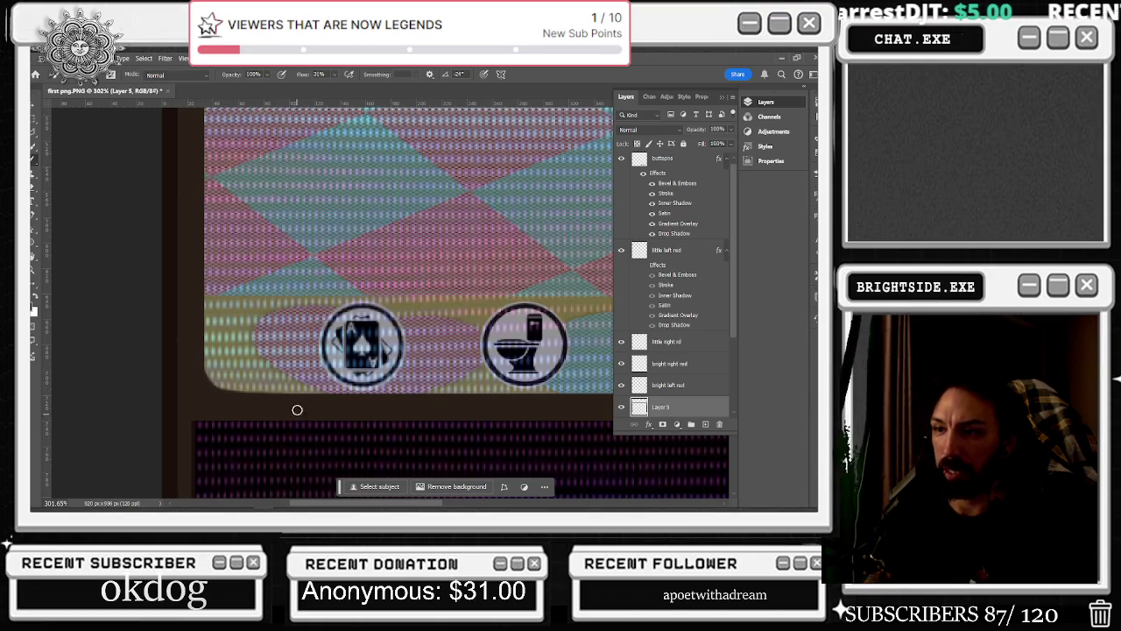
{"action": "scroll", "coordinate": [295, 412], "scroll_direction": "down", "scroll_amount": 4}
{"action": "scroll", "coordinate": [412, 401], "scroll_direction": "down", "scroll_amount": 2}
{"action": "scroll", "coordinate": [438, 399], "scroll_direction": "down", "scroll_amount": 2}
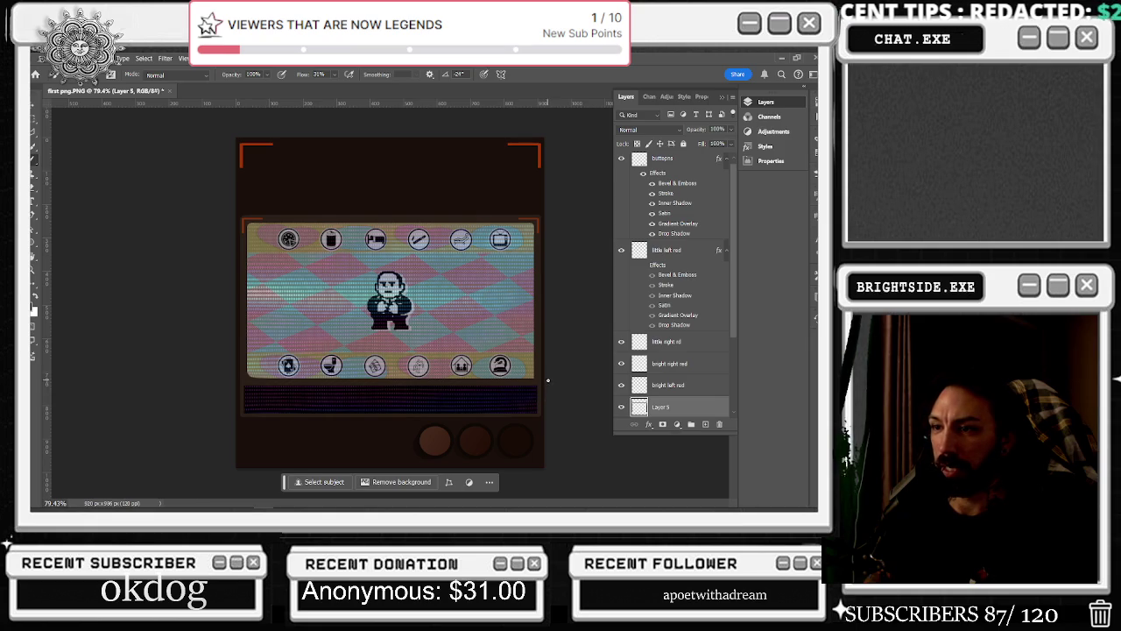
{"action": "scroll", "coordinate": [547, 379], "scroll_direction": "up", "scroll_amount": 2}
{"action": "scroll", "coordinate": [549, 382], "scroll_direction": "up", "scroll_amount": 3}
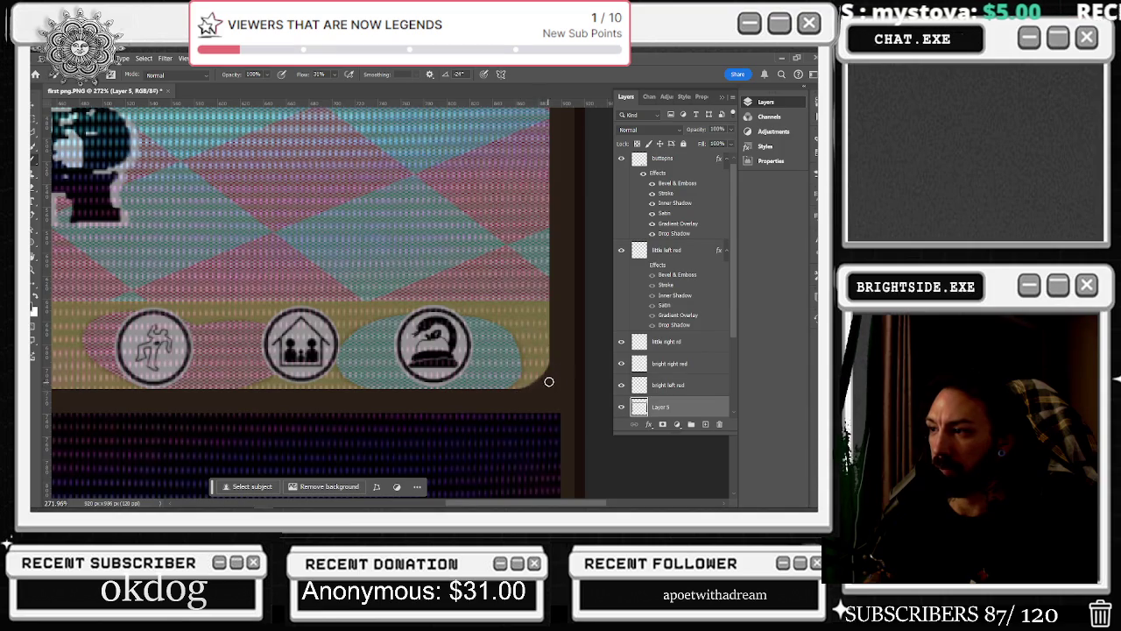
{"action": "scroll", "coordinate": [551, 372], "scroll_direction": "down", "scroll_amount": 3}
{"action": "scroll", "coordinate": [551, 374], "scroll_direction": "down", "scroll_amount": 2}
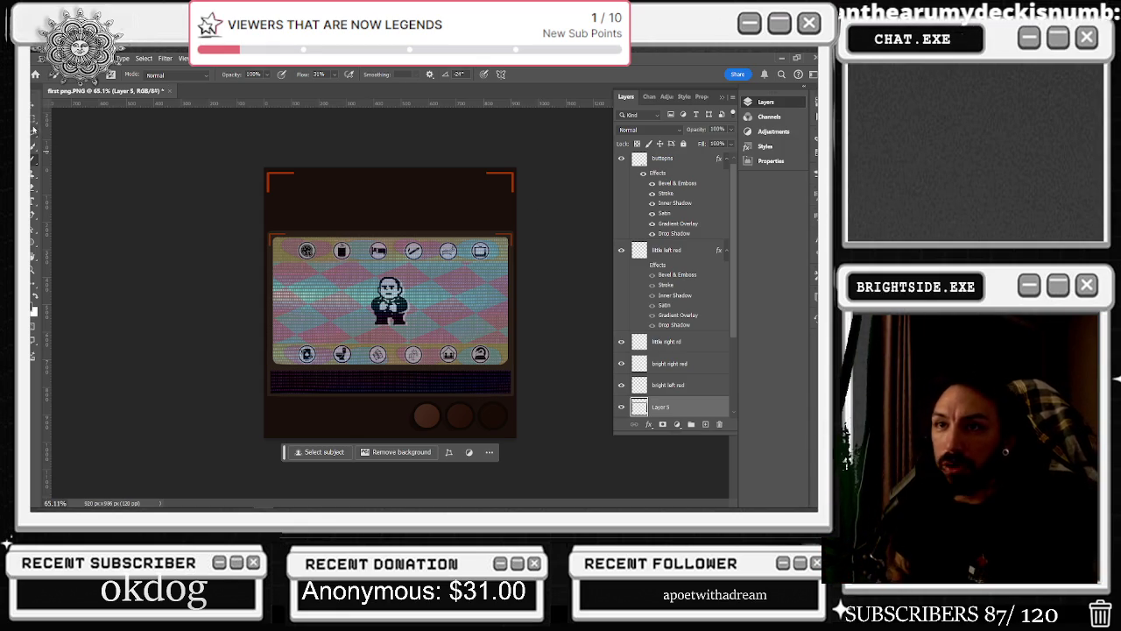
{"action": "scroll", "coordinate": [368, 341], "scroll_direction": "up", "scroll_amount": 2}
{"action": "scroll", "coordinate": [270, 372], "scroll_direction": "up", "scroll_amount": 2}
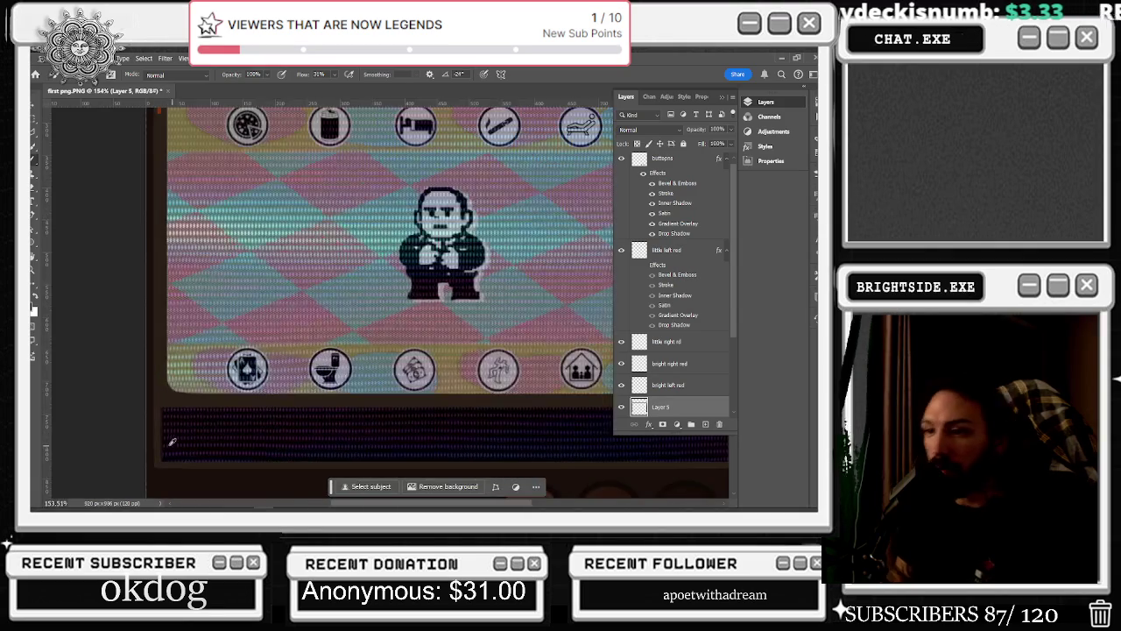
{"action": "scroll", "coordinate": [281, 350], "scroll_direction": "up", "scroll_amount": 2}
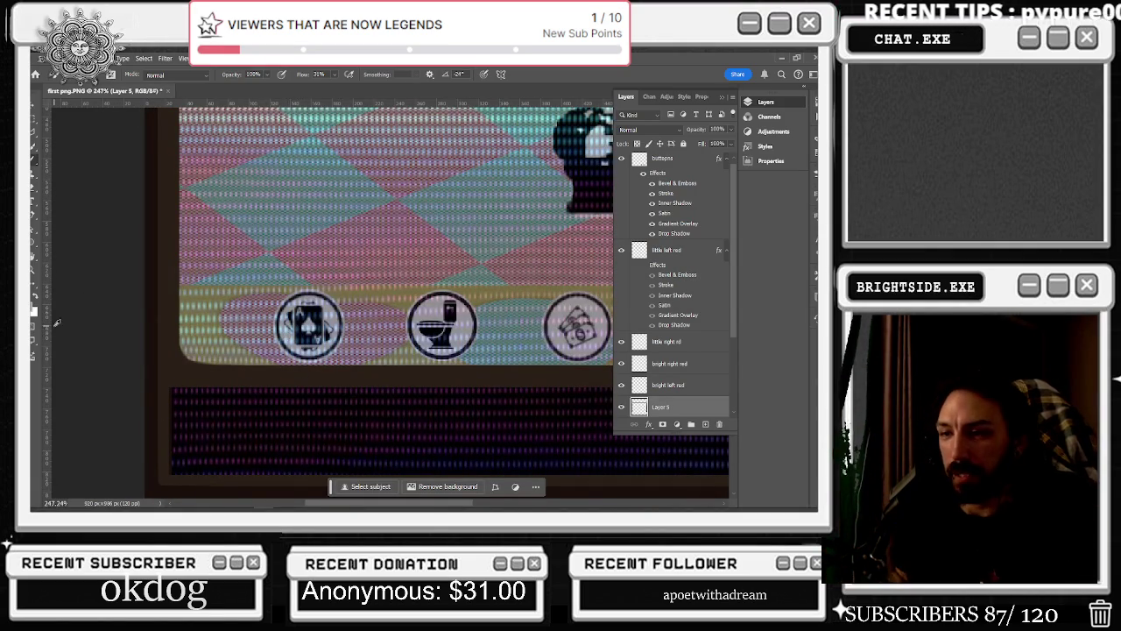
{"action": "scroll", "coordinate": [159, 340], "scroll_direction": "up", "scroll_amount": 2}
{"action": "scroll", "coordinate": [159, 341], "scroll_direction": "up", "scroll_amount": 1}
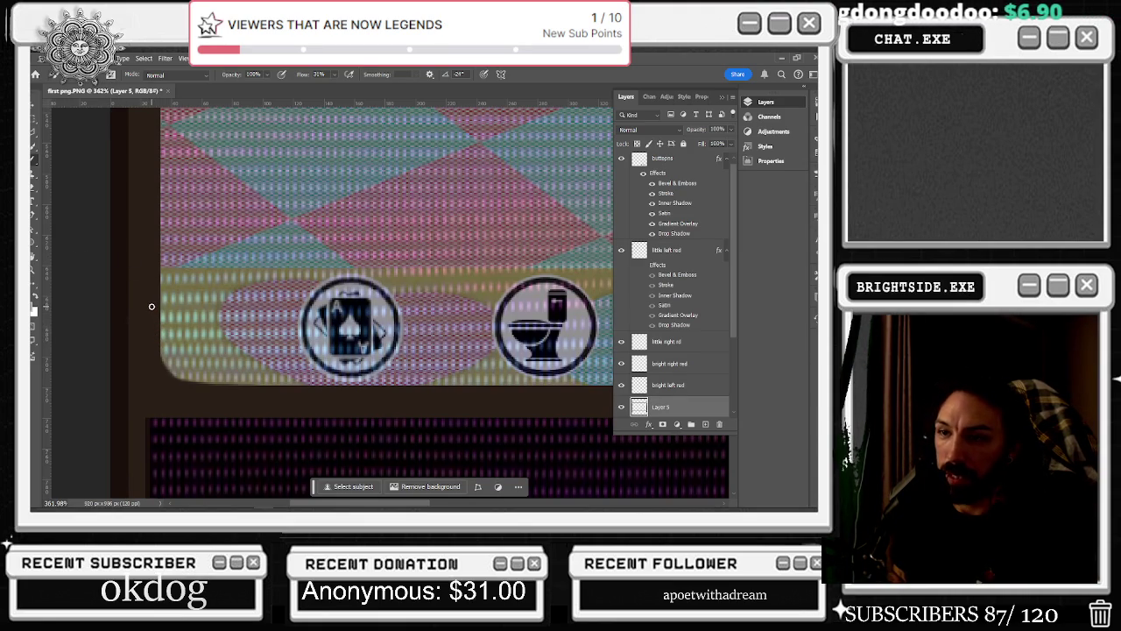
{"action": "left_click_drag", "start_coordinate": [150, 319], "coordinate": [158, 375]}
Repaint the light highlight down the left edge and around the lower-left corner
{"action": "key", "text": "ctrl+z"}
{"action": "left_click_drag", "start_coordinate": [149, 309], "coordinate": [150, 356]}
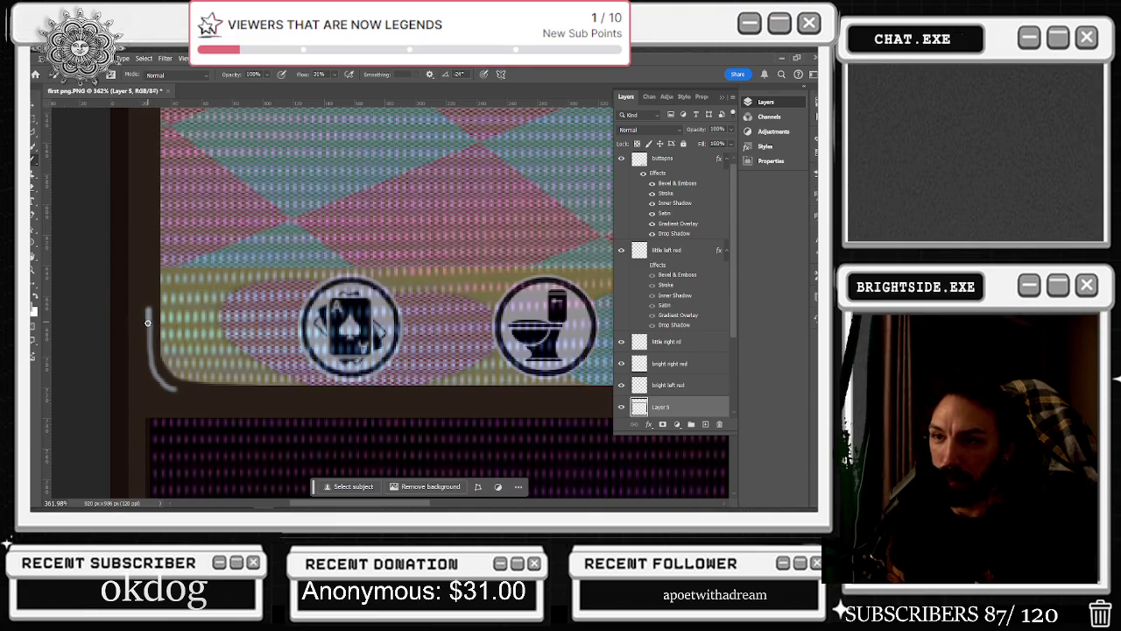
{"action": "mouse_move", "coordinate": [148, 353]}
{"action": "left_mouse_down"}
{"action": "mouse_move", "coordinate": [171, 391]}
{"action": "mouse_move", "coordinate": [154, 380]}
{"action": "left_mouse_up"}
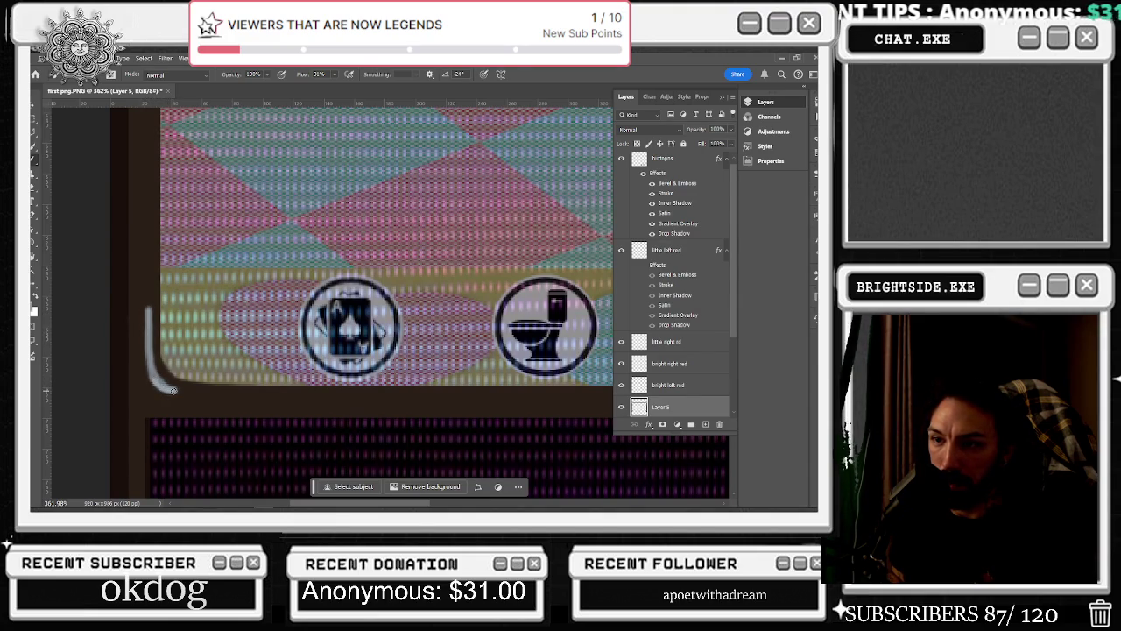
{"action": "left_click_drag", "start_coordinate": [150, 371], "coordinate": [149, 312]}
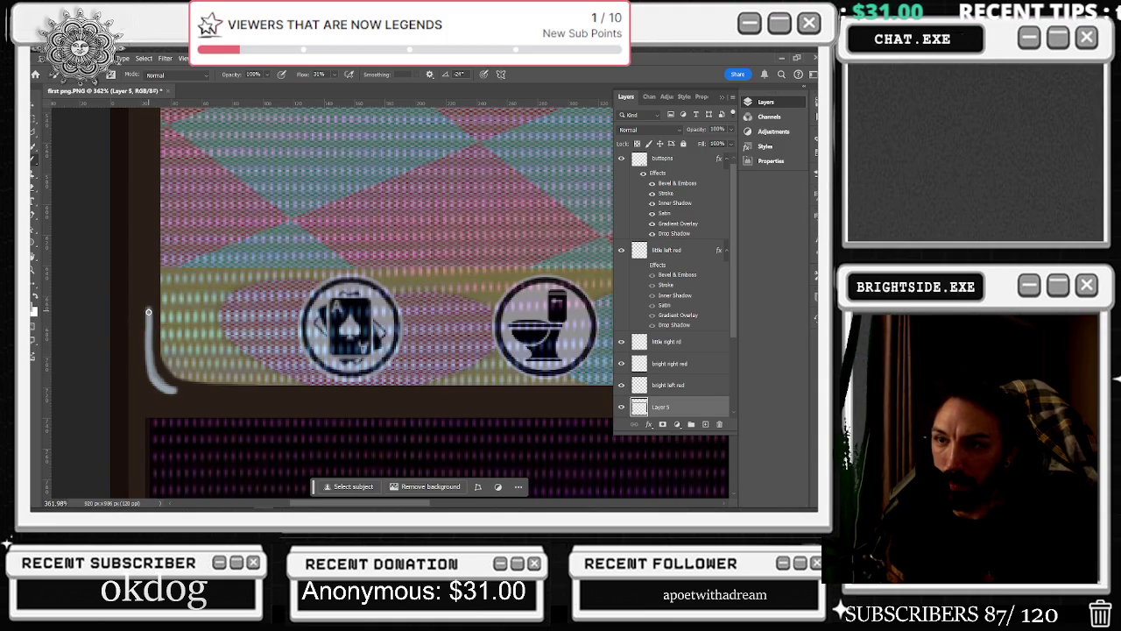
{"action": "left_click_drag", "start_coordinate": [149, 354], "coordinate": [153, 374]}
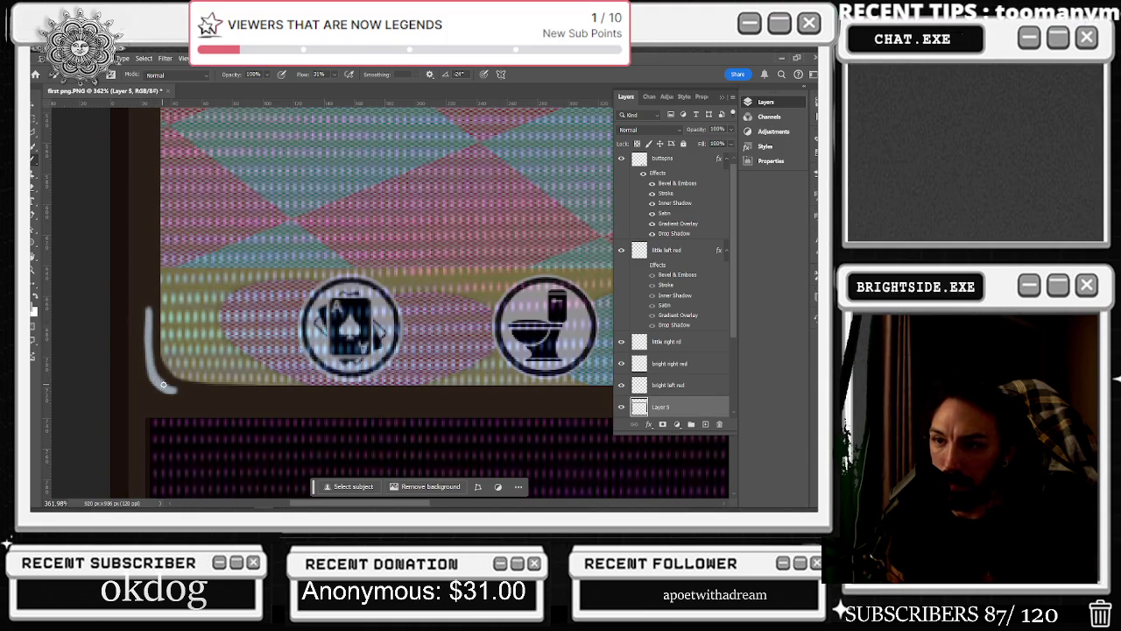
{"action": "scroll", "coordinate": [306, 354], "scroll_direction": "down", "scroll_amount": 4}
{"action": "scroll", "coordinate": [306, 355], "scroll_direction": "down", "scroll_amount": 2}
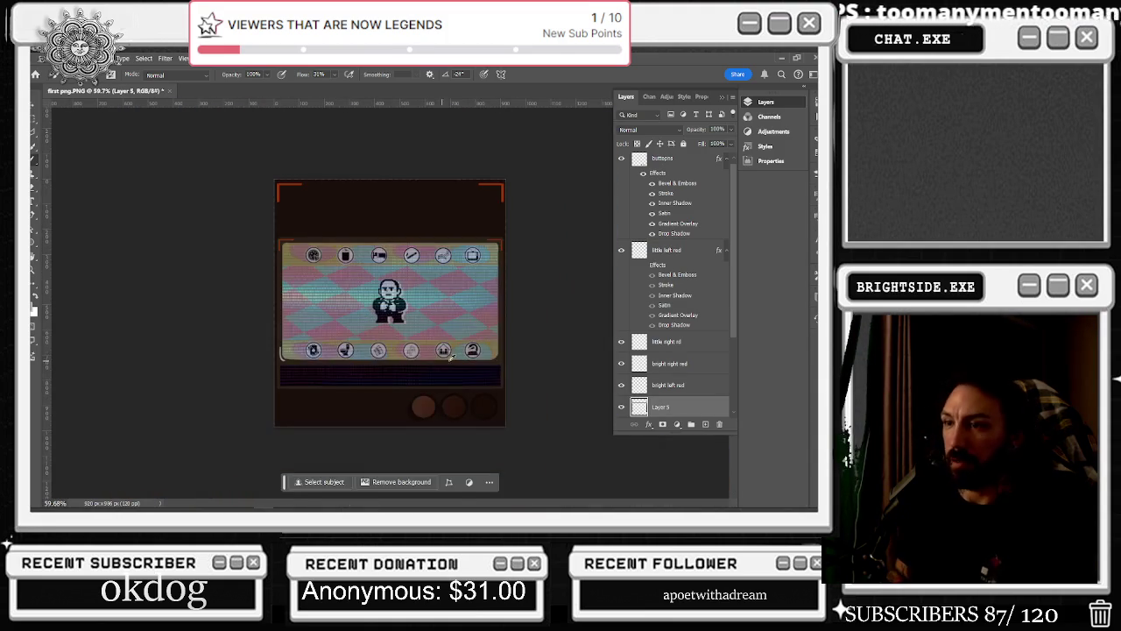
{"action": "scroll", "coordinate": [320, 385], "scroll_direction": "up", "scroll_amount": 2}
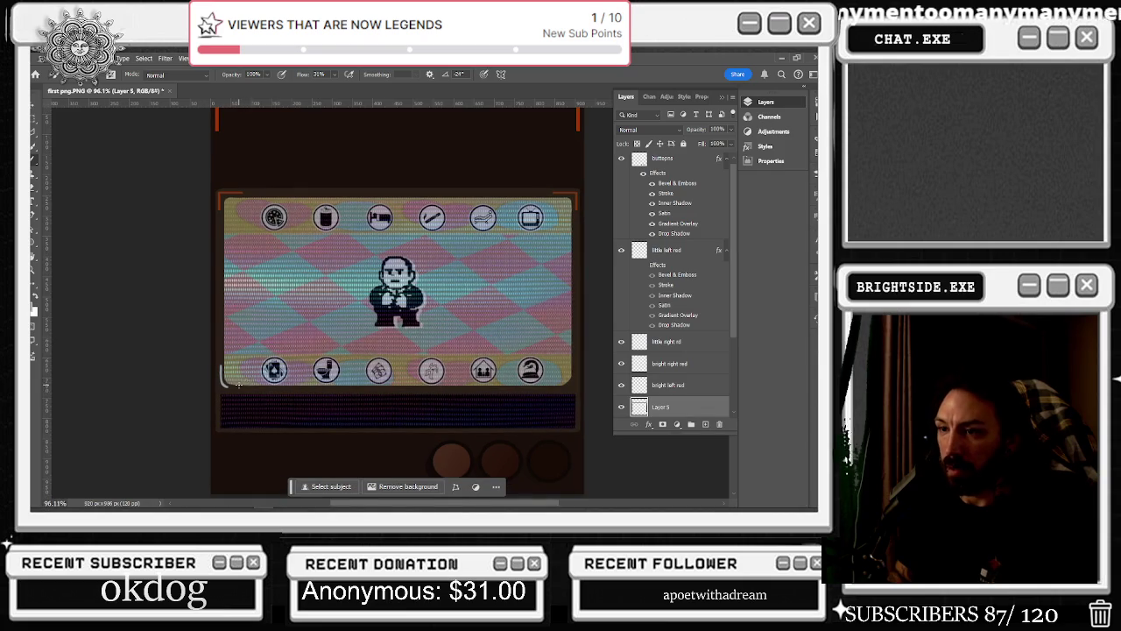
{"action": "scroll", "coordinate": [223, 398], "scroll_direction": "up", "scroll_amount": 2}
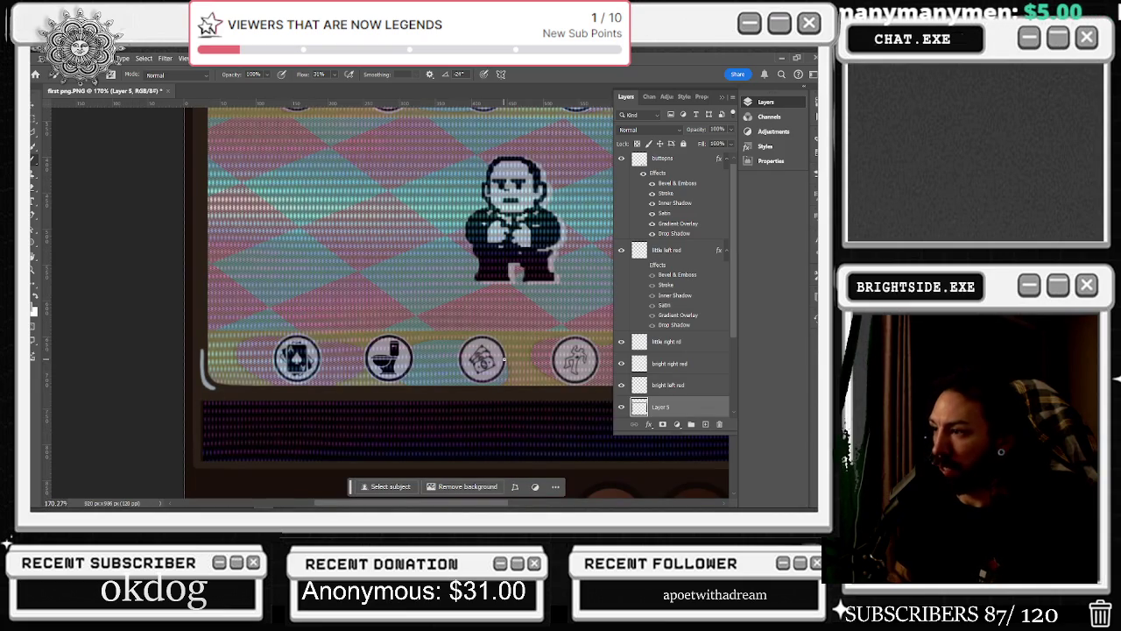
Lower brush opacity to about 23% and trace a faint highlight along the lower-left corner
{"action": "key", "text": "2"}
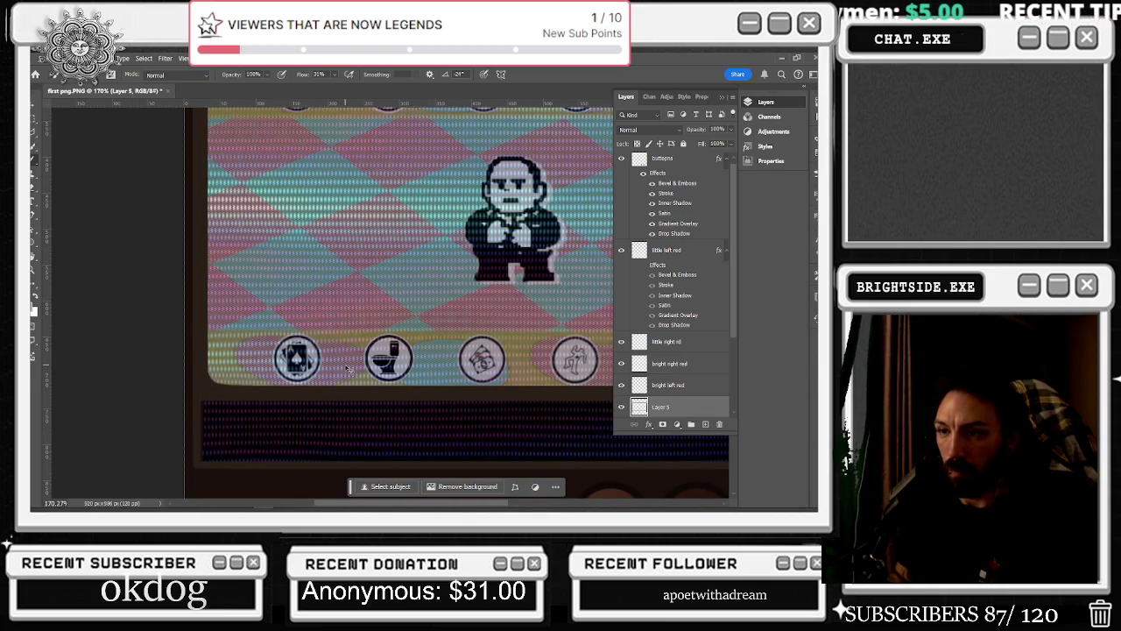
{"action": "key", "text": "3"}
{"action": "scroll", "coordinate": [228, 323], "scroll_direction": "up", "scroll_amount": 1}
{"action": "scroll", "coordinate": [214, 327], "scroll_direction": "up", "scroll_amount": 1}
{"action": "scroll", "coordinate": [202, 334], "scroll_direction": "up", "scroll_amount": 1}
{"action": "left_click_drag", "start_coordinate": [199, 335], "coordinate": [227, 360]}
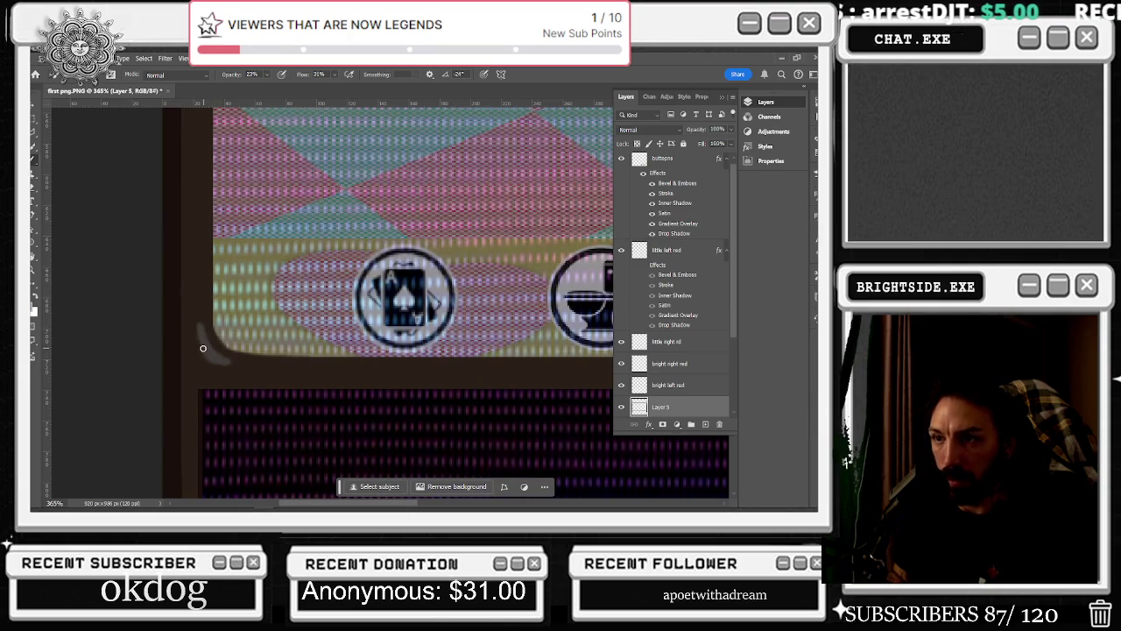
{"action": "key", "text": "ctrl+0"}
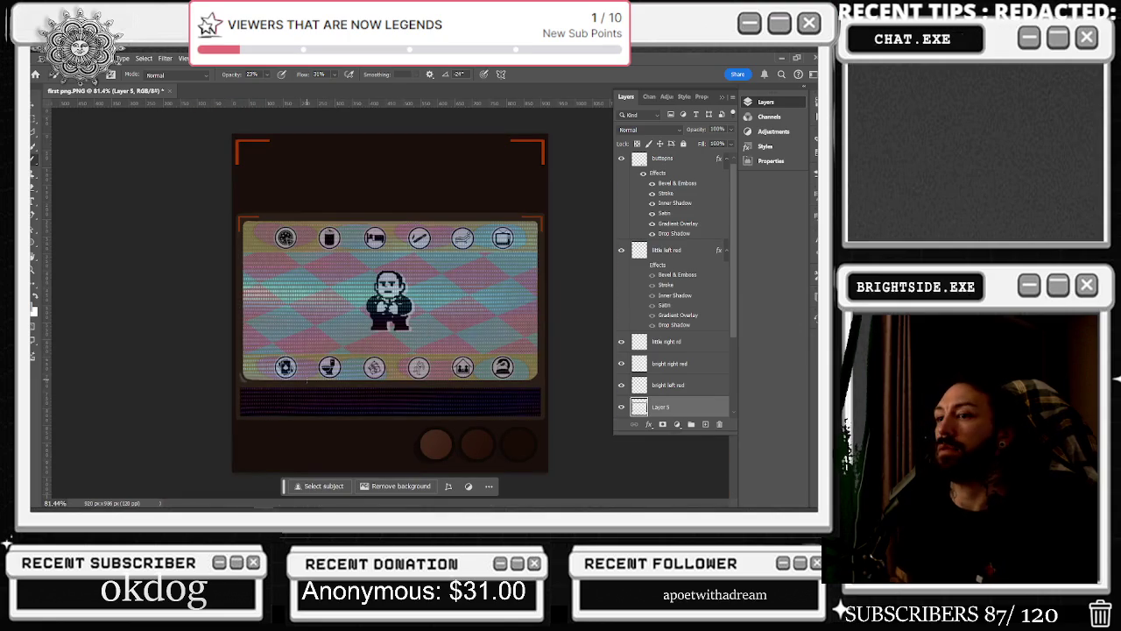
Add two more faint strokes on Layer 5 along the frame's lower-left corner and edge
{"action": "scroll", "coordinate": [358, 394], "scroll_direction": "down", "scroll_amount": 2}
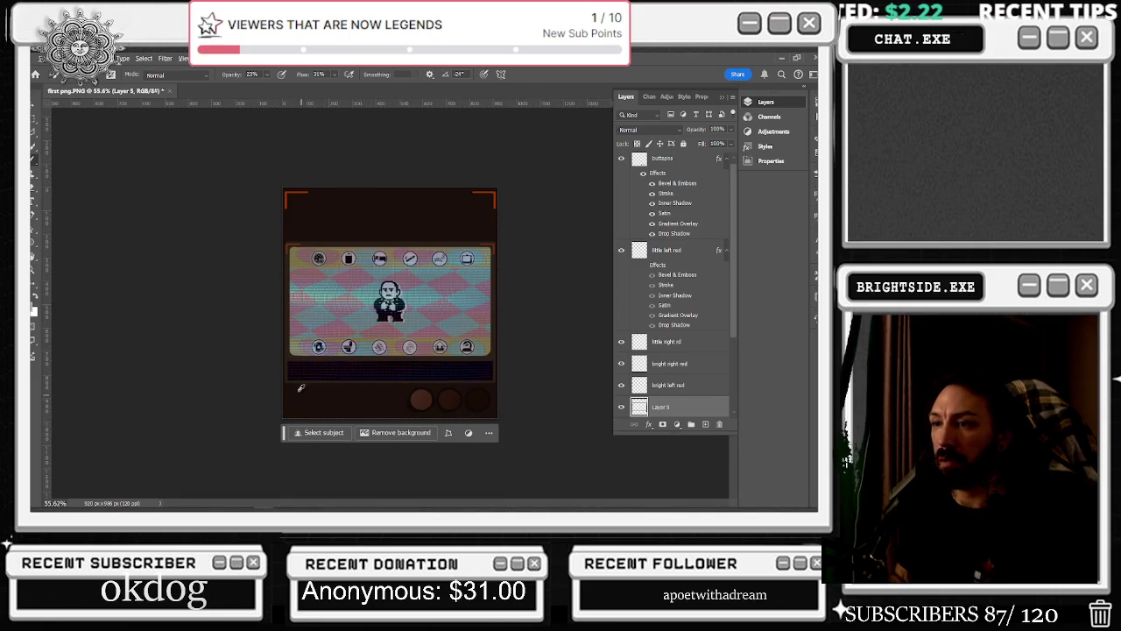
{"action": "scroll", "coordinate": [228, 379], "scroll_direction": "up", "scroll_amount": 5}
{"action": "scroll", "coordinate": [228, 379], "scroll_direction": "up", "scroll_amount": 2}
{"action": "scroll", "coordinate": [210, 367], "scroll_direction": "up", "scroll_amount": 1}
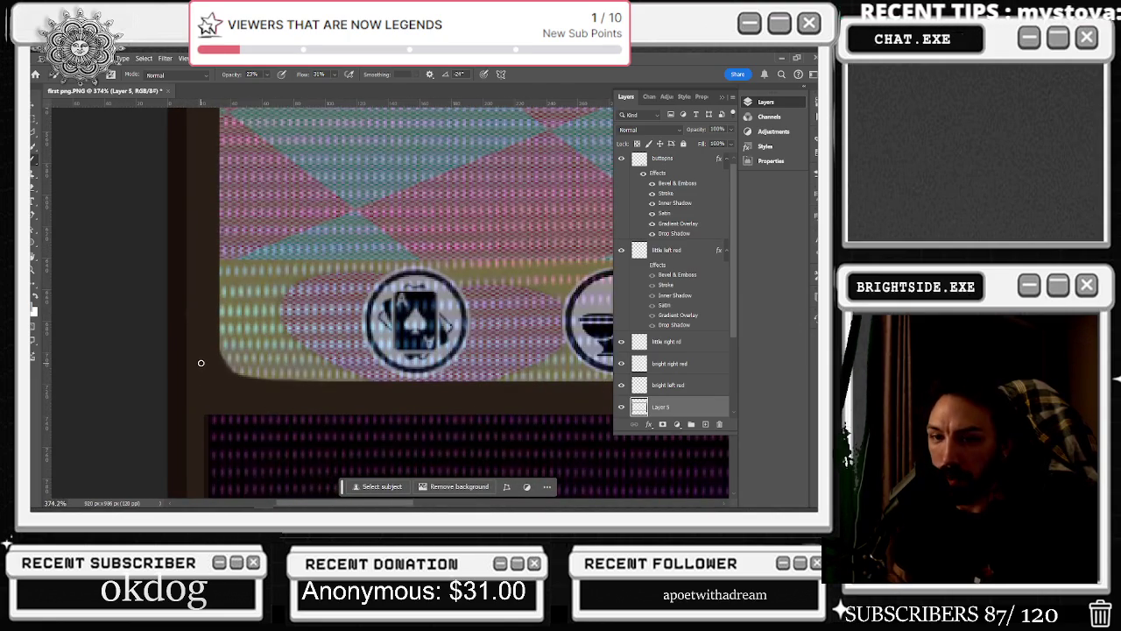
{"action": "left_click_drag", "start_coordinate": [201, 365], "coordinate": [225, 389]}
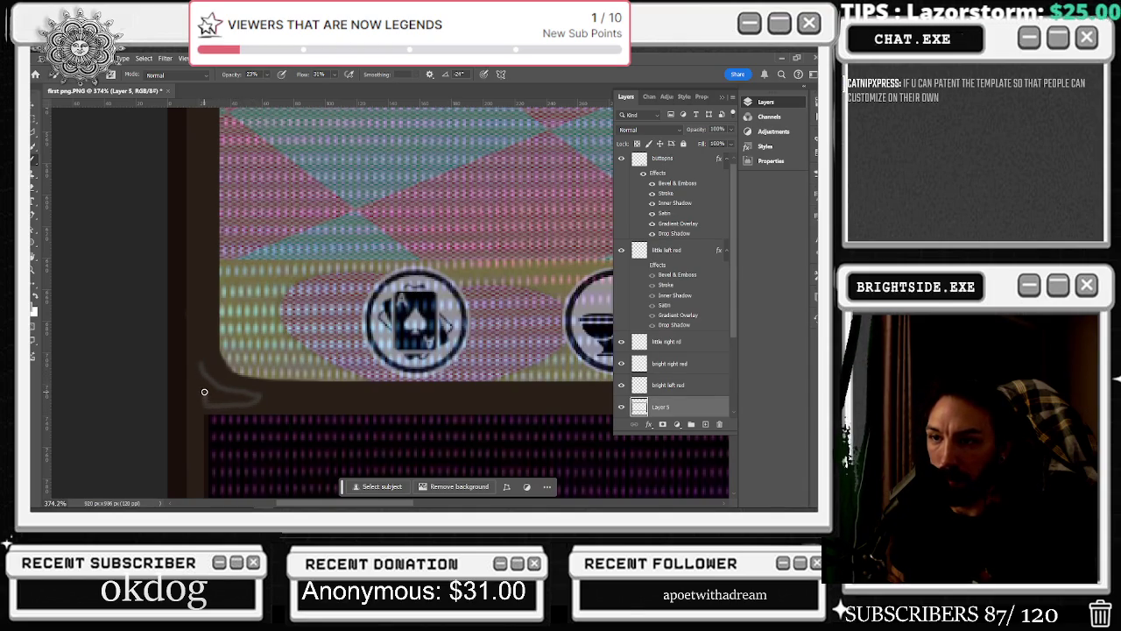
{"action": "mouse_move", "coordinate": [198, 360]}
{"action": "left_mouse_down"}
{"action": "mouse_move", "coordinate": [201, 393]}
{"action": "mouse_move", "coordinate": [258, 402]}
{"action": "mouse_move", "coordinate": [212, 386]}
{"action": "mouse_move", "coordinate": [198, 366]}
{"action": "mouse_move", "coordinate": [196, 396]}
{"action": "mouse_move", "coordinate": [250, 402]}
{"action": "mouse_move", "coordinate": [200, 403]}
{"action": "mouse_move", "coordinate": [198, 377]}
{"action": "mouse_move", "coordinate": [253, 399]}
{"action": "mouse_move", "coordinate": [218, 397]}
{"action": "left_mouse_up"}
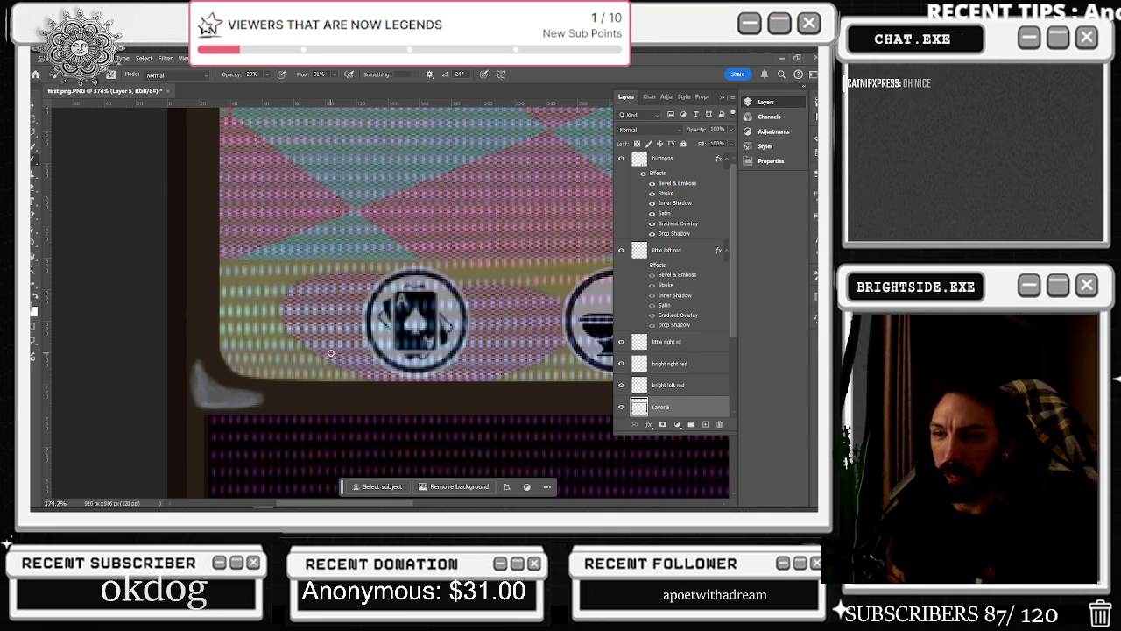
{"action": "scroll", "coordinate": [419, 354], "scroll_direction": "down", "scroll_amount": 3}
Zoom in and paint a curved soft highlight along the screen's rounded lower-left corner
{"action": "scroll", "coordinate": [455, 349], "scroll_direction": "down", "scroll_amount": 3}
{"action": "scroll", "coordinate": [490, 343], "scroll_direction": "down", "scroll_amount": 3}
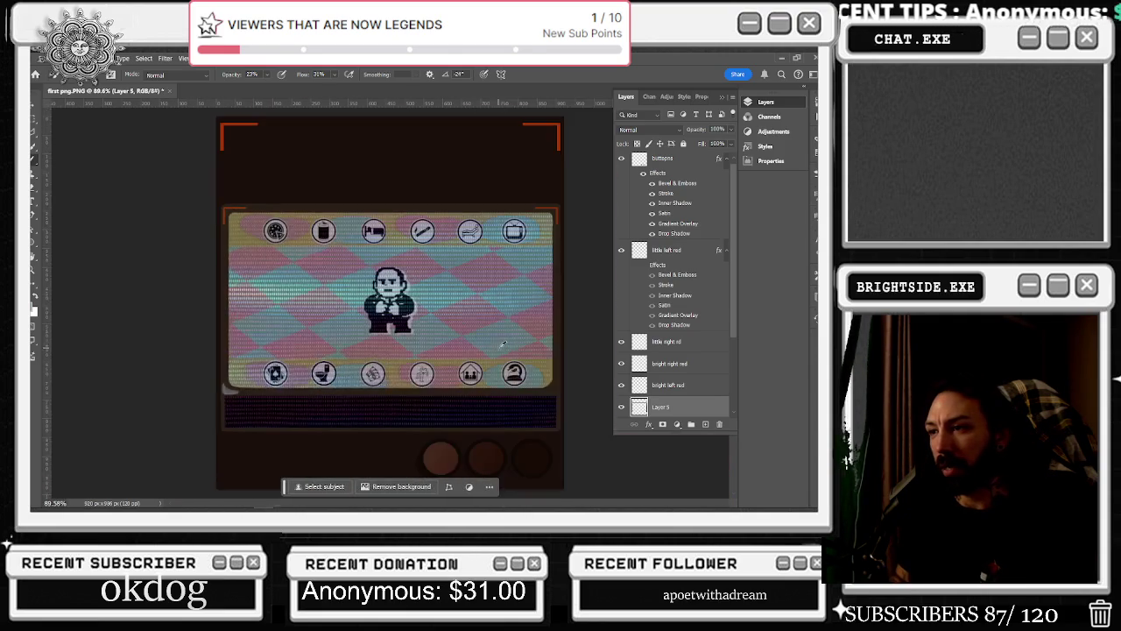
{"action": "scroll", "coordinate": [509, 339], "scroll_direction": "down", "scroll_amount": 1}
{"action": "scroll", "coordinate": [507, 342], "scroll_direction": "down", "scroll_amount": 2}
{"action": "scroll", "coordinate": [505, 345], "scroll_direction": "down", "scroll_amount": 1}
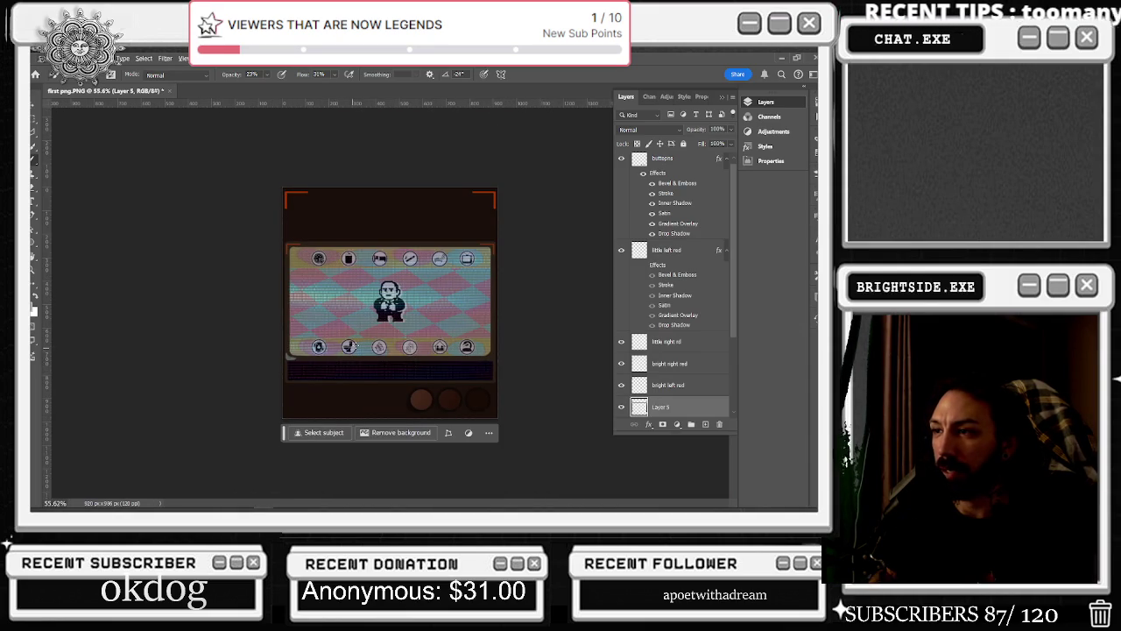
{"action": "scroll", "coordinate": [369, 334], "scroll_direction": "up", "scroll_amount": 2}
{"action": "scroll", "coordinate": [350, 346], "scroll_direction": "up", "scroll_amount": 3}
{"action": "scroll", "coordinate": [289, 372], "scroll_direction": "up", "scroll_amount": 3}
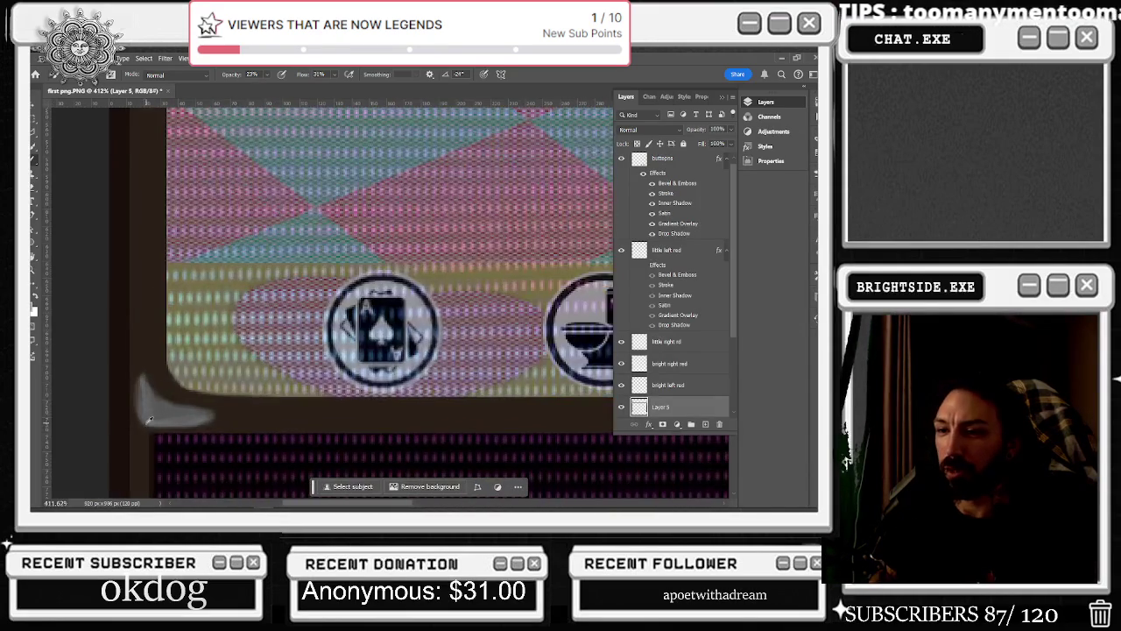
{"action": "scroll", "coordinate": [194, 410], "scroll_direction": "down", "scroll_amount": 15}
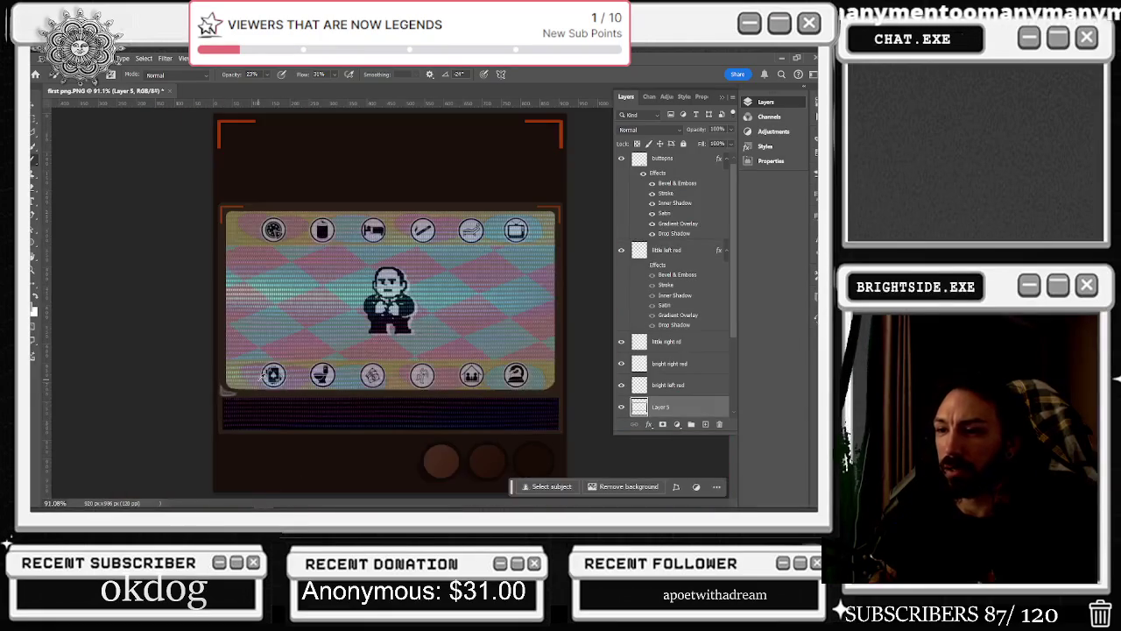
{"action": "scroll", "coordinate": [430, 282], "scroll_direction": "down", "scroll_amount": 2}
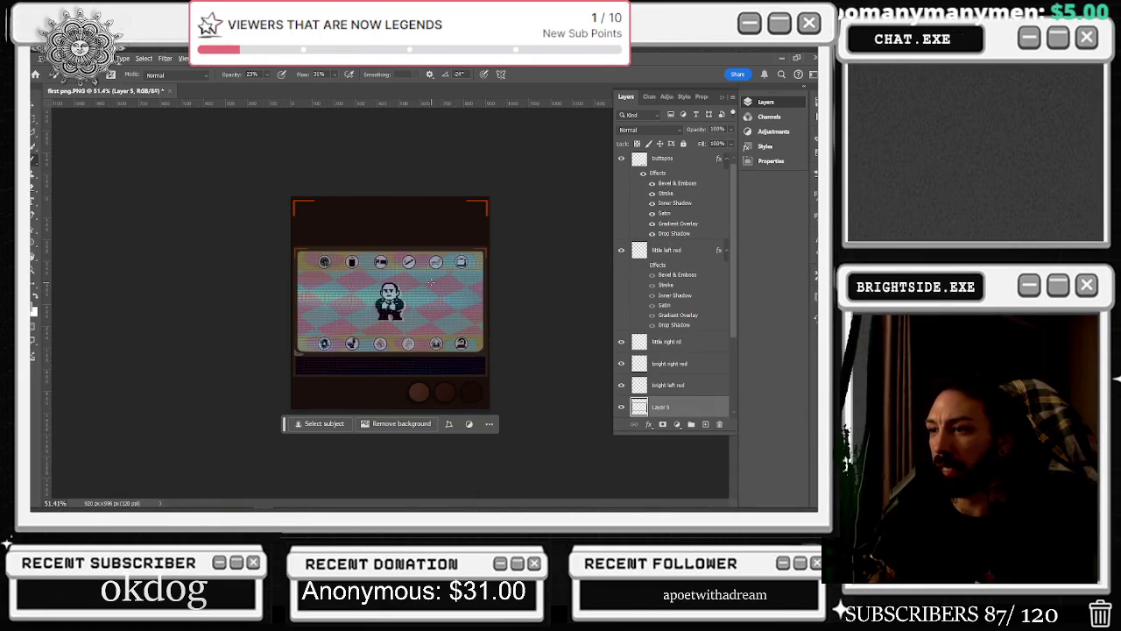
{"action": "scroll", "coordinate": [394, 368], "scroll_direction": "up", "scroll_amount": 4}
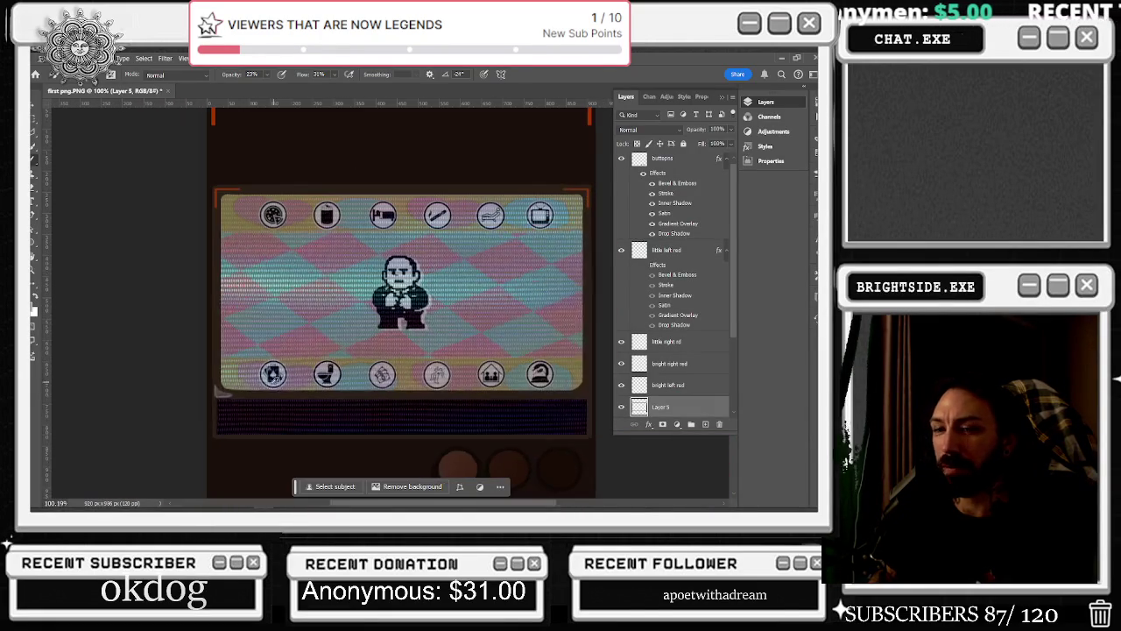
{"action": "scroll", "coordinate": [183, 454], "scroll_direction": "up", "scroll_amount": 10}
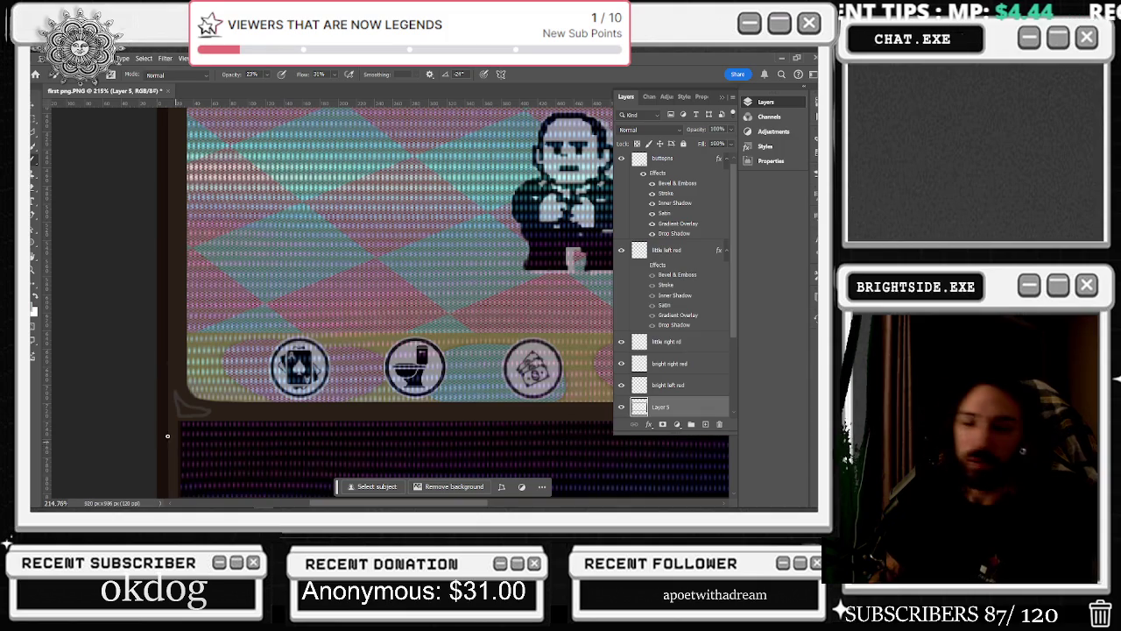
{"action": "scroll", "coordinate": [175, 421], "scroll_direction": "up", "scroll_amount": 3}
{"action": "scroll", "coordinate": [174, 377], "scroll_direction": "up", "scroll_amount": 3}
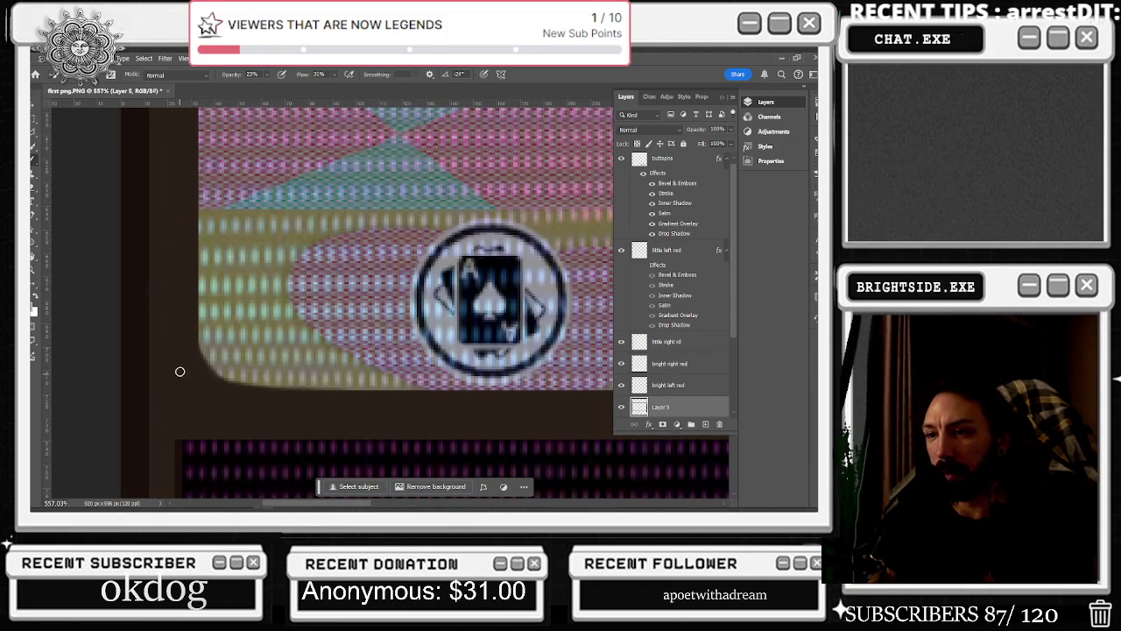
{"action": "left_click_drag", "start_coordinate": [173, 369], "coordinate": [223, 410]}
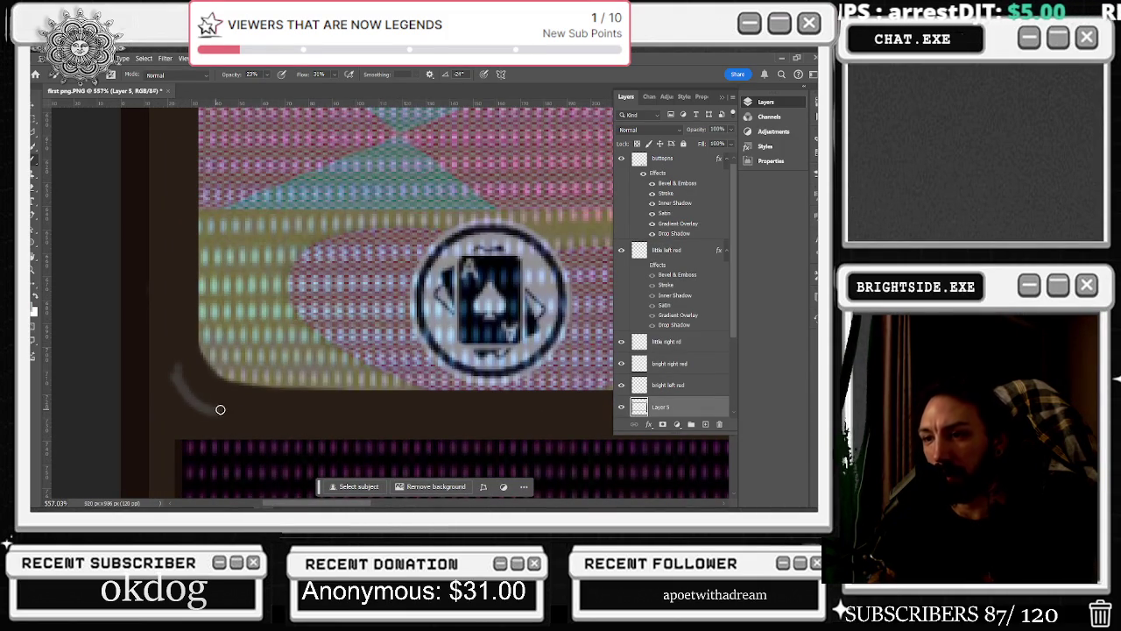
Zoom out to review the whole game screen mockup
{"action": "scroll", "coordinate": [210, 408], "scroll_direction": "down", "scroll_amount": 4}
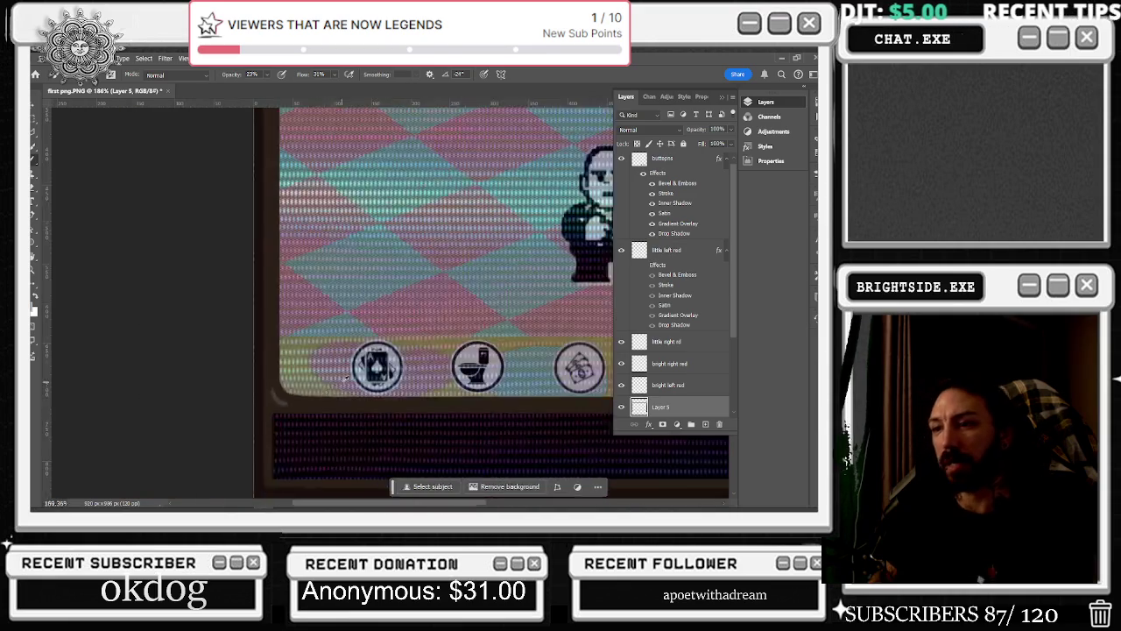
{"action": "scroll", "coordinate": [210, 408], "scroll_direction": "down", "scroll_amount": 2}
{"action": "scroll", "coordinate": [554, 317], "scroll_direction": "down", "scroll_amount": 1}
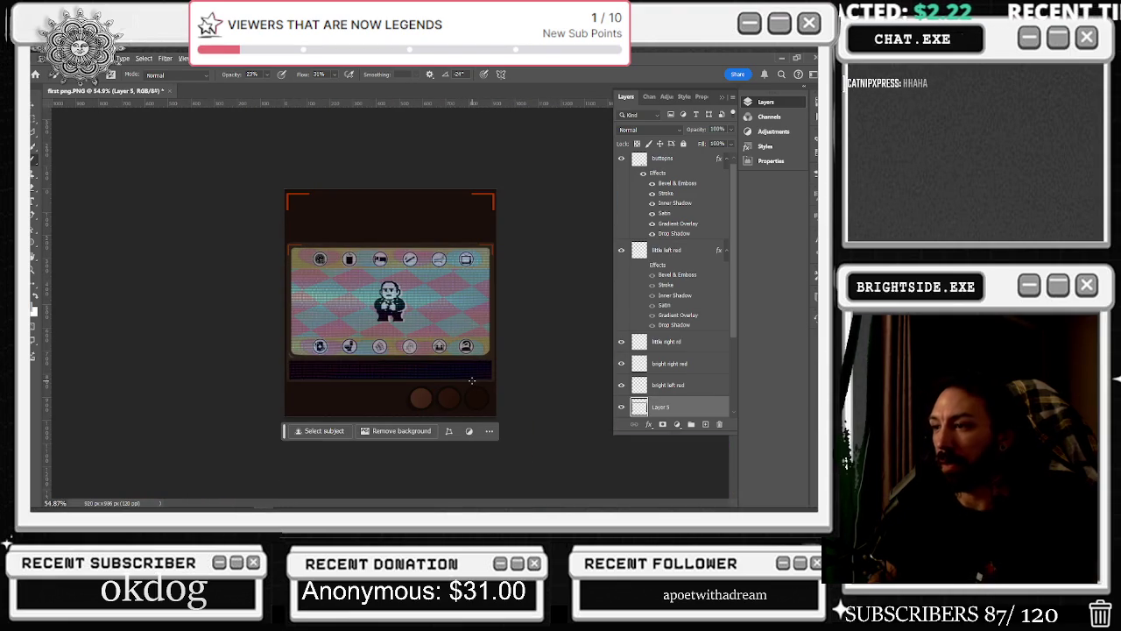
{"action": "key", "text": "ctrl+plus"}
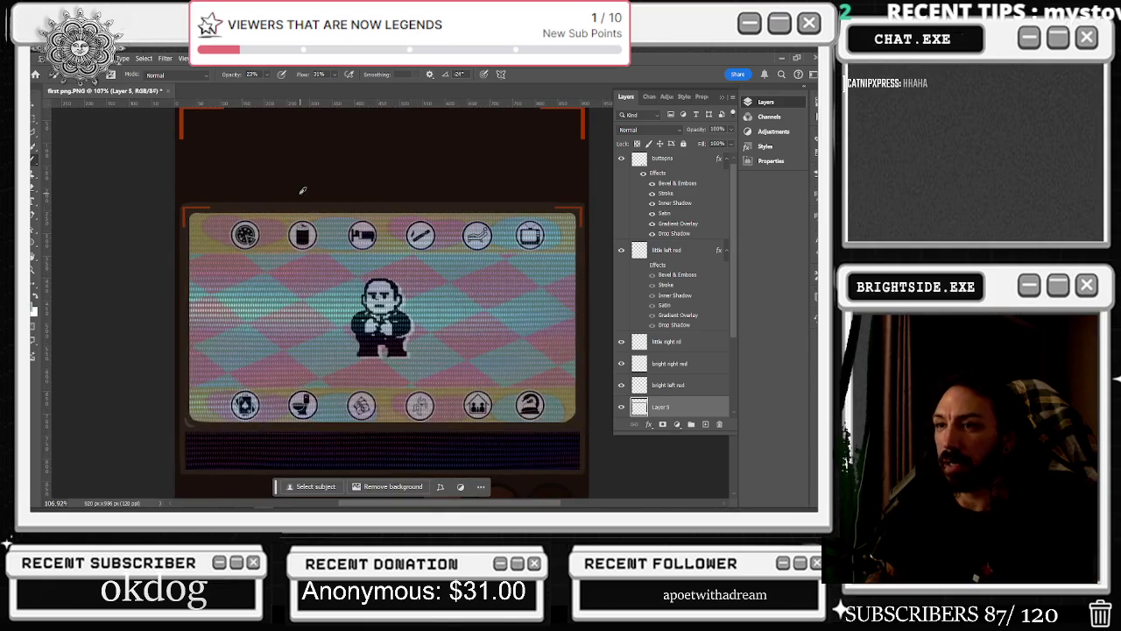
{"action": "scroll", "coordinate": [241, 188], "scroll_direction": "up", "scroll_amount": 2}
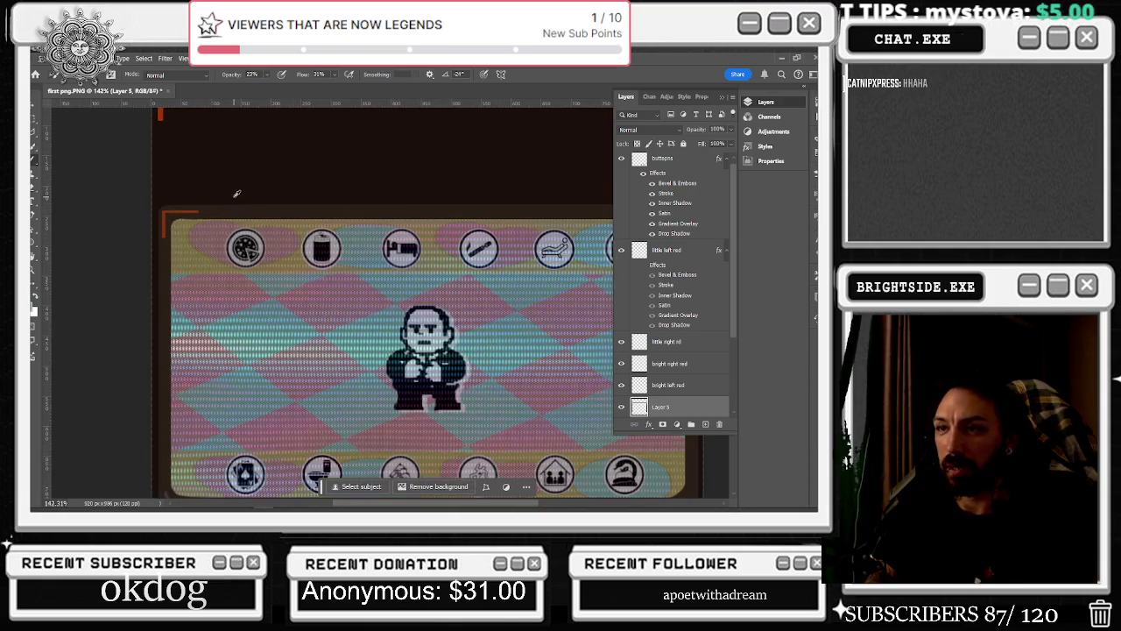
{"action": "scroll", "coordinate": [248, 190], "scroll_direction": "down", "scroll_amount": 3}
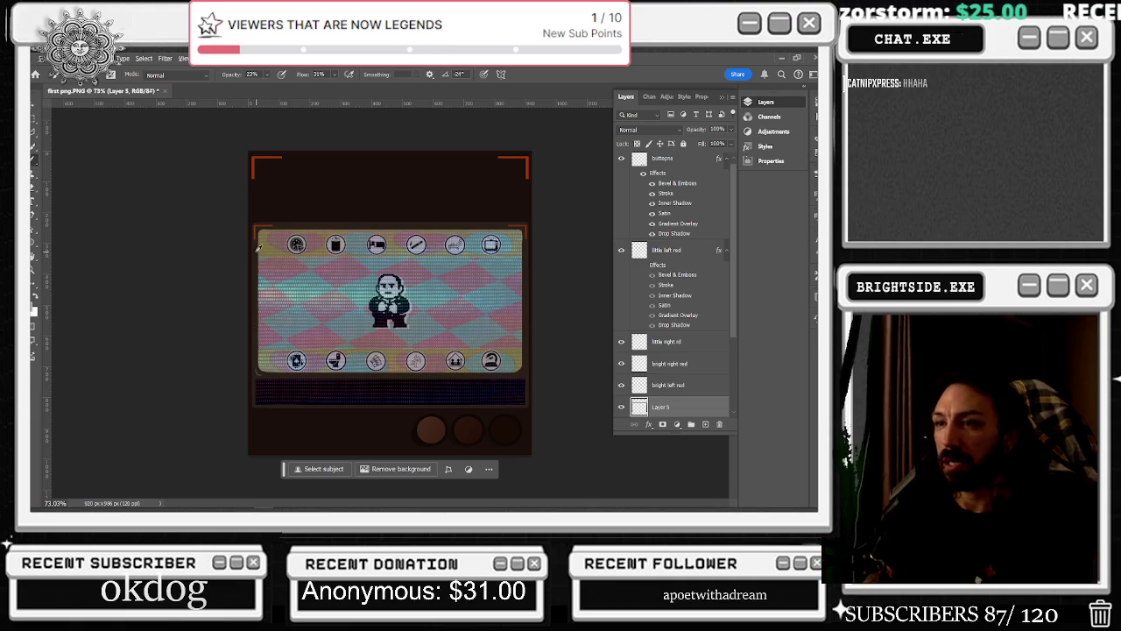
{"action": "scroll", "coordinate": [226, 227], "scroll_direction": "up", "scroll_amount": 3}
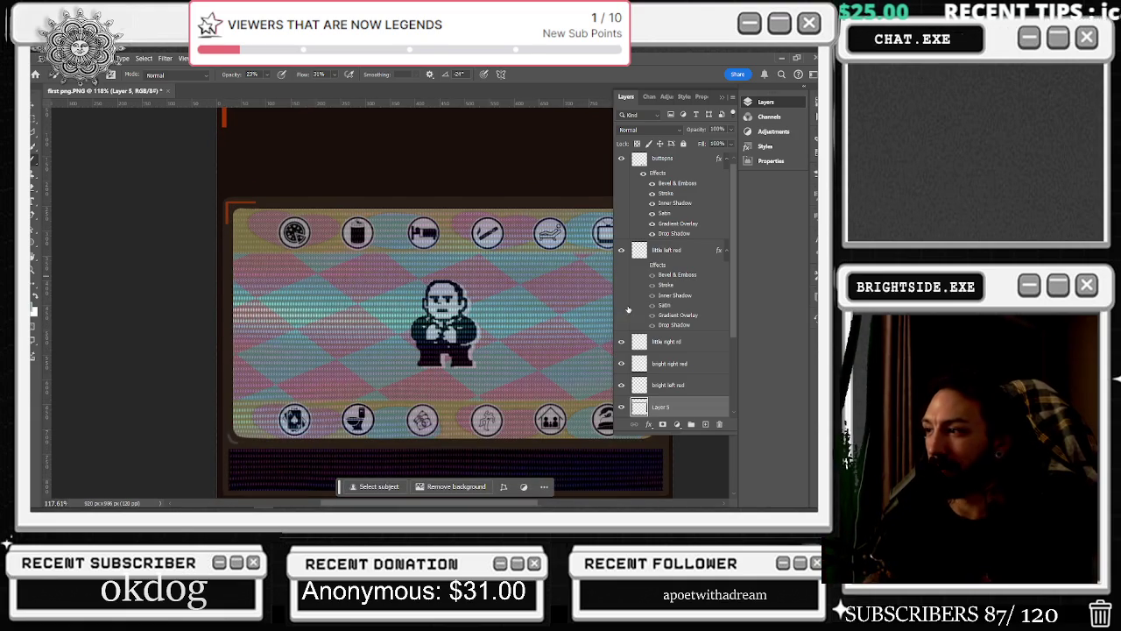
{"action": "scroll", "coordinate": [613, 289], "scroll_direction": "down", "scroll_amount": 3}
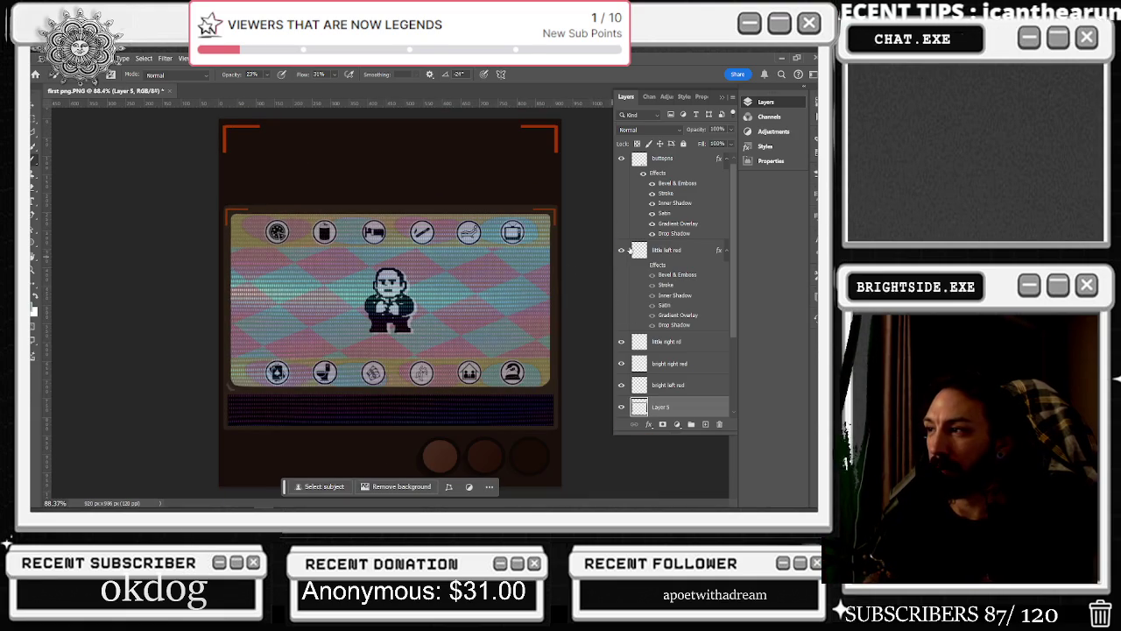
{"action": "left_click", "coordinate": [628, 251]}
{"action": "left_click", "coordinate": [622, 250]}
{"action": "left_click", "coordinate": [622, 250]}
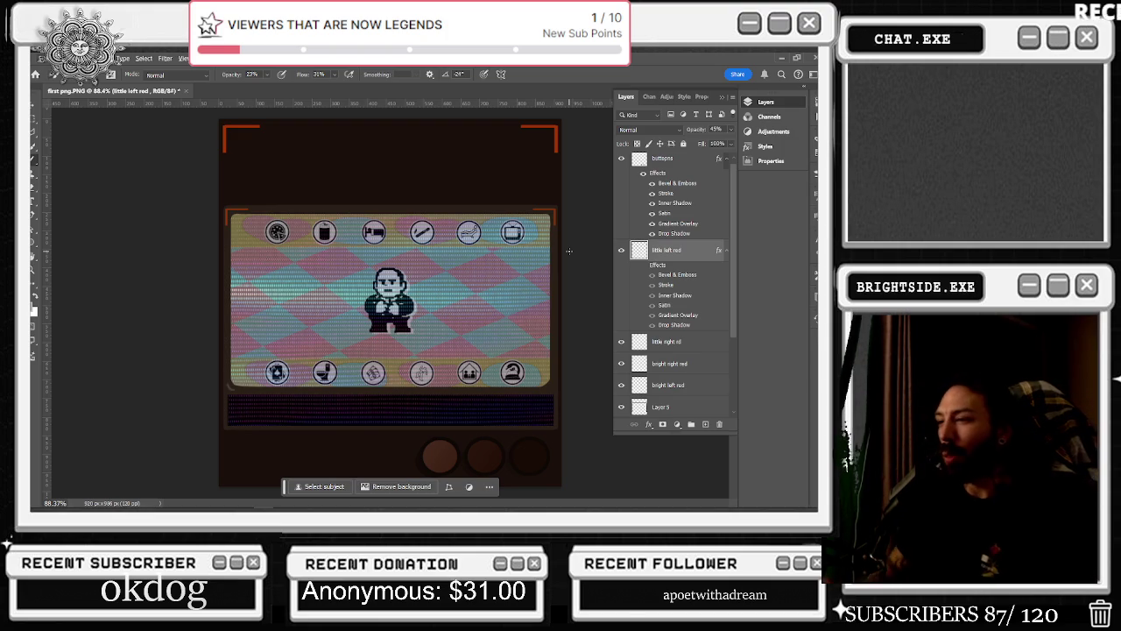
{"action": "scroll", "coordinate": [474, 177], "scroll_direction": "down", "scroll_amount": 1}
{"action": "scroll", "coordinate": [475, 177], "scroll_direction": "down", "scroll_amount": 2}
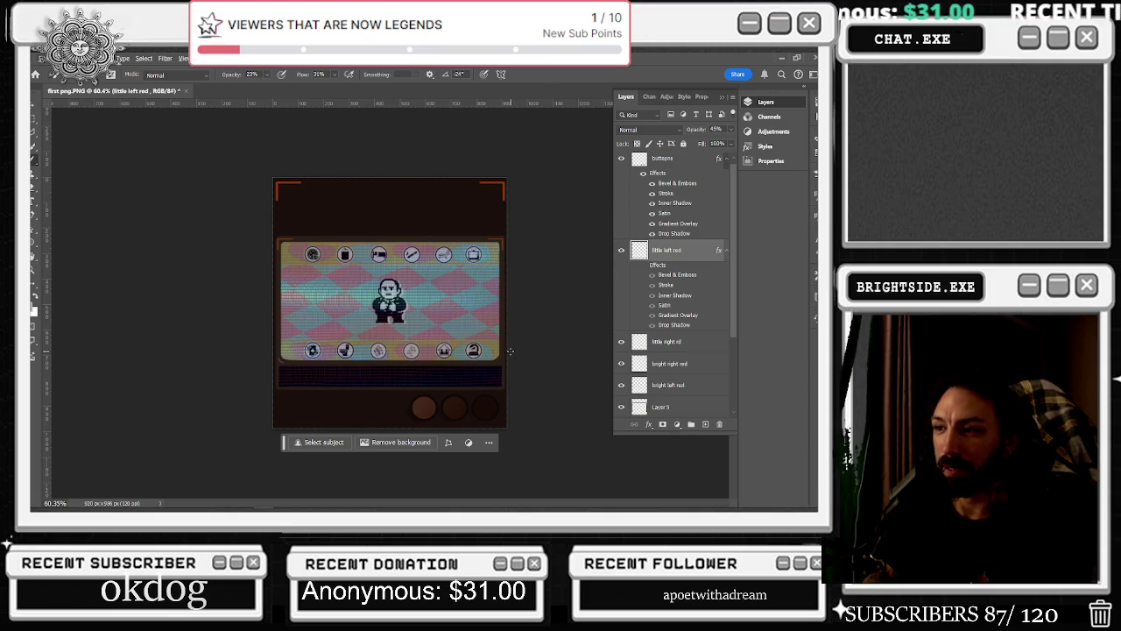
{"action": "left_click", "coordinate": [620, 158]}
{"action": "left_click", "coordinate": [621, 158]}
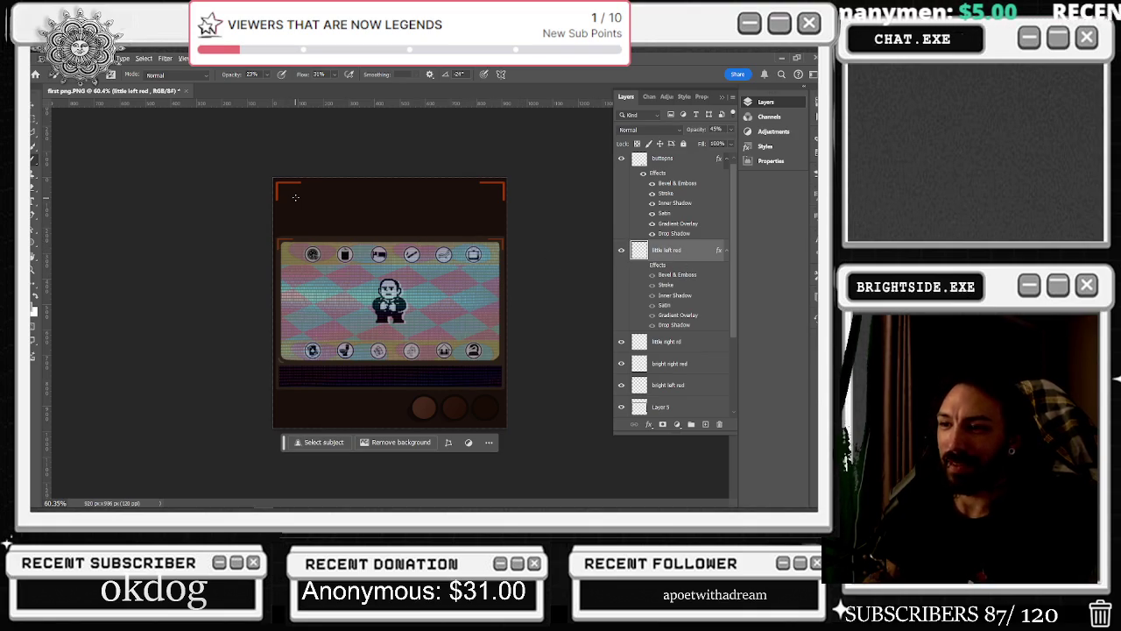
{"action": "scroll", "coordinate": [285, 369], "scroll_direction": "up", "scroll_amount": 1}
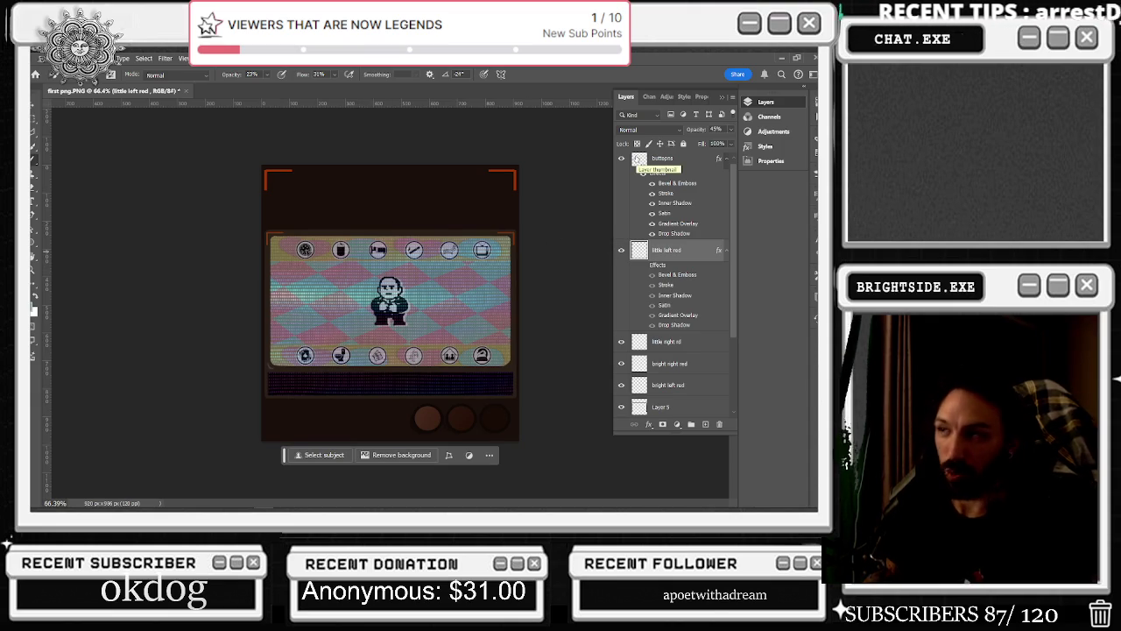
Toggle the little left red layer's visibility to compare, then reselect that layer
{"action": "left_click", "coordinate": [621, 251]}
{"action": "left_click", "coordinate": [620, 250]}
{"action": "left_click", "coordinate": [620, 250]}
{"action": "left_click", "coordinate": [621, 250]}
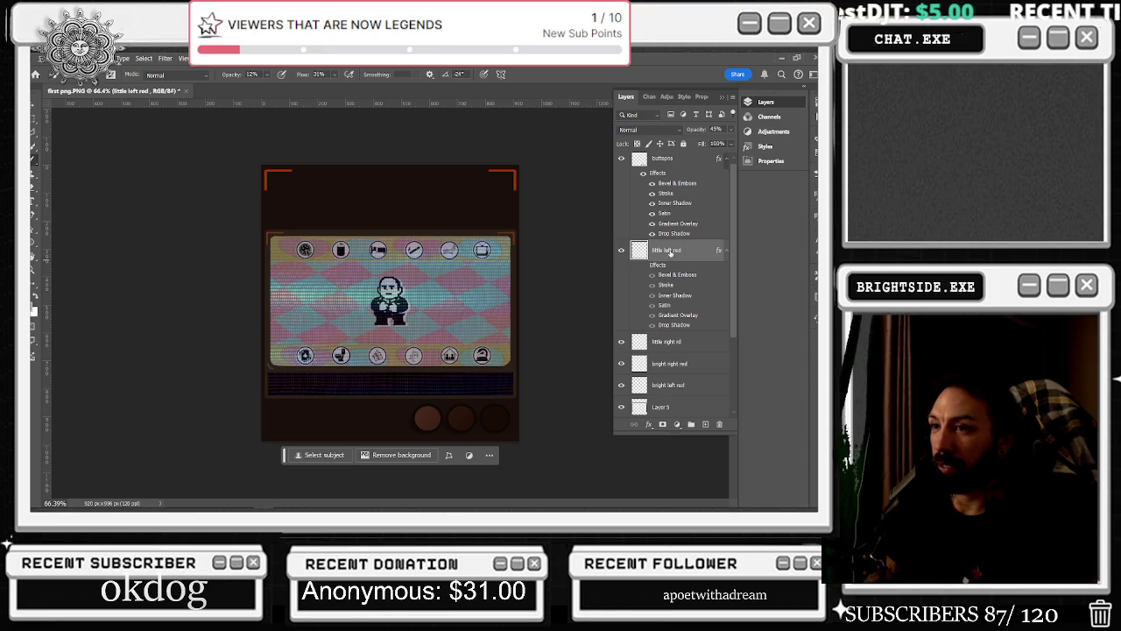
{"action": "key", "text": "v"}
{"action": "left_click", "coordinate": [649, 203]}
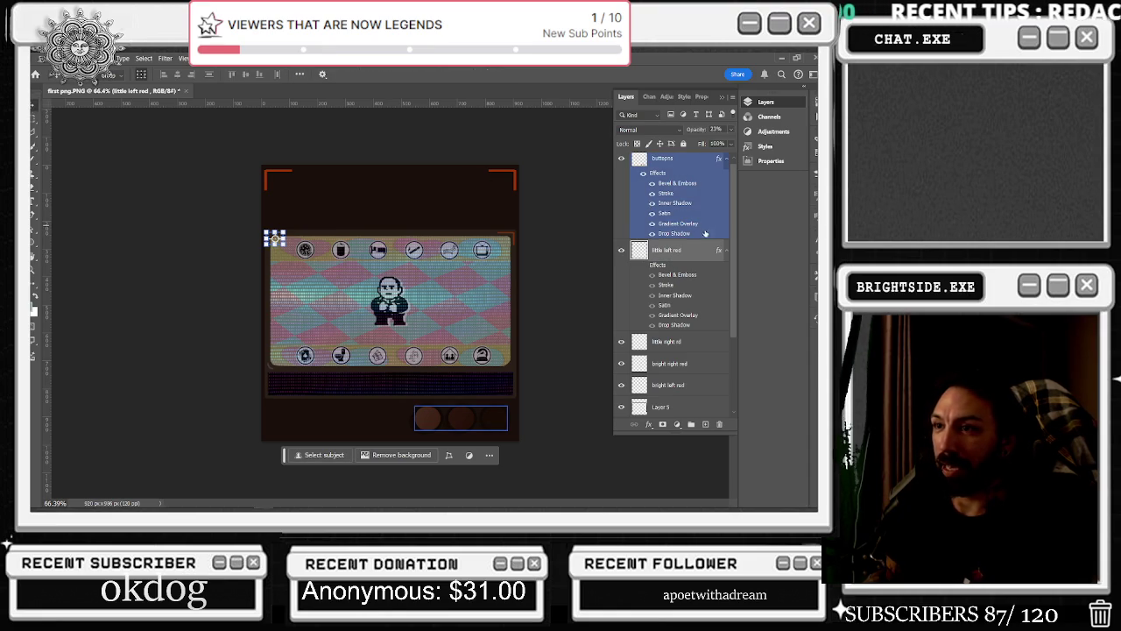
{"action": "left_click", "coordinate": [679, 252]}
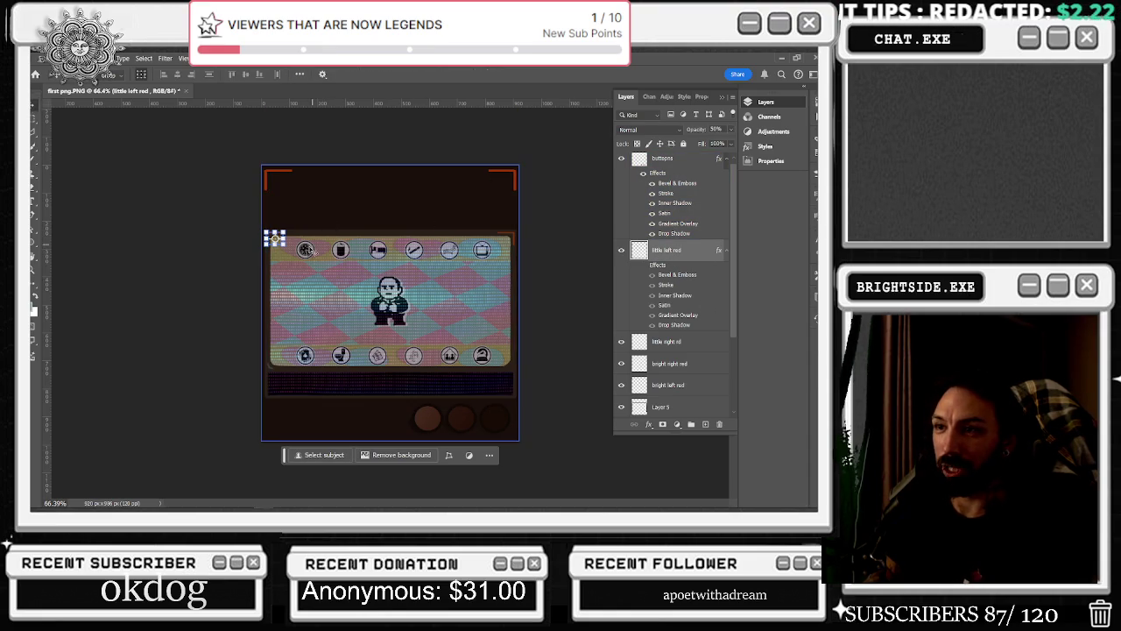
{"action": "scroll", "coordinate": [246, 198], "scroll_direction": "up", "scroll_amount": 2}
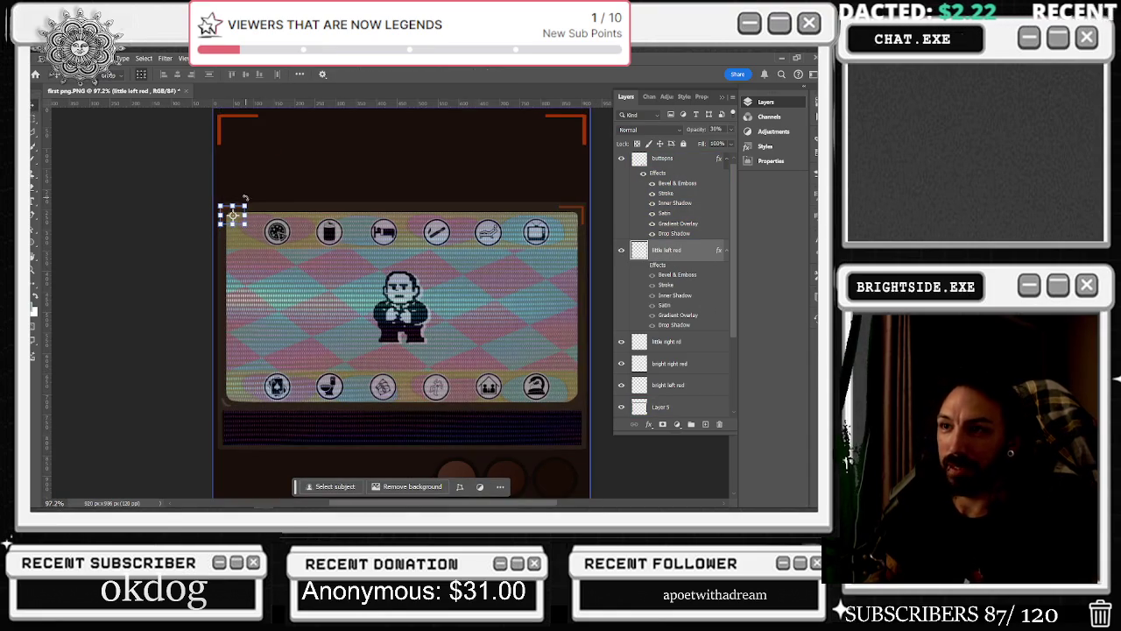
Lower the little left red layer's opacity, then select the buttons layer and hide little left red
{"action": "key", "text": "m"}
{"action": "scroll", "coordinate": [342, 191], "scroll_direction": "down", "scroll_amount": 1}
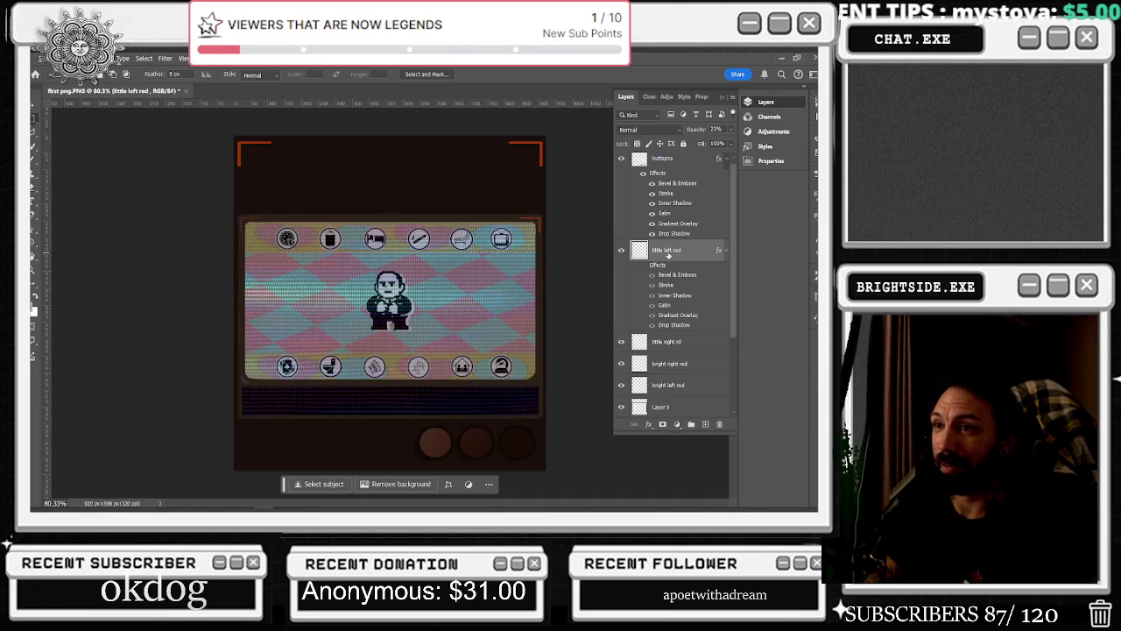
{"action": "key", "text": "1"}
{"action": "key", "text": "1"}
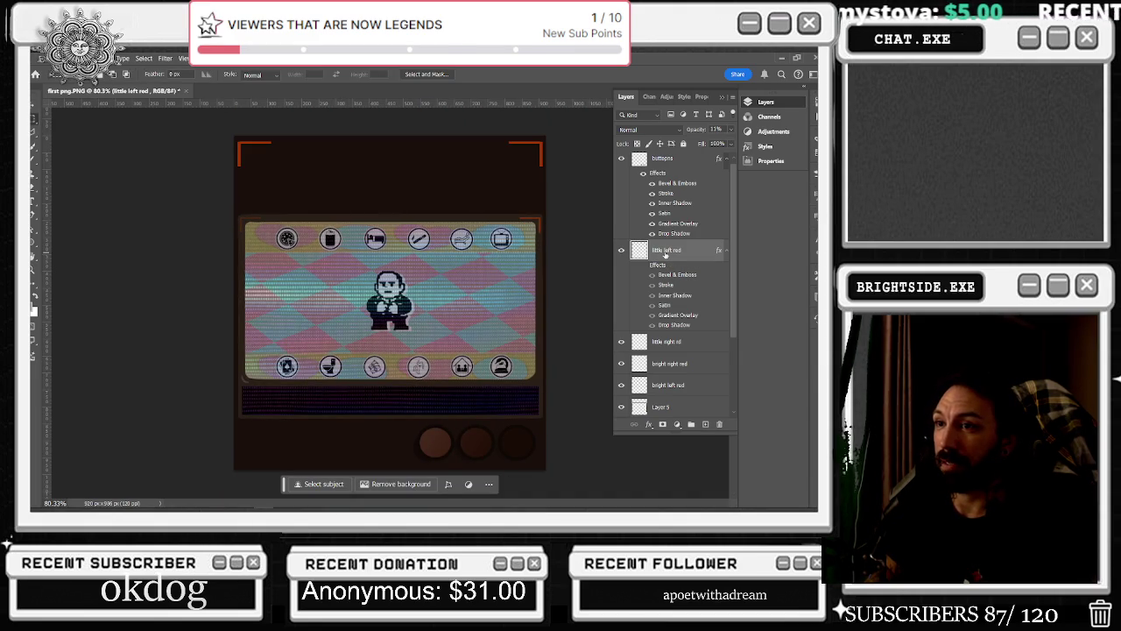
{"action": "key", "text": "3"}
{"action": "key", "text": "3"}
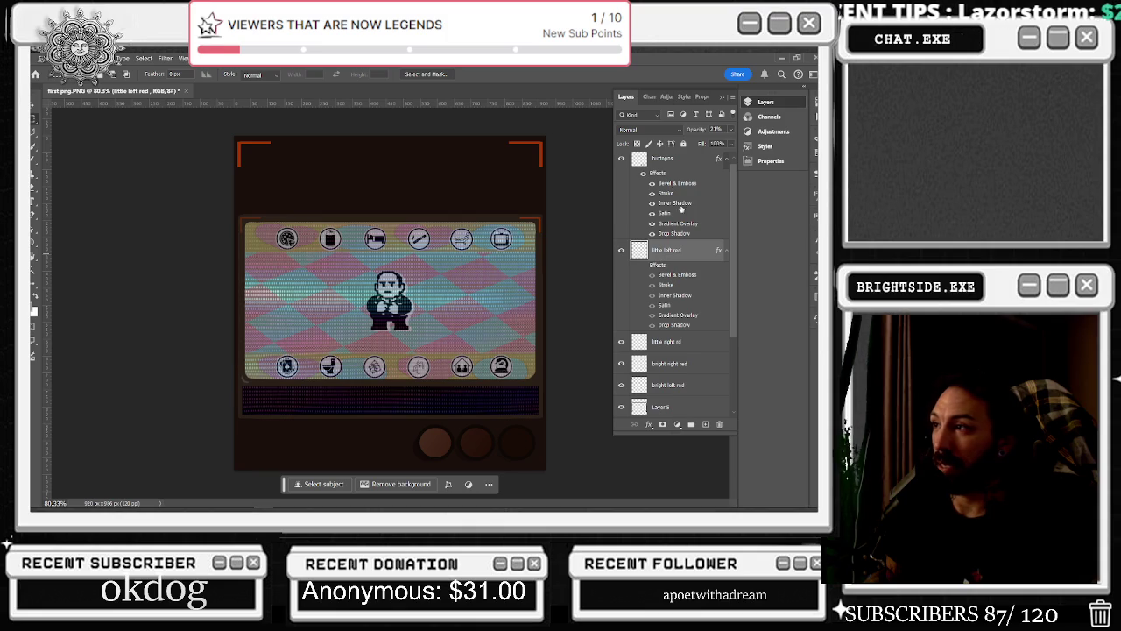
{"action": "left_click", "coordinate": [668, 161]}
{"action": "left_click", "coordinate": [622, 257]}
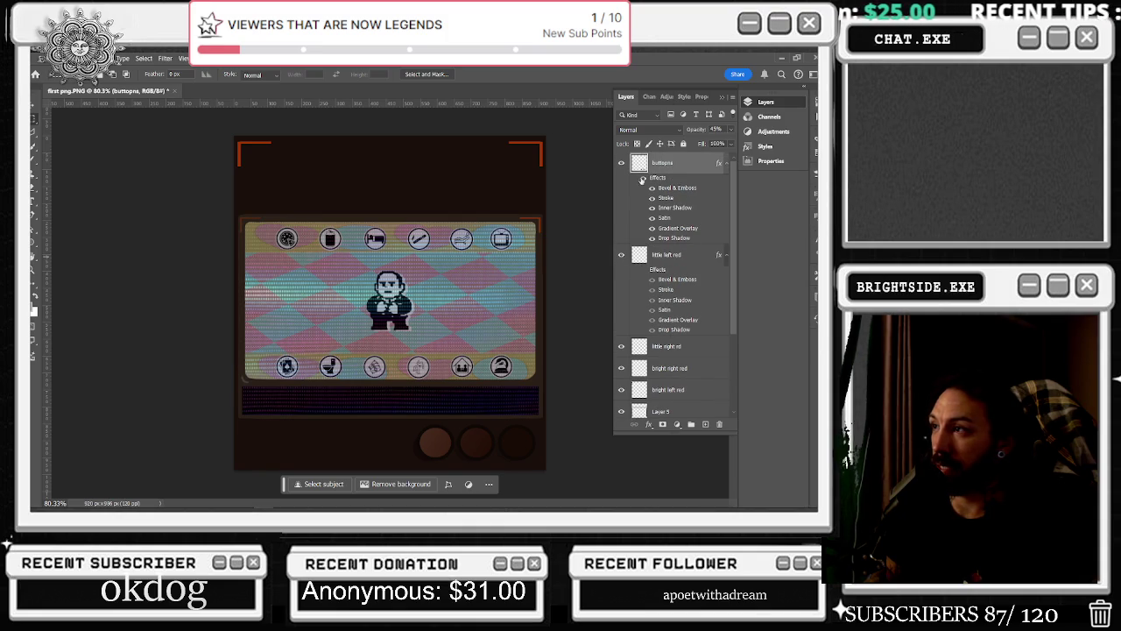
Show the little right red and bright right red corner layers
{"action": "scroll", "coordinate": [626, 168], "scroll_direction": "down", "scroll_amount": 5}
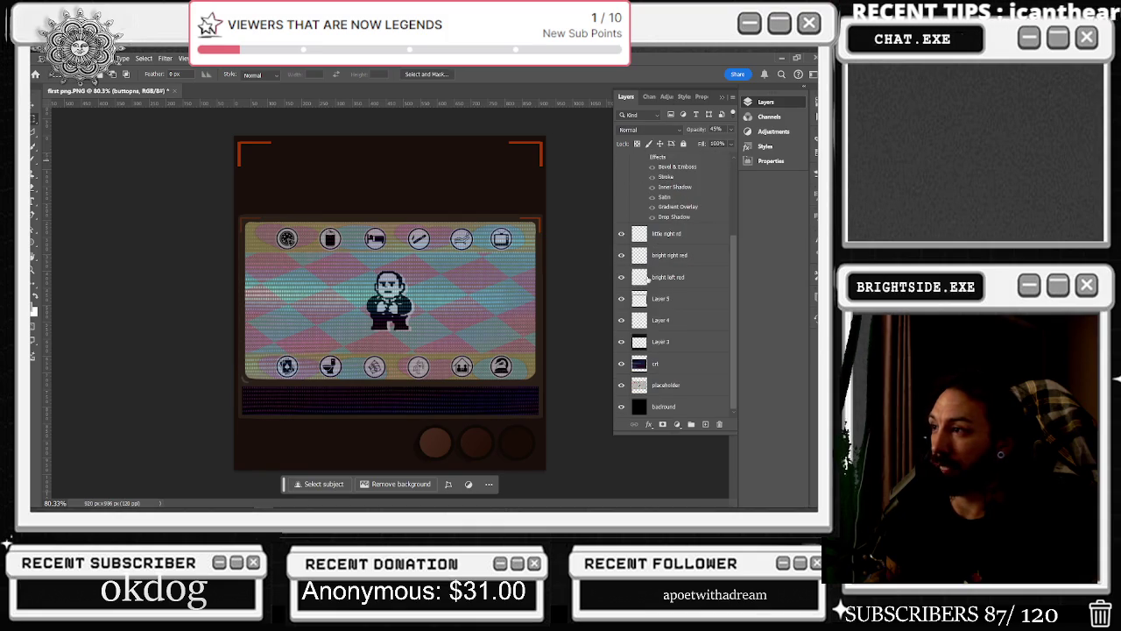
{"action": "left_click", "coordinate": [621, 234]}
{"action": "left_click", "coordinate": [666, 233]}
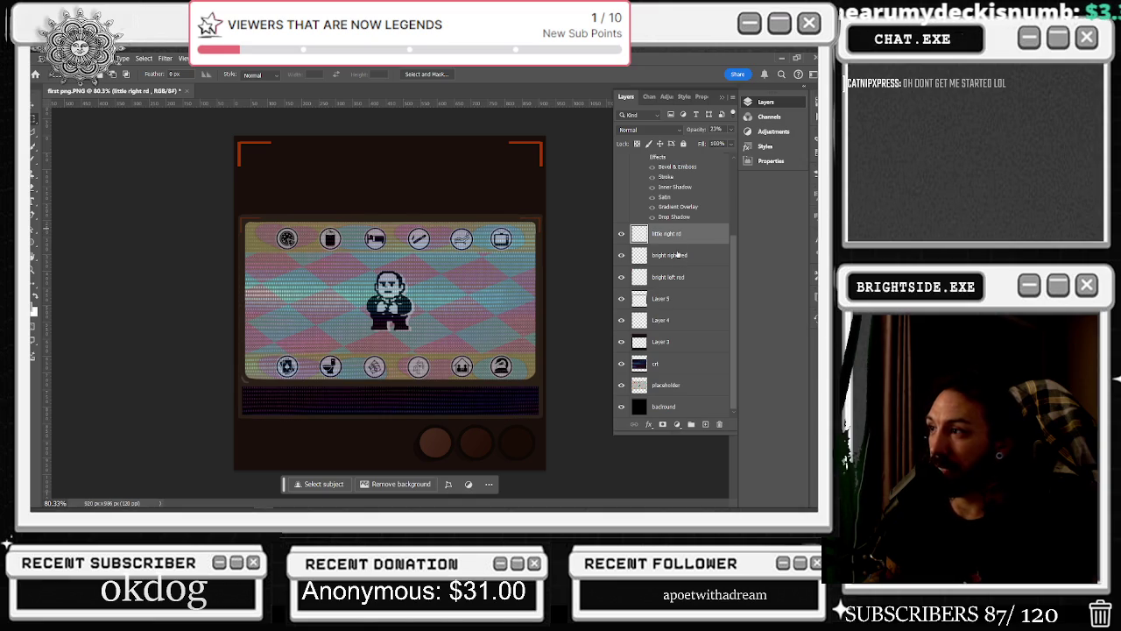
{"action": "left_click", "coordinate": [621, 255]}
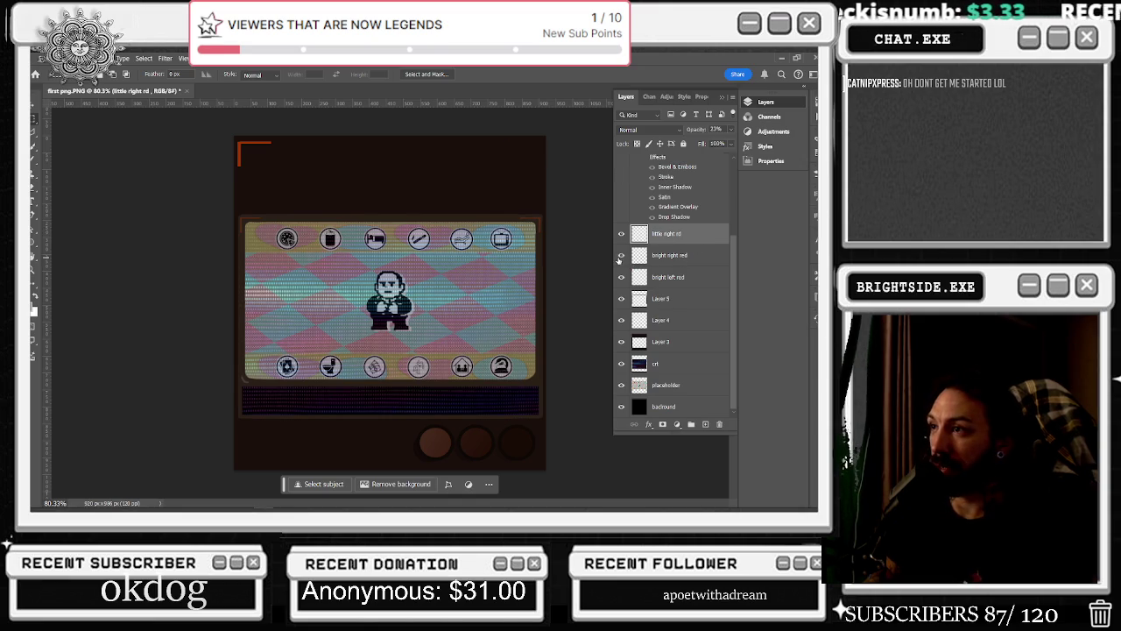
Set the bright right red layer's opacity to 34%
{"action": "left_click", "coordinate": [665, 259]}
{"action": "key", "text": "1"}
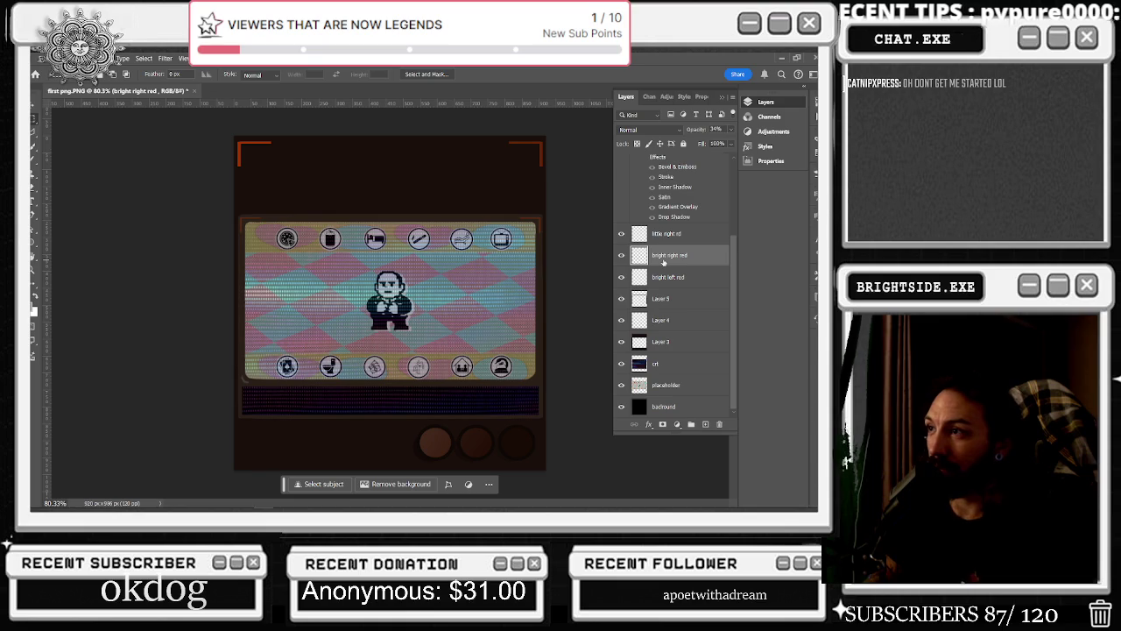
{"action": "key", "text": "5"}
{"action": "key", "text": "6"}
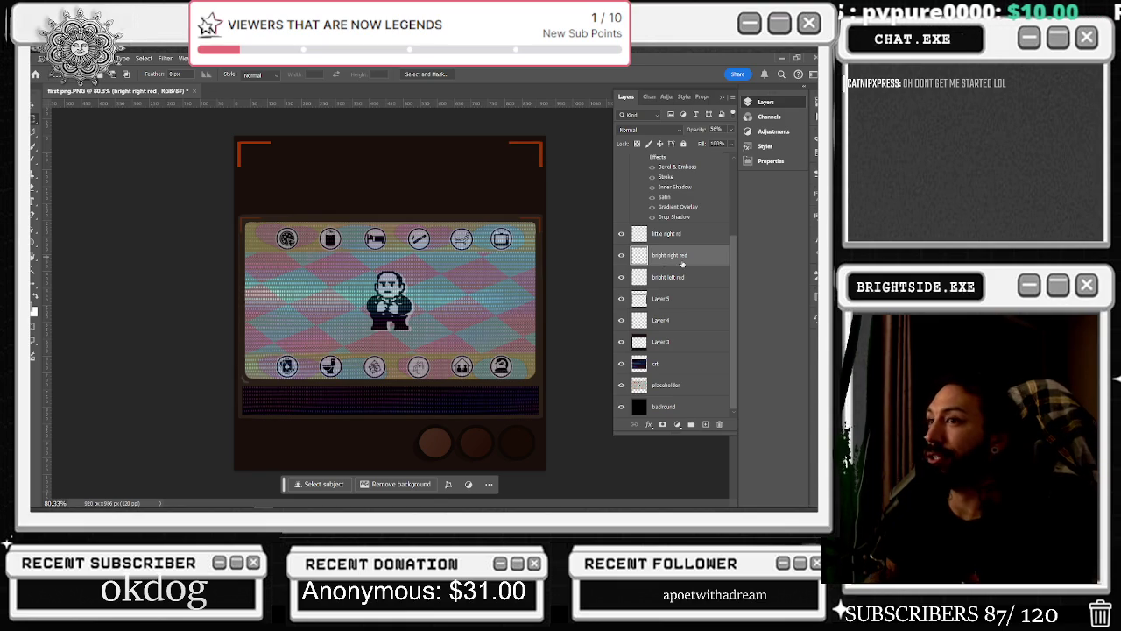
{"action": "key", "text": "2"}
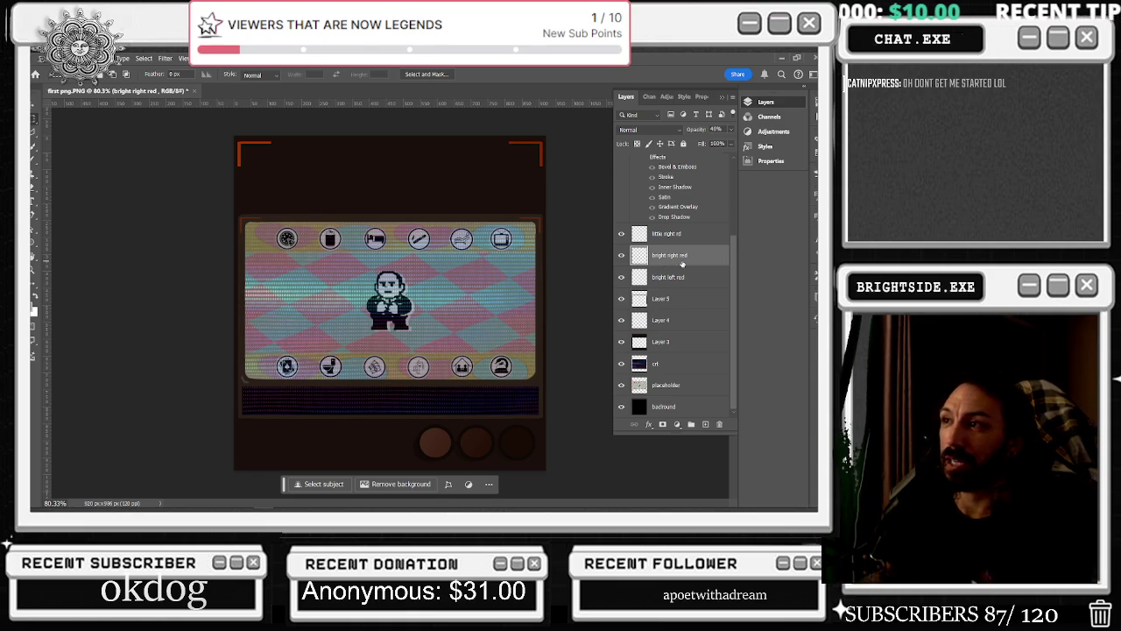
{"action": "key", "text": "3"}
{"action": "key", "text": "4"}
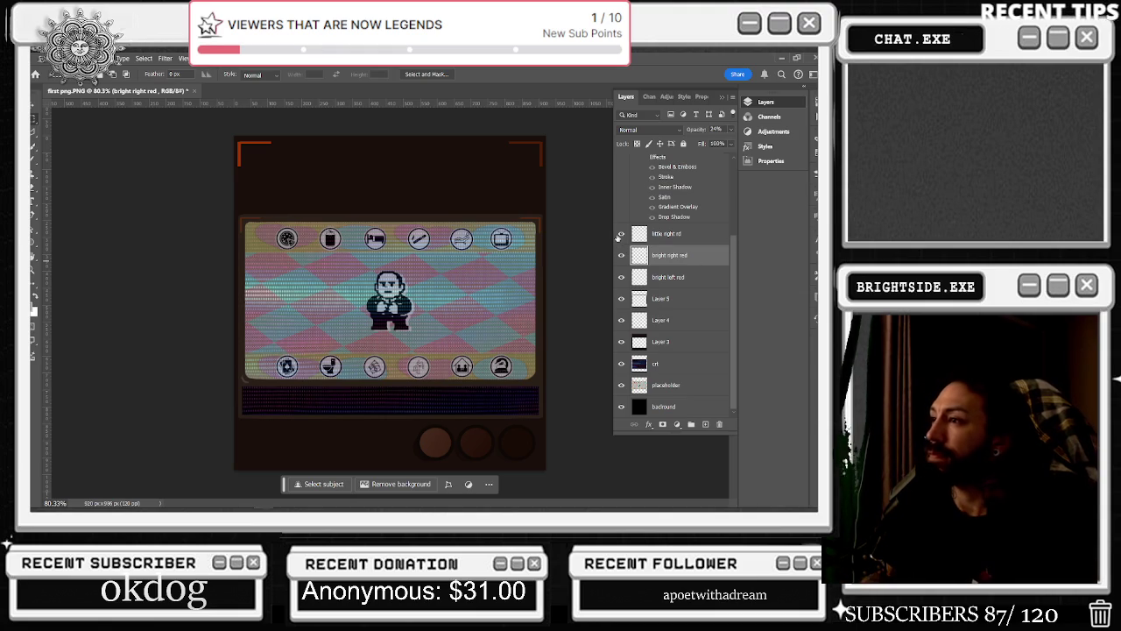
Fade the bright left red layer to 13% opacity
{"action": "left_click", "coordinate": [622, 278]}
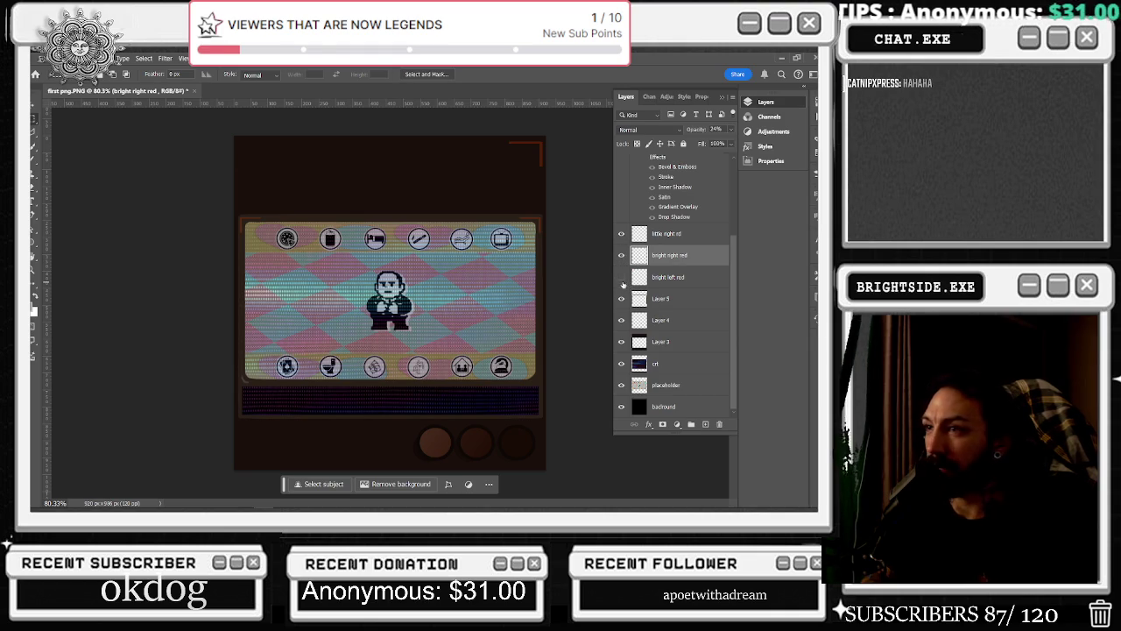
{"action": "left_click", "coordinate": [621, 280]}
{"action": "left_click", "coordinate": [659, 279]}
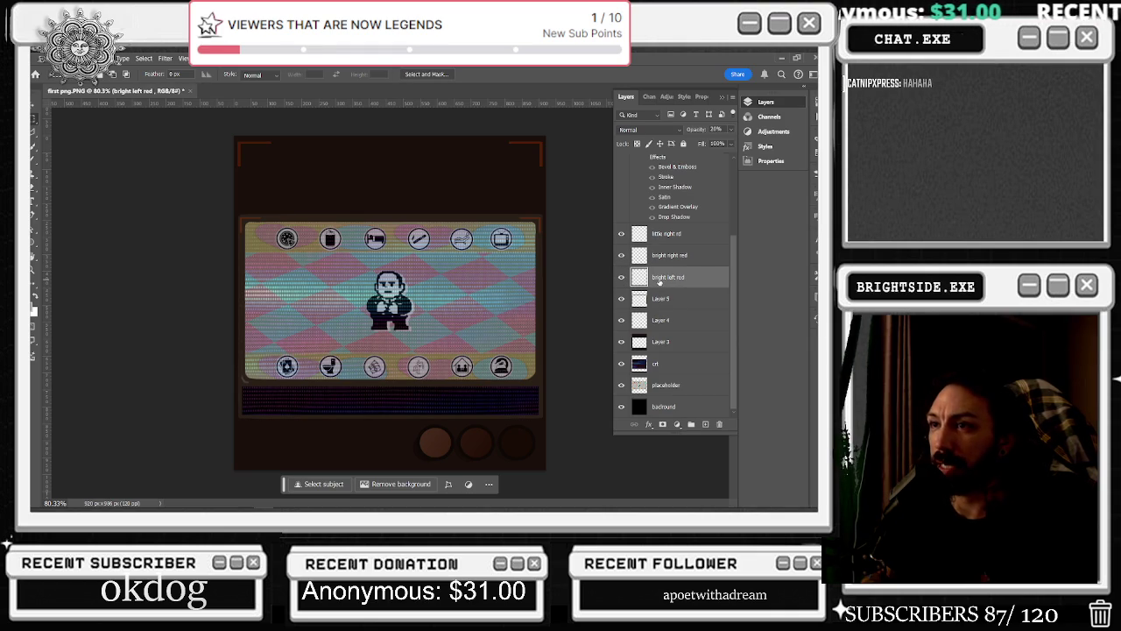
{"action": "key", "text": "1"}
{"action": "key", "text": "3"}
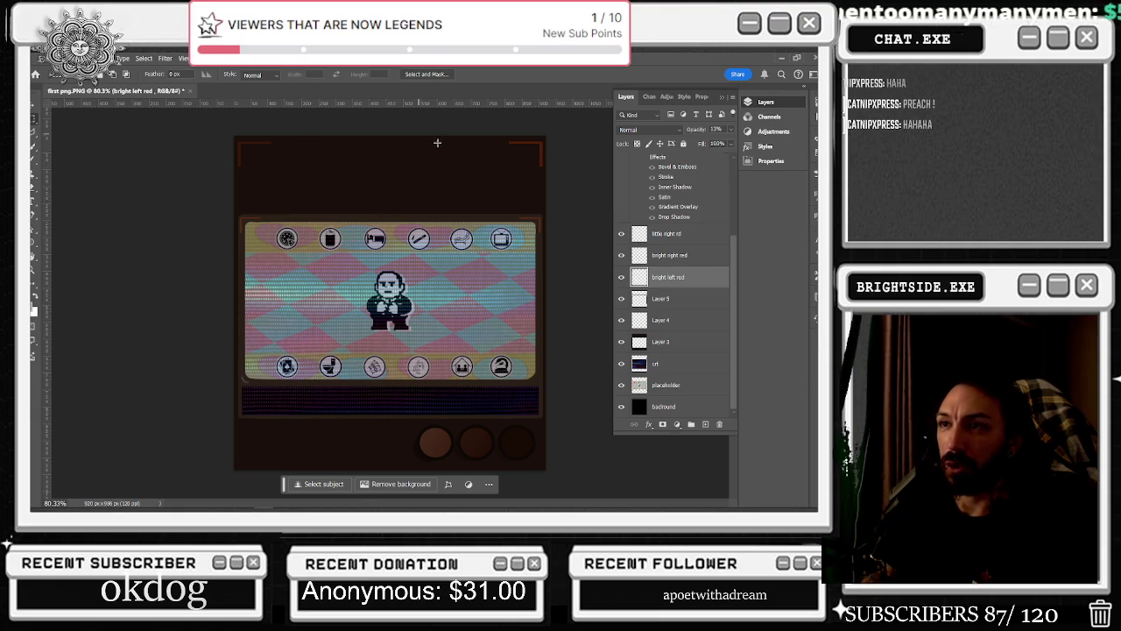
{"action": "scroll", "coordinate": [342, 181], "scroll_direction": "down", "scroll_amount": 3}
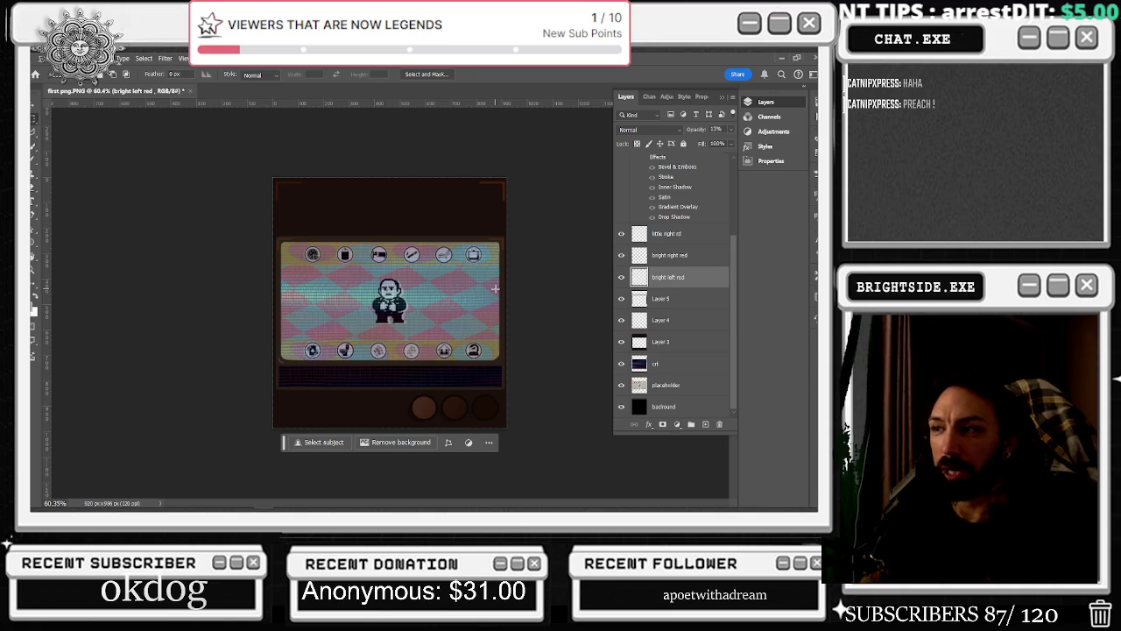
{"action": "left_click", "coordinate": [622, 299]}
{"action": "left_click", "coordinate": [622, 299]}
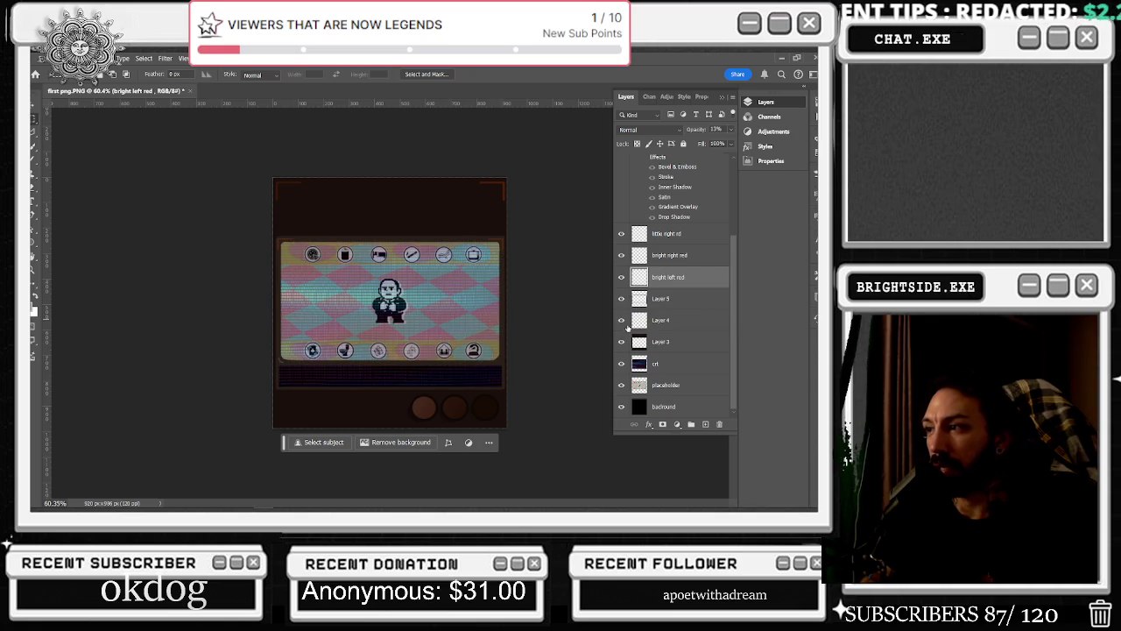
{"action": "left_click", "coordinate": [628, 346]}
{"action": "left_click", "coordinate": [628, 347]}
{"action": "left_click", "coordinate": [622, 363]}
{"action": "left_click", "coordinate": [622, 363]}
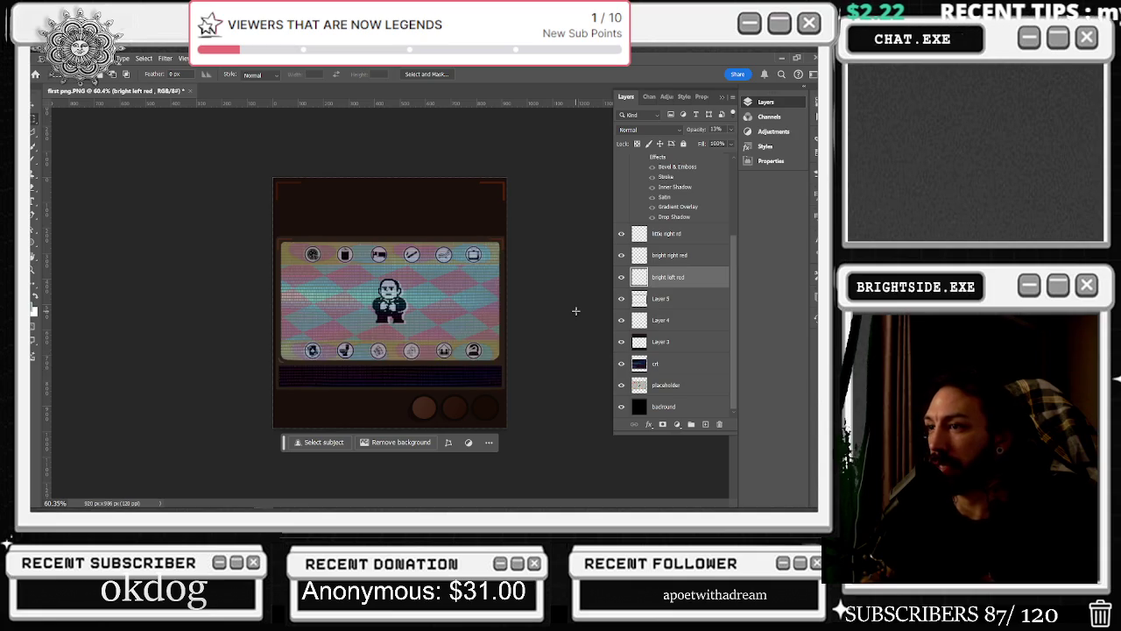
{"action": "left_click", "coordinate": [668, 363]}
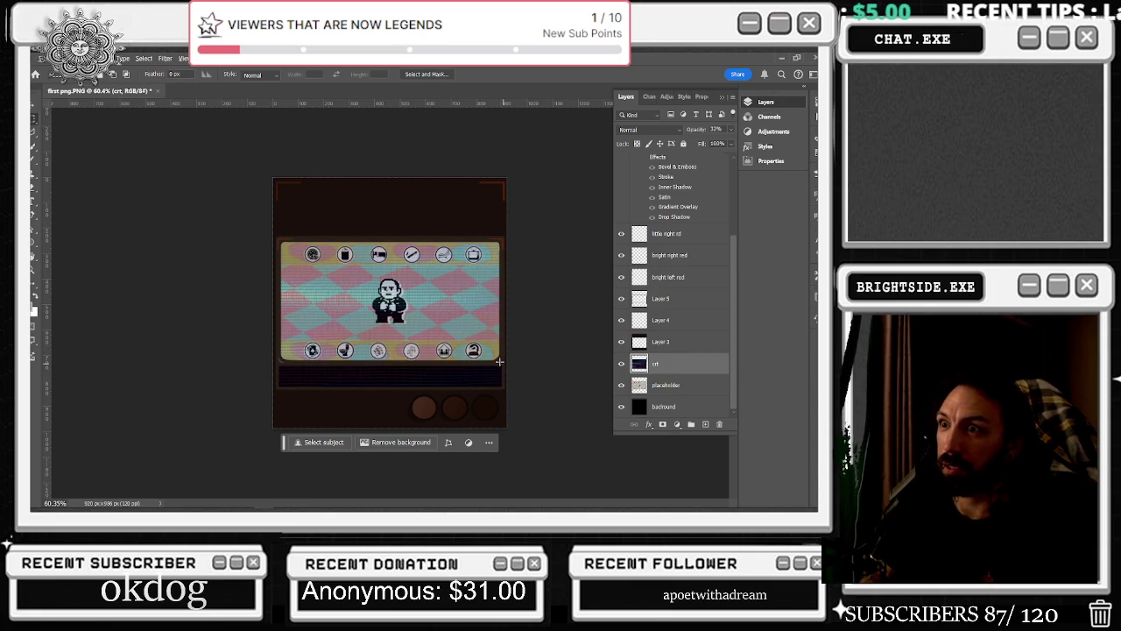
{"action": "scroll", "coordinate": [503, 364], "scroll_direction": "up", "scroll_amount": 3}
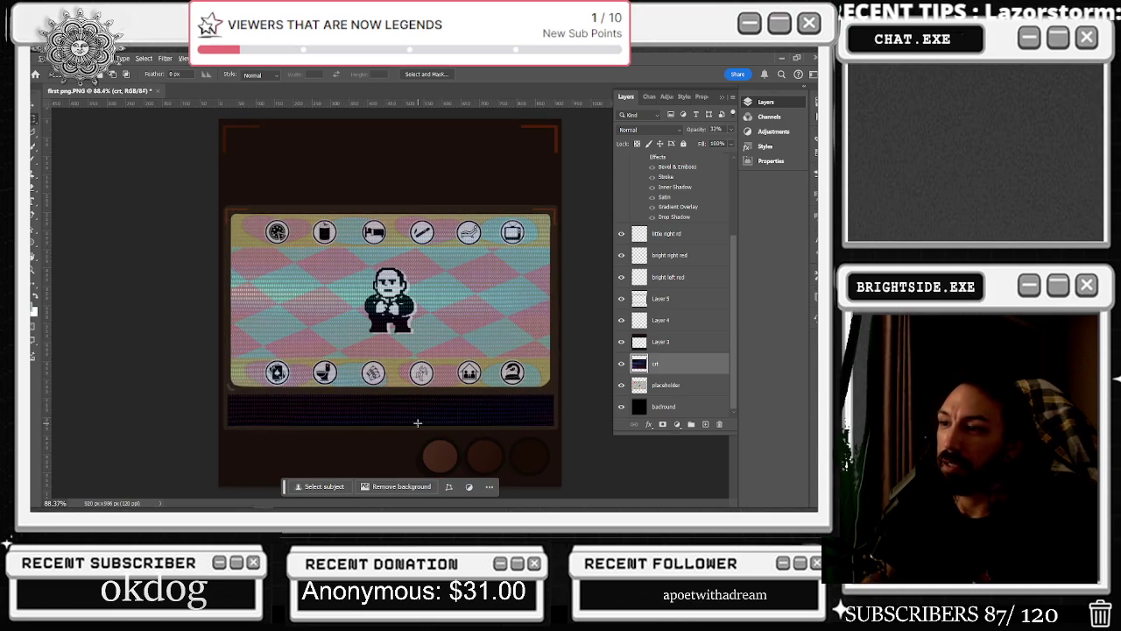
{"action": "scroll", "coordinate": [679, 268], "scroll_direction": "up", "scroll_amount": 3}
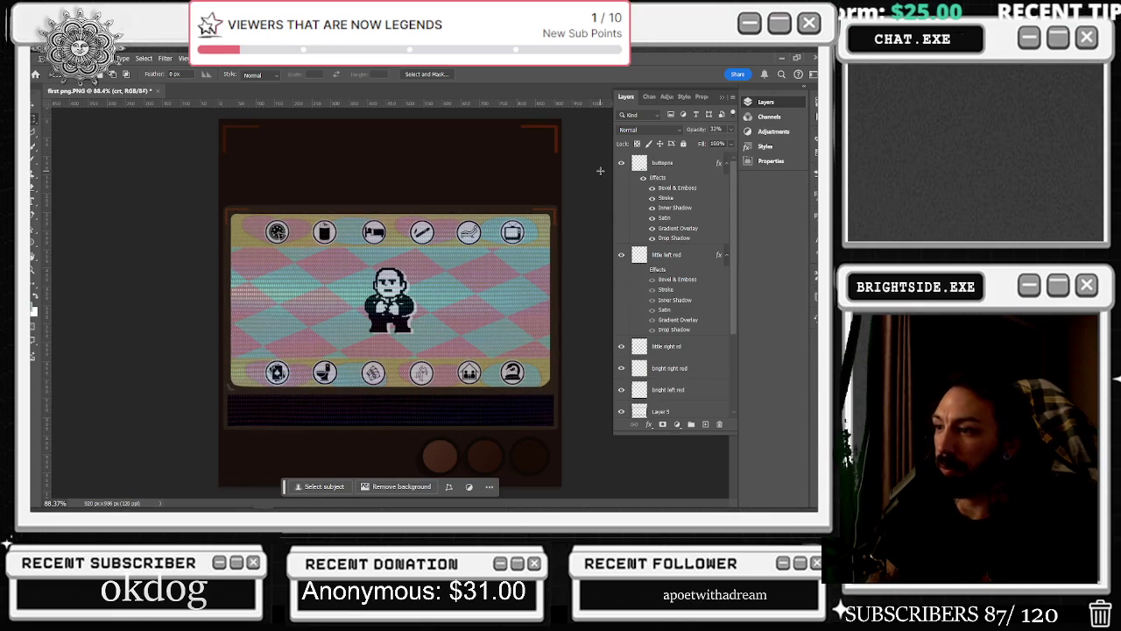
{"action": "scroll", "coordinate": [600, 171], "scroll_direction": "down", "scroll_amount": 2}
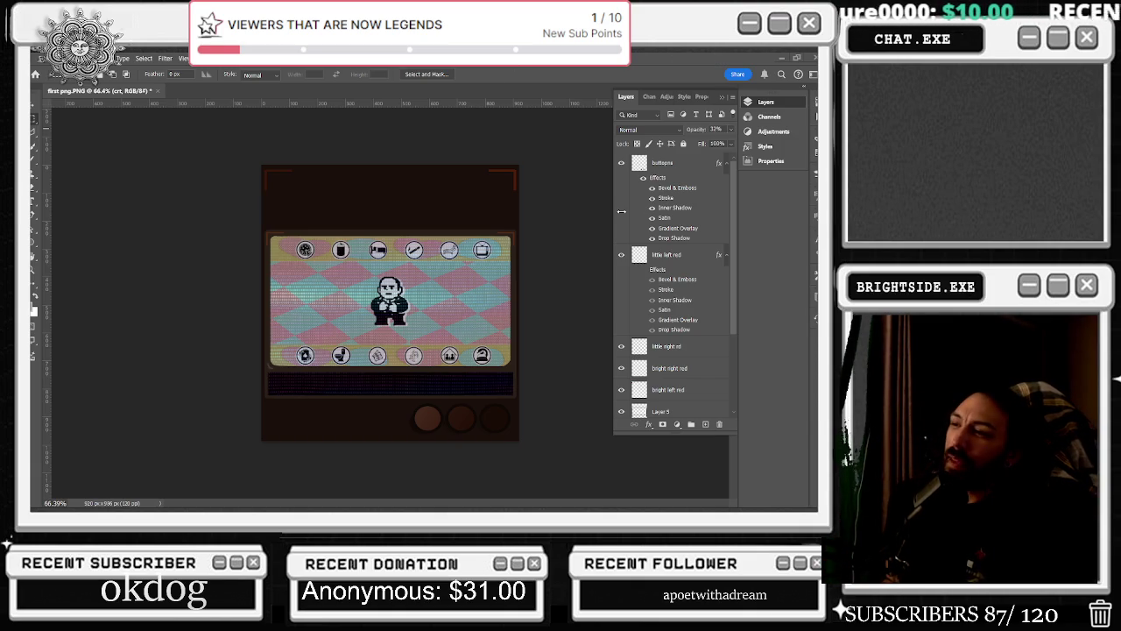
{"action": "key", "text": "alt+tab"}
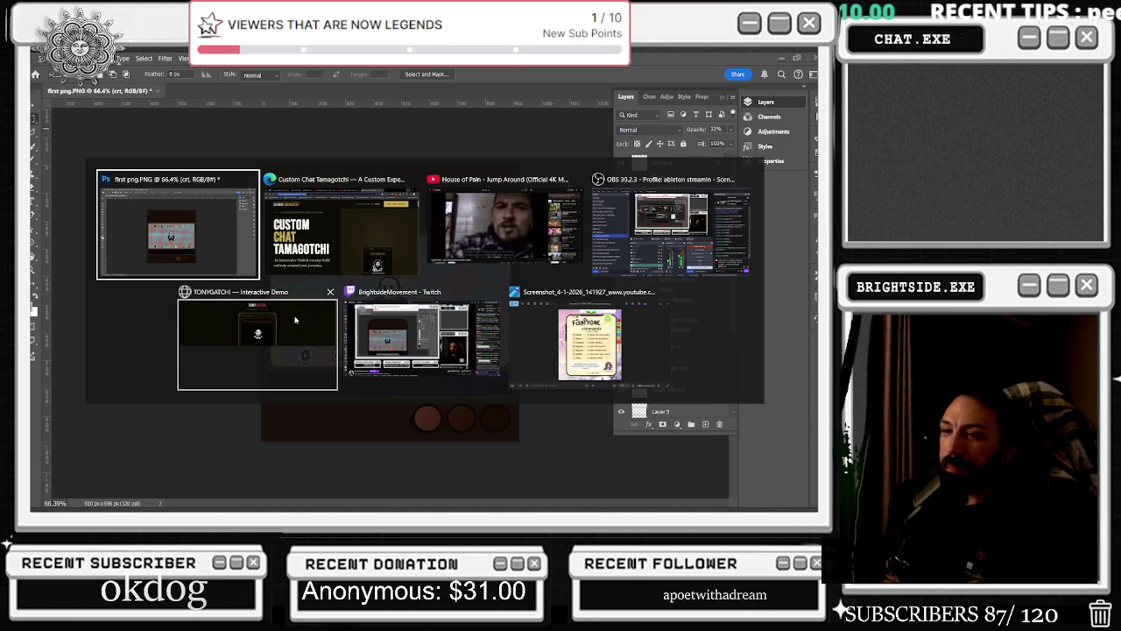
{"action": "key", "text": "Escape"}
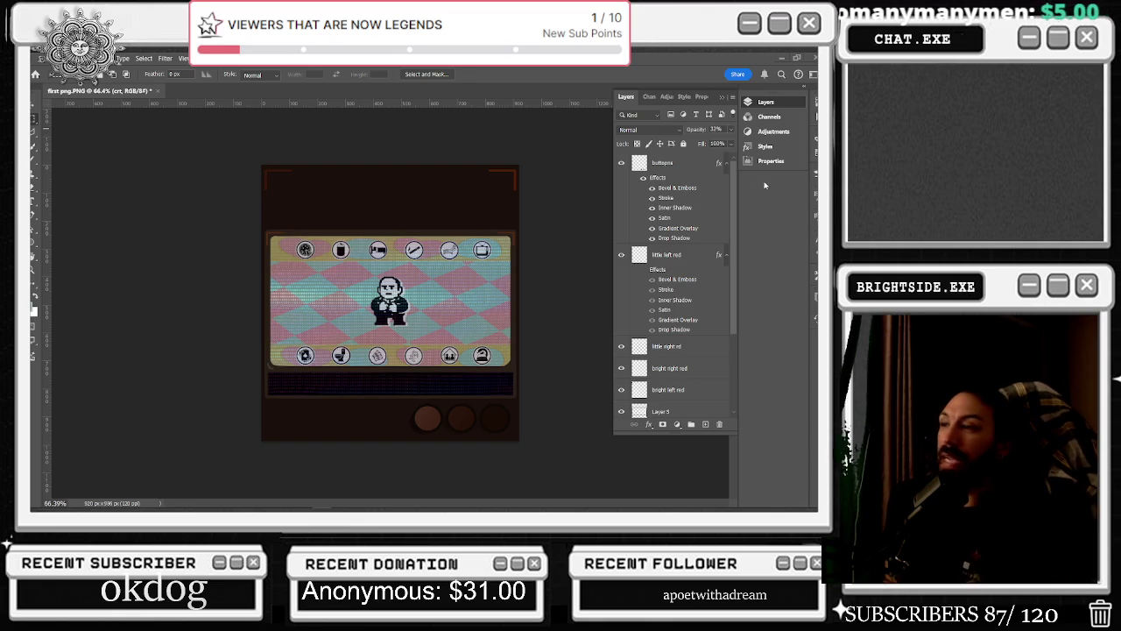
{"action": "scroll", "coordinate": [674, 289], "scroll_direction": "down", "scroll_amount": 3}
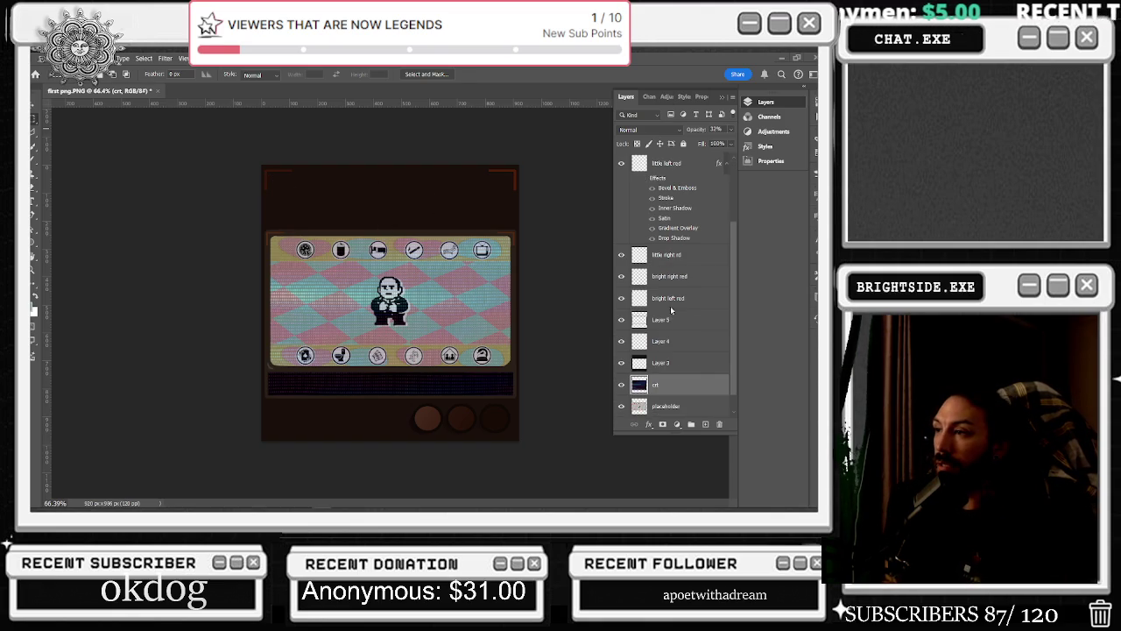
{"action": "scroll", "coordinate": [671, 307], "scroll_direction": "up", "scroll_amount": 3}
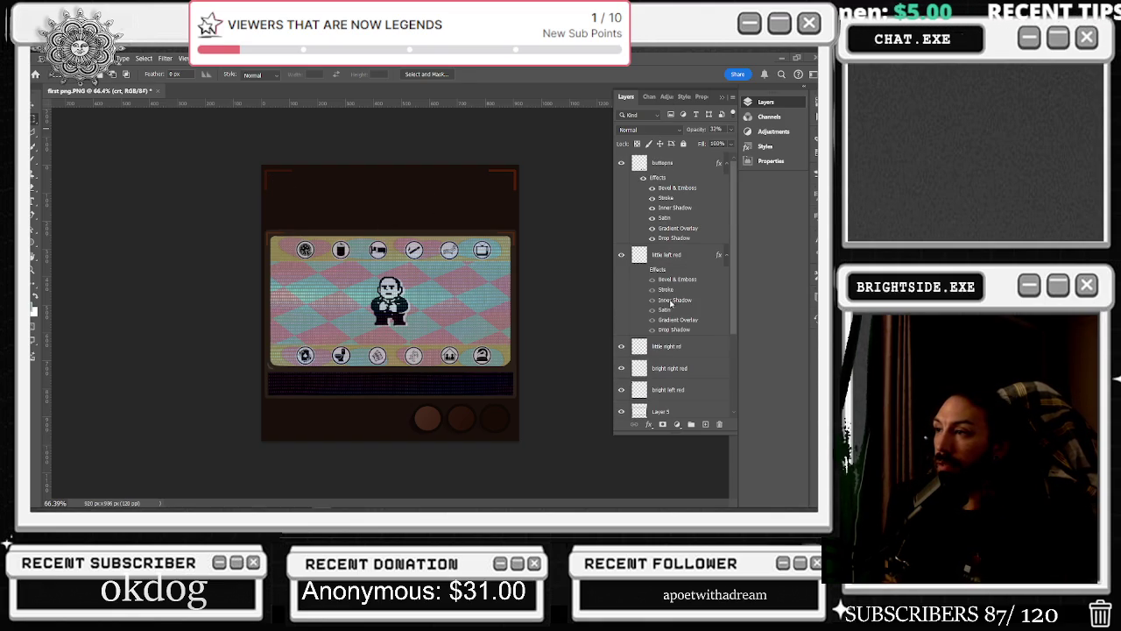
Duplicate the round buttons layer and place the copy at the screen's top right
{"action": "left_click", "coordinate": [665, 164]}
{"action": "key", "text": "v"}
{"action": "left_click_drag", "start_coordinate": [461, 417], "coordinate": [480, 196]}
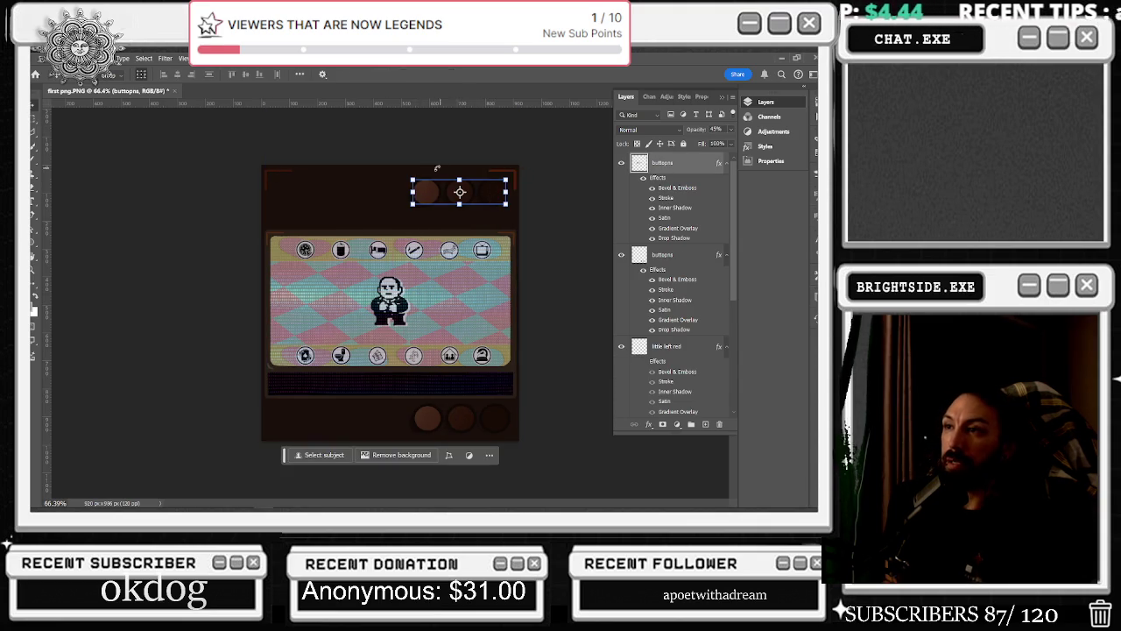
{"action": "key", "text": "ctrl+t"}
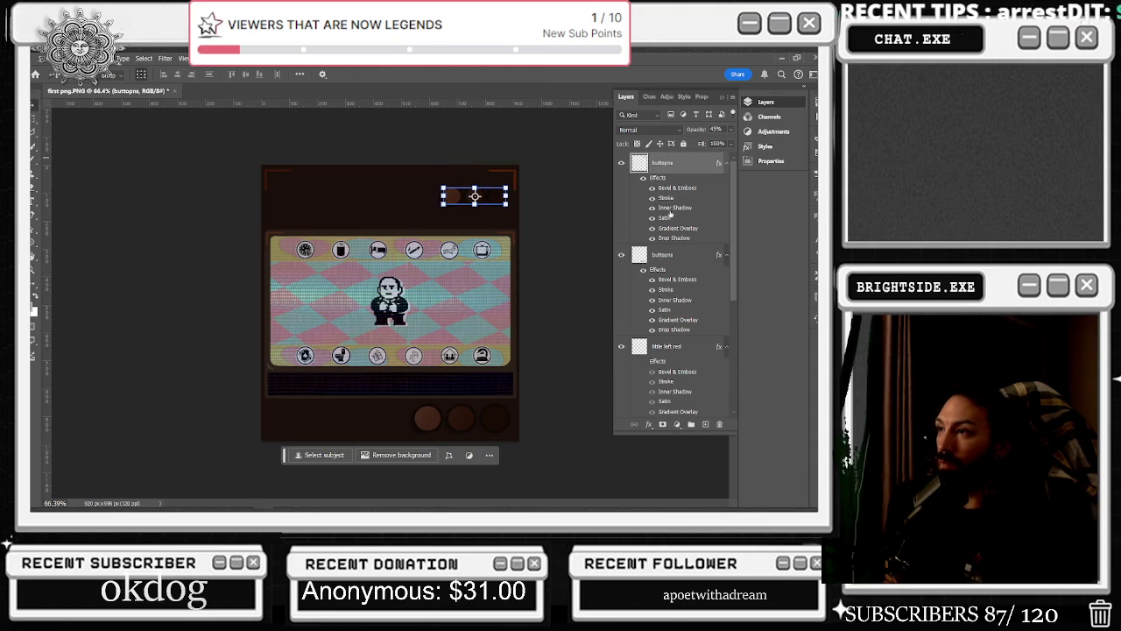
Give the copied buttons a Color Overlay in pure red FF0000
{"action": "double_click", "coordinate": [658, 180]}
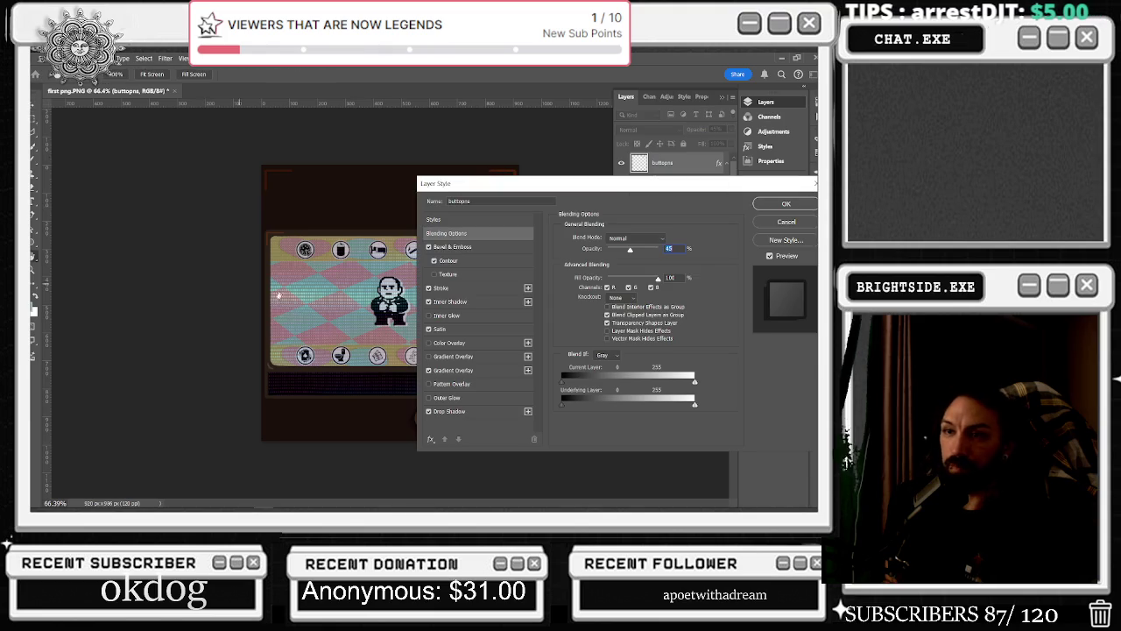
{"action": "left_click", "coordinate": [435, 344]}
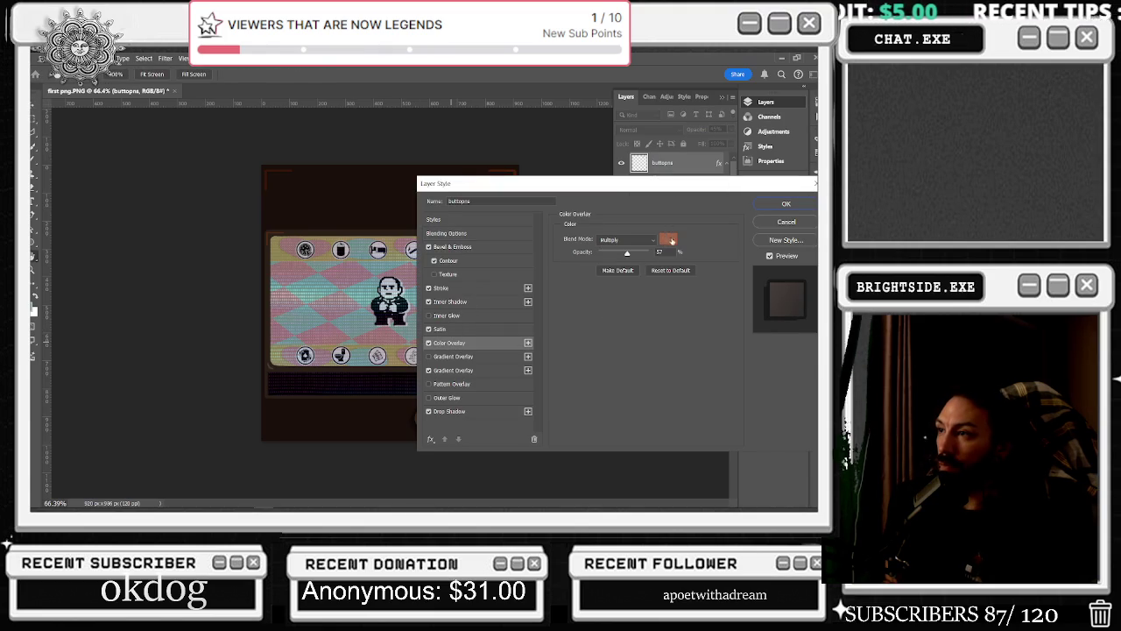
{"action": "left_click", "coordinate": [671, 240]}
{"action": "type", "text": "ff0000"}
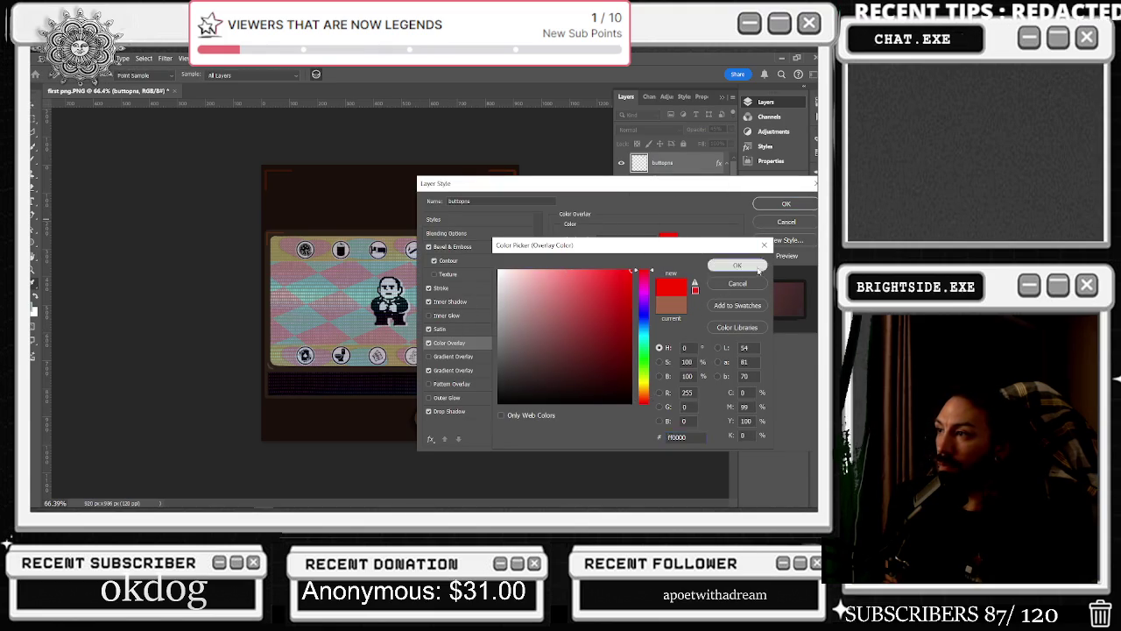
{"action": "left_click", "coordinate": [757, 268]}
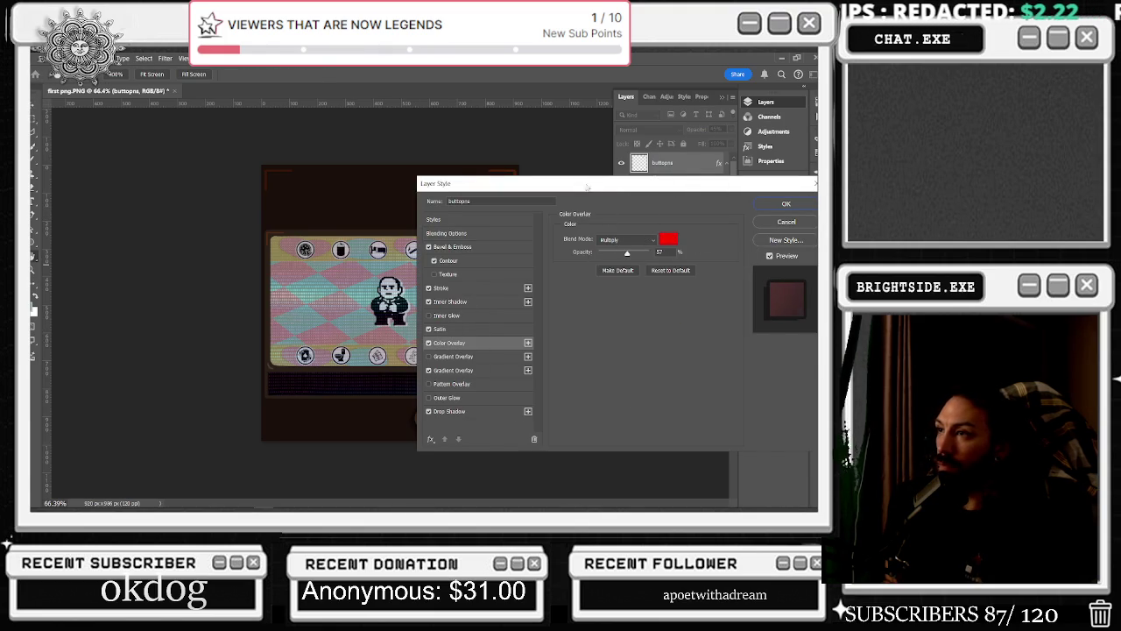
{"action": "key", "text": "Return"}
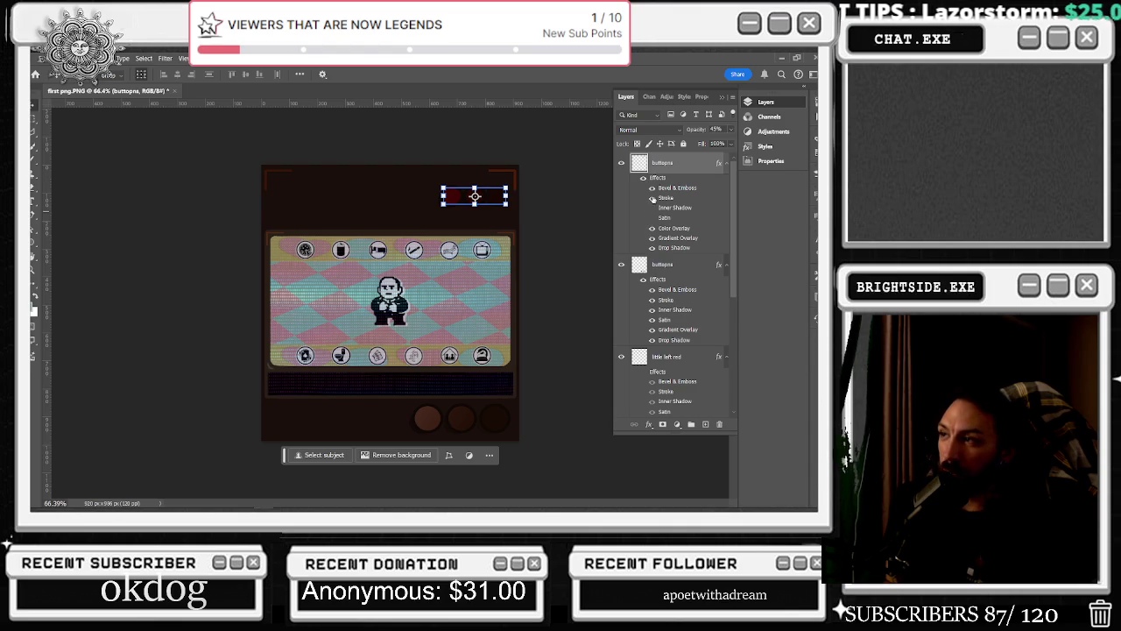
Hide the gradient overlay and drop shadow, and set the buttons layer to 100% opacity
{"action": "left_click", "coordinate": [652, 237]}
{"action": "left_click", "coordinate": [651, 247]}
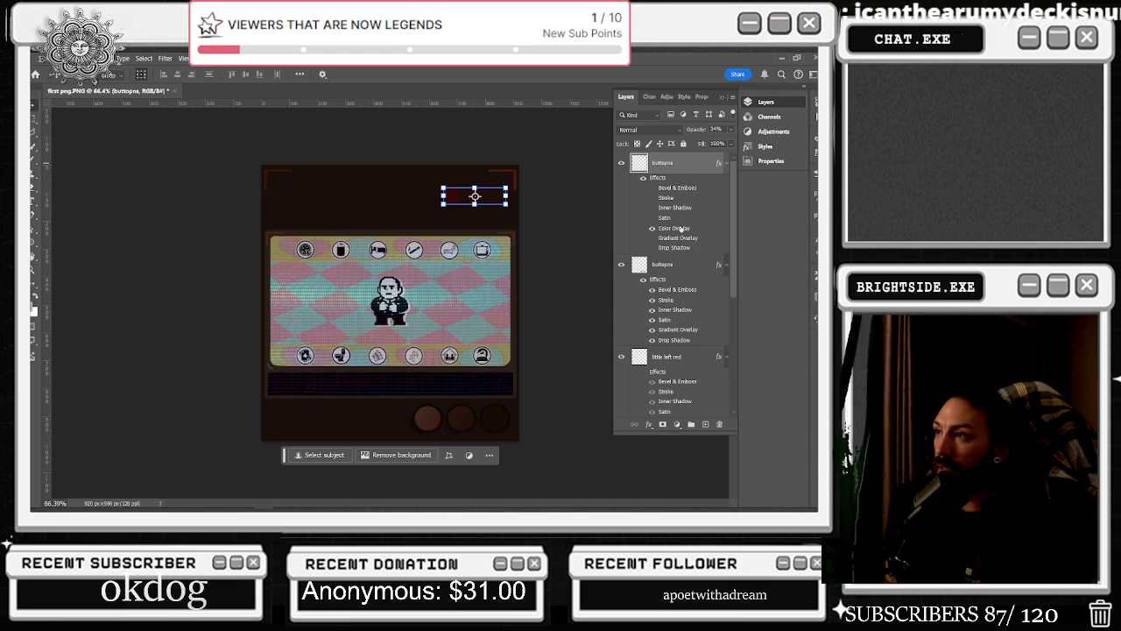
{"action": "double_click", "coordinate": [680, 229]}
{"action": "left_click_drag", "start_coordinate": [680, 229], "coordinate": [570, 219]}
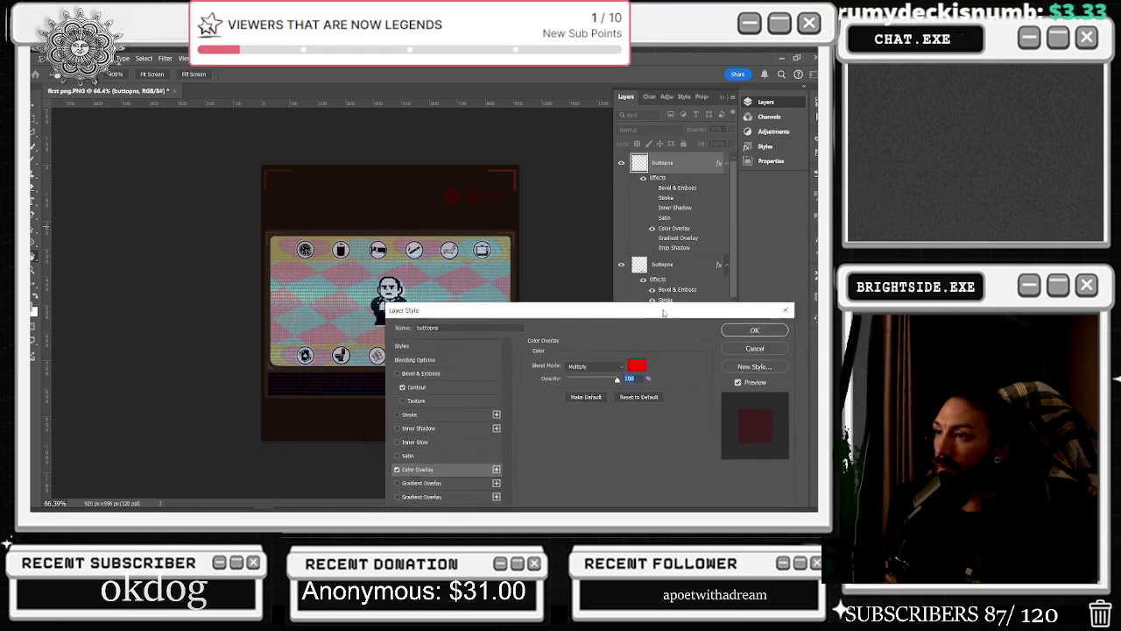
{"action": "left_click", "coordinate": [567, 267]}
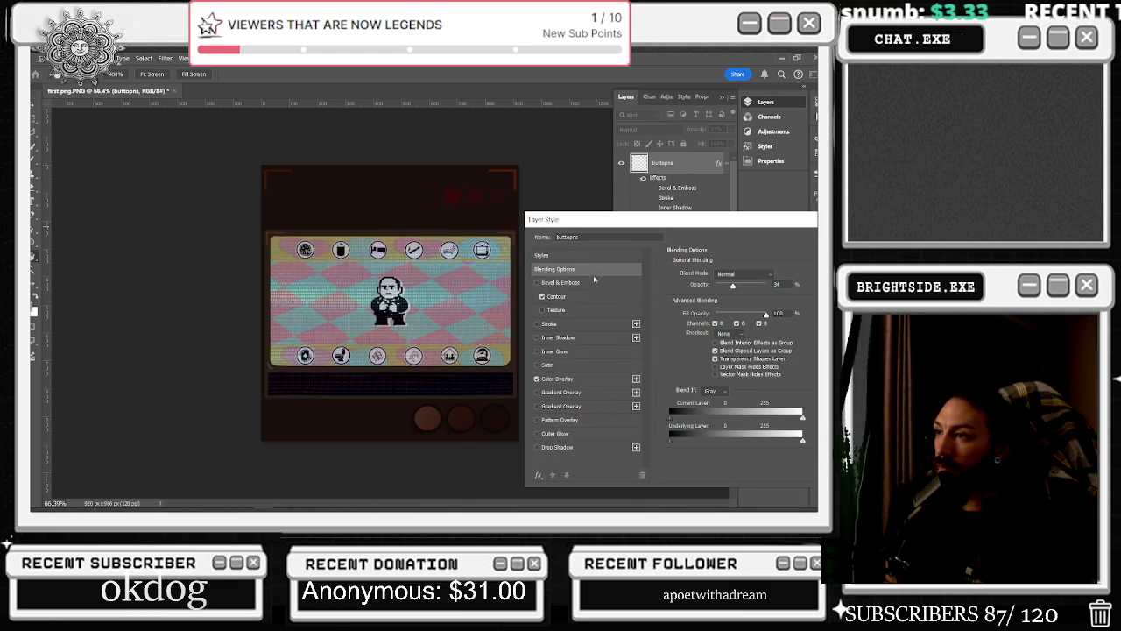
{"action": "left_click_drag", "start_coordinate": [730, 287], "coordinate": [771, 284]}
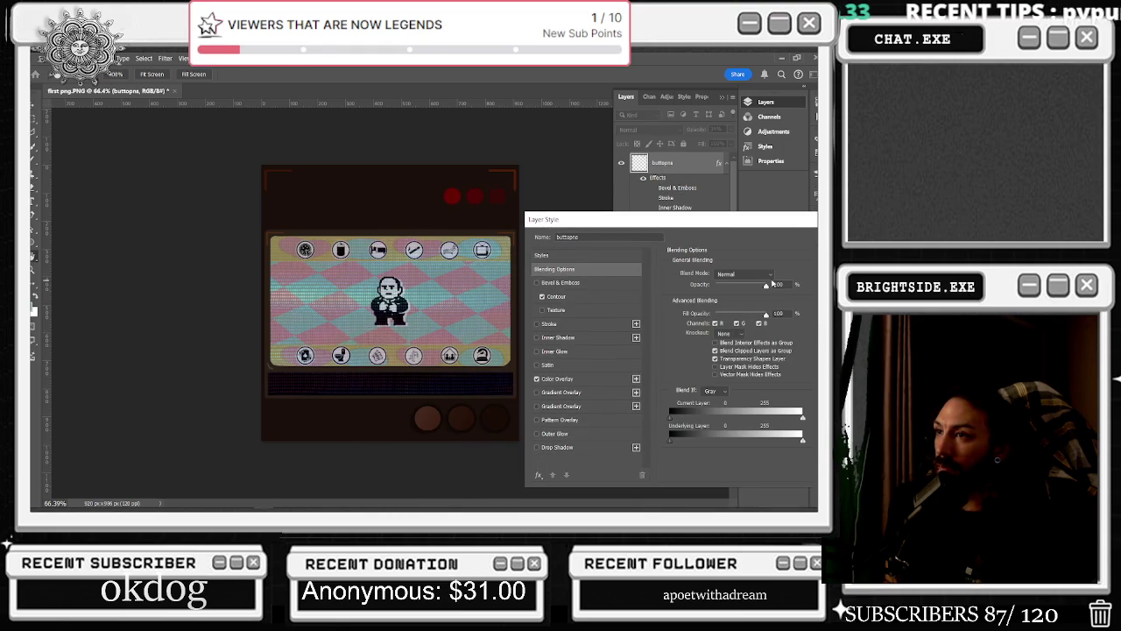
{"action": "left_click", "coordinate": [778, 284]}
Add Bevel & Emboss with deeper depth and highlight opacity lowered to 63%
{"action": "left_click", "coordinate": [565, 284]}
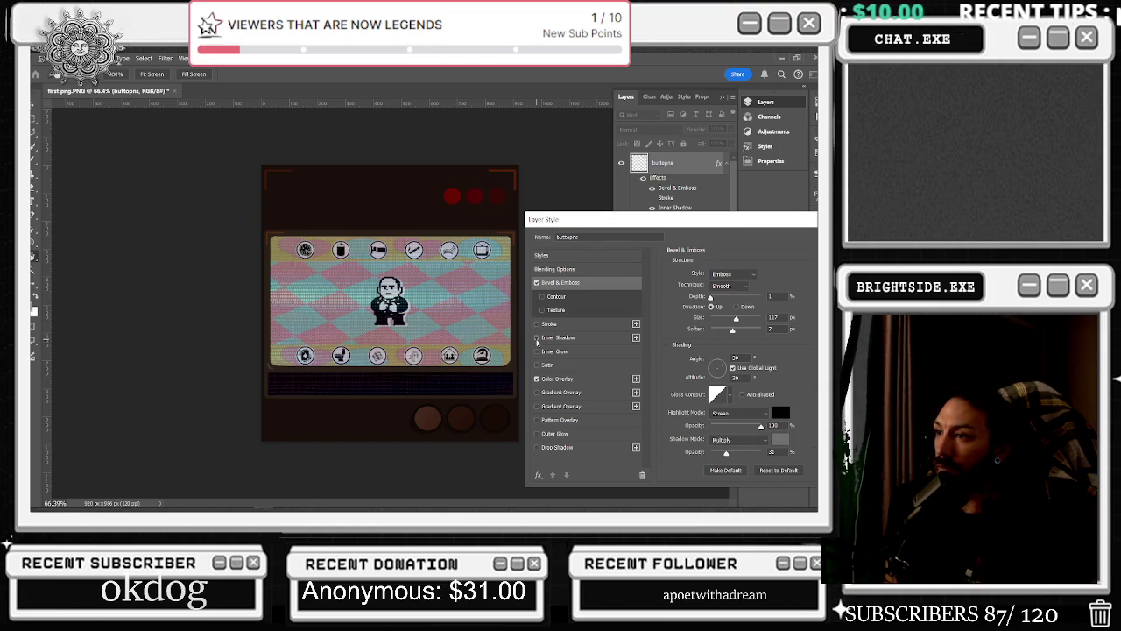
{"action": "left_click", "coordinate": [547, 379]}
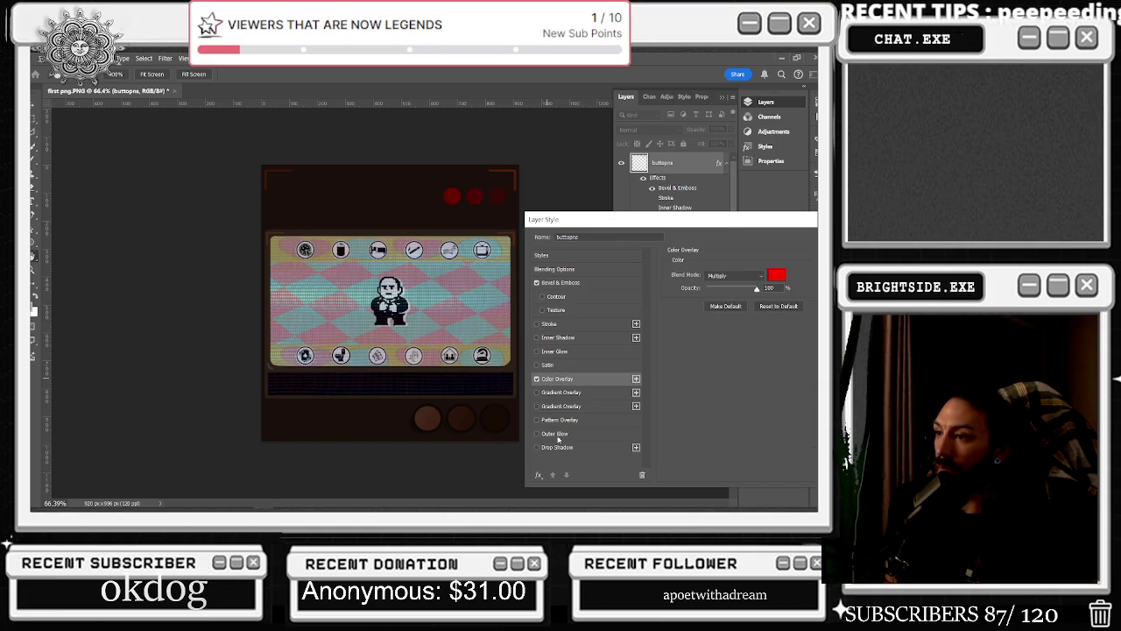
{"action": "left_click", "coordinate": [563, 282]}
{"action": "mouse_move", "coordinate": [711, 297]}
{"action": "left_mouse_down"}
{"action": "mouse_move", "coordinate": [726, 288]}
{"action": "mouse_move", "coordinate": [714, 323]}
{"action": "mouse_move", "coordinate": [725, 320]}
{"action": "left_mouse_up"}
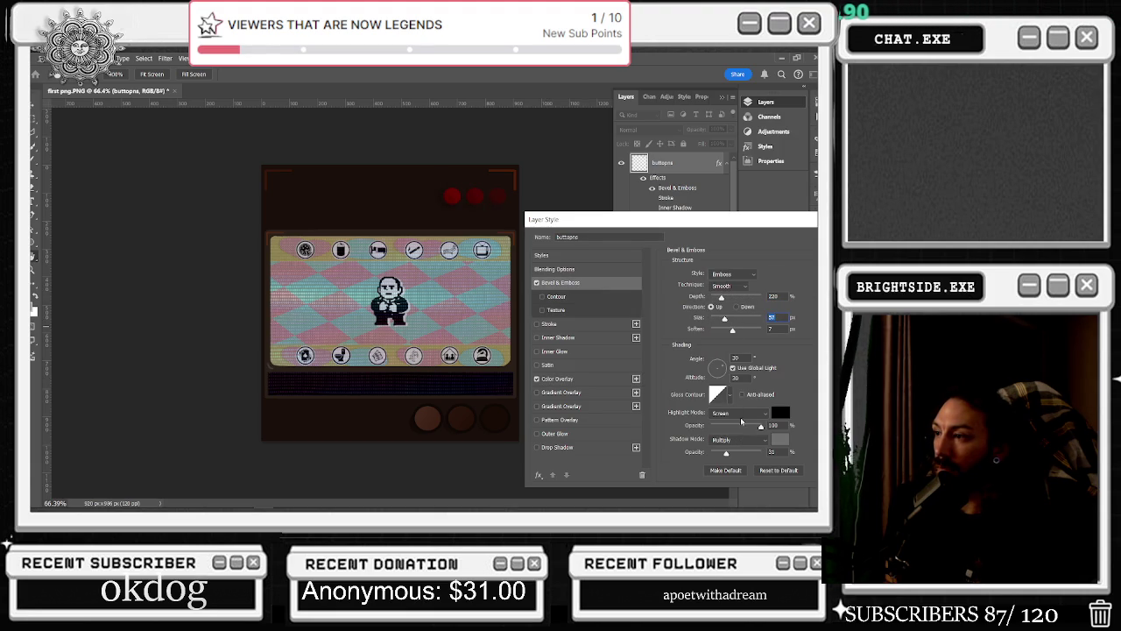
{"action": "left_click_drag", "start_coordinate": [762, 427], "coordinate": [742, 427]}
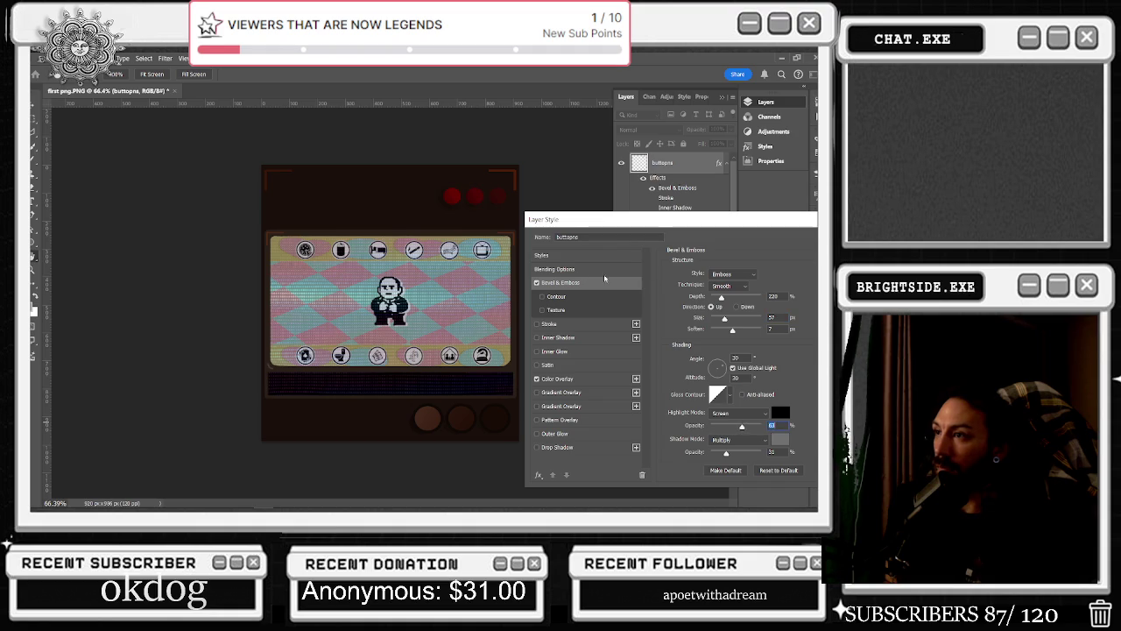
{"action": "left_click", "coordinate": [568, 270]}
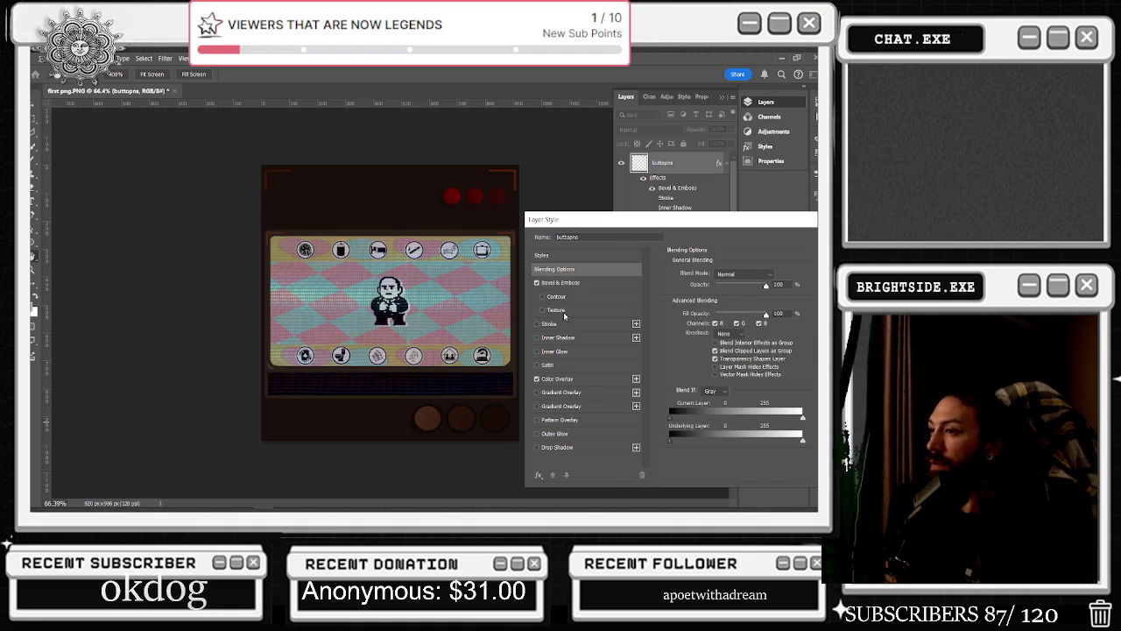
{"action": "left_click", "coordinate": [559, 378]}
{"action": "left_click", "coordinate": [733, 275]}
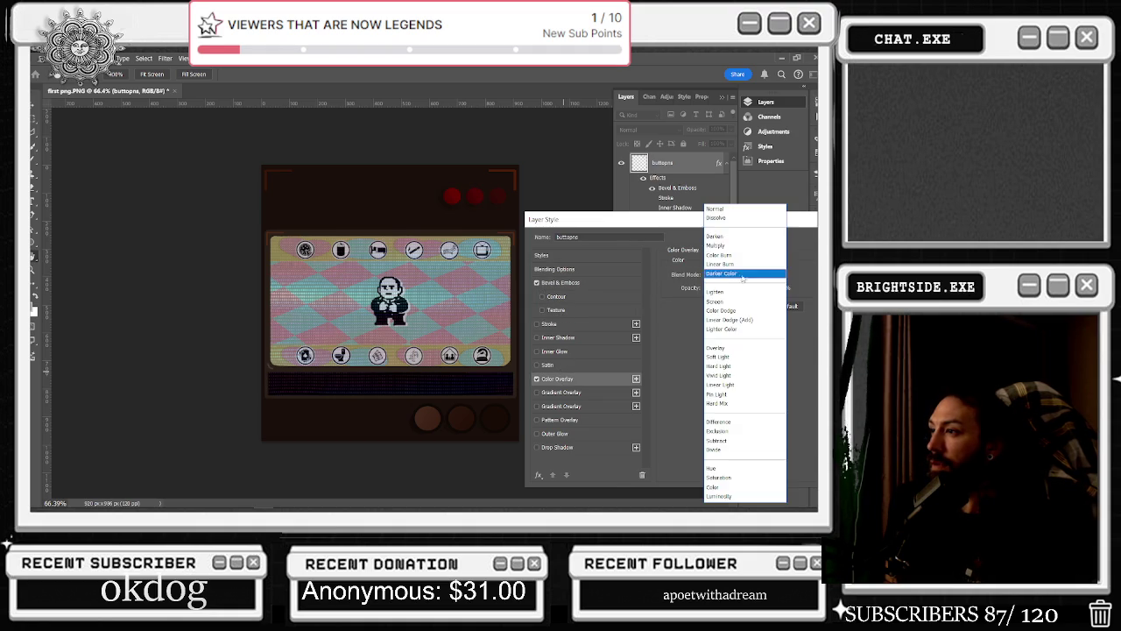
Set the red Color Overlay's blend mode to Hue after trying Darken, Divide and Saturation
{"action": "left_click", "coordinate": [726, 208]}
{"action": "key", "text": "Down"}
{"action": "key", "text": "Down"}
{"action": "key", "text": "Down"}
{"action": "key", "text": "Down"}
{"action": "key", "text": "Down"}
{"action": "key", "text": "Down"}
{"action": "key", "text": "Down"}
{"action": "key", "text": "Down"}
{"action": "key", "text": "Down"}
{"action": "key", "text": "Down"}
{"action": "key", "text": "Down"}
{"action": "key", "text": "Down"}
{"action": "key", "text": "Down"}
{"action": "key", "text": "Down"}
{"action": "key", "text": "Down"}
{"action": "key", "text": "Down"}
{"action": "key", "text": "Down"}
{"action": "key", "text": "Down"}
{"action": "key", "text": "Up"}
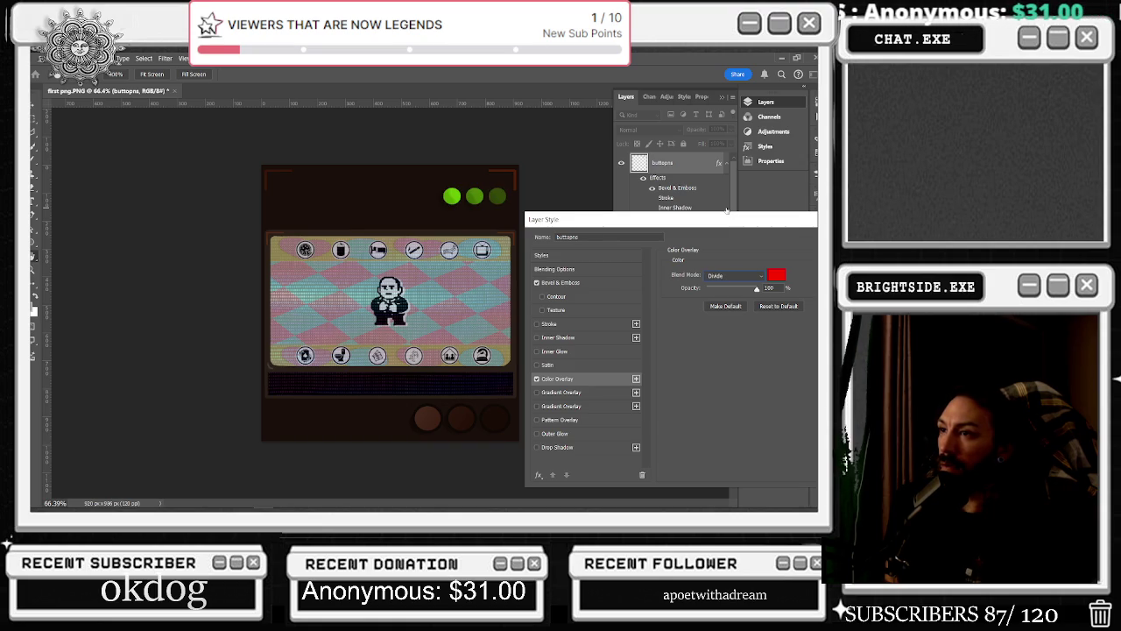
{"action": "key", "text": "Down"}
{"action": "key", "text": "Down"}
{"action": "key", "text": "Down"}
{"action": "key", "text": "Down"}
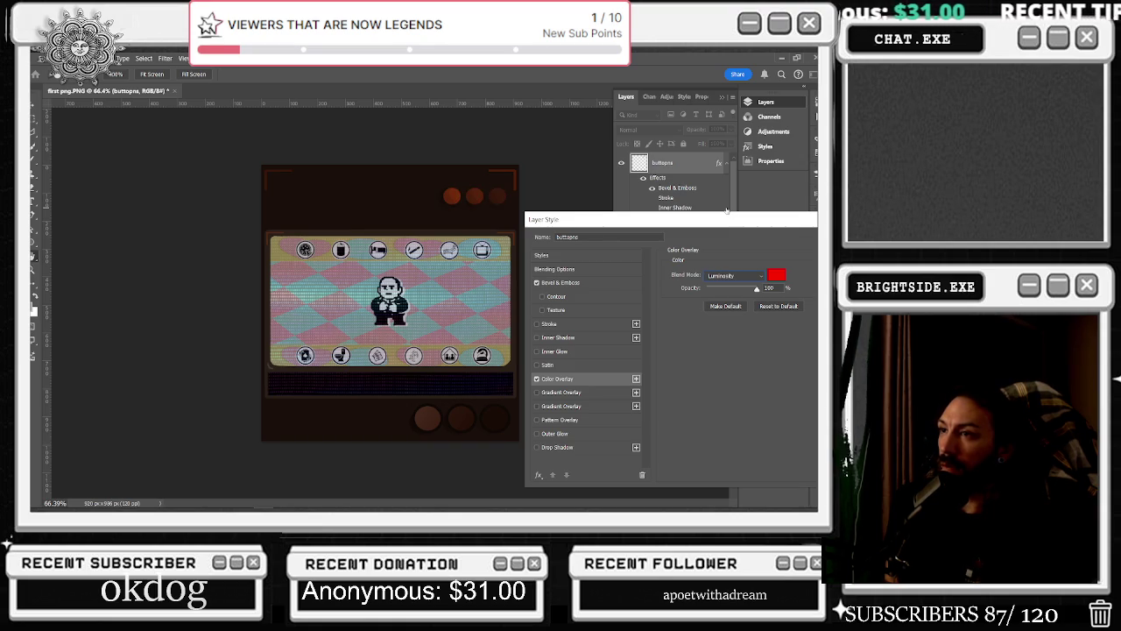
{"action": "key", "text": "Up"}
{"action": "key", "text": "Up"}
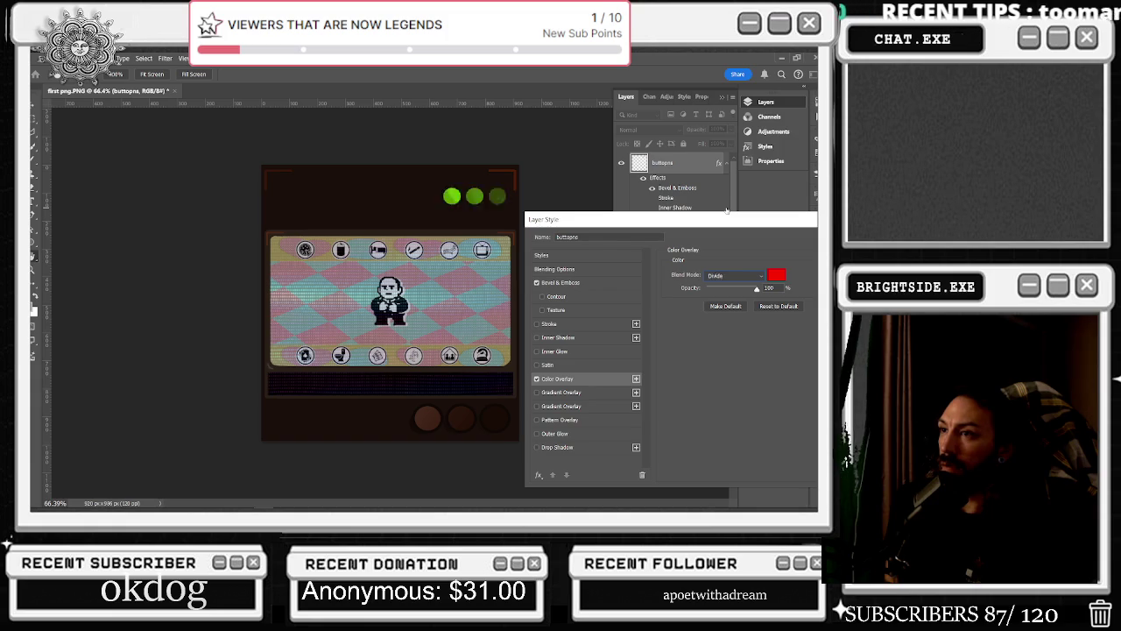
{"action": "key", "text": "Up"}
{"action": "key", "text": "Up"}
{"action": "key", "text": "Down"}
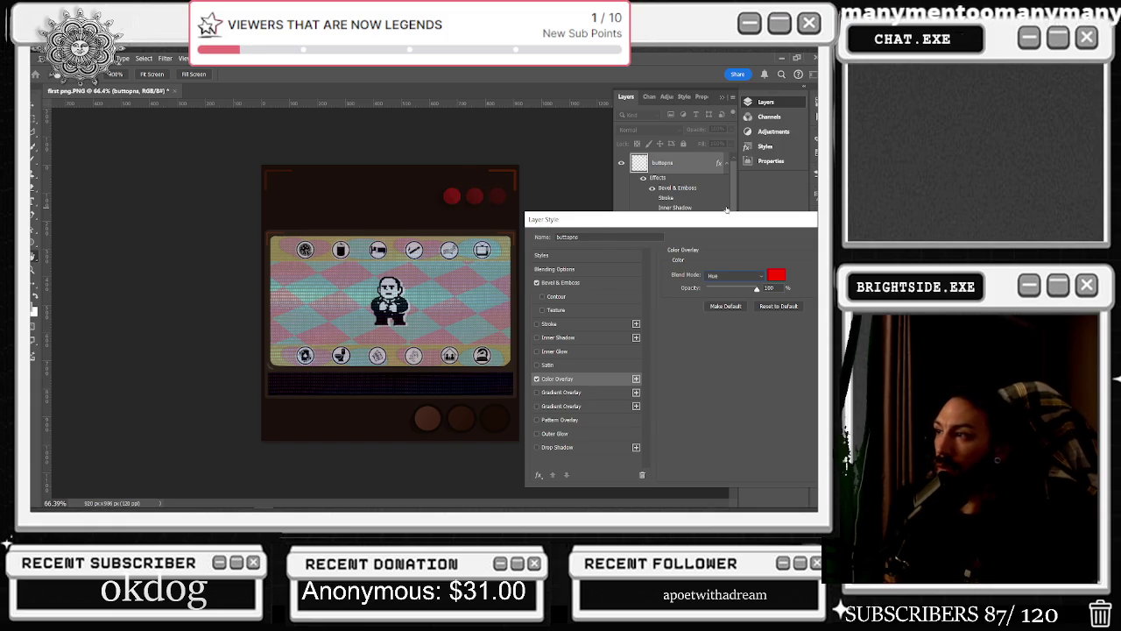
Rotate the bevel light angle to about -176° and apply the layer style
{"action": "left_click_drag", "start_coordinate": [726, 219], "coordinate": [655, 216]}
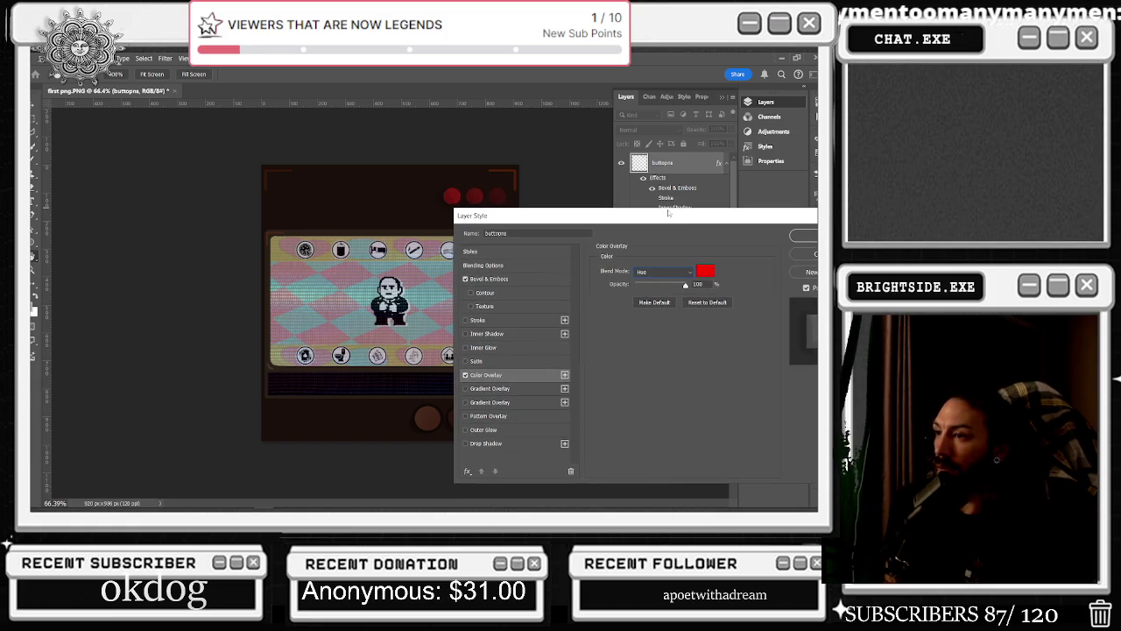
{"action": "left_click", "coordinate": [486, 280]}
{"action": "left_click", "coordinate": [644, 371]}
{"action": "left_click_drag", "start_coordinate": [644, 372], "coordinate": [643, 368]}
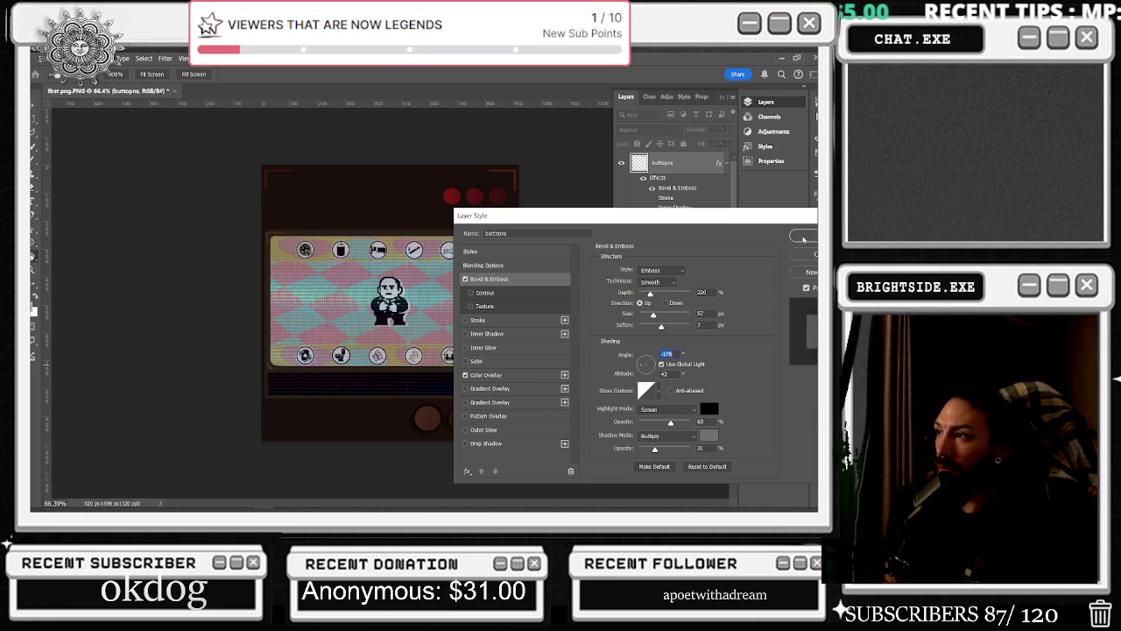
{"action": "left_click", "coordinate": [803, 236]}
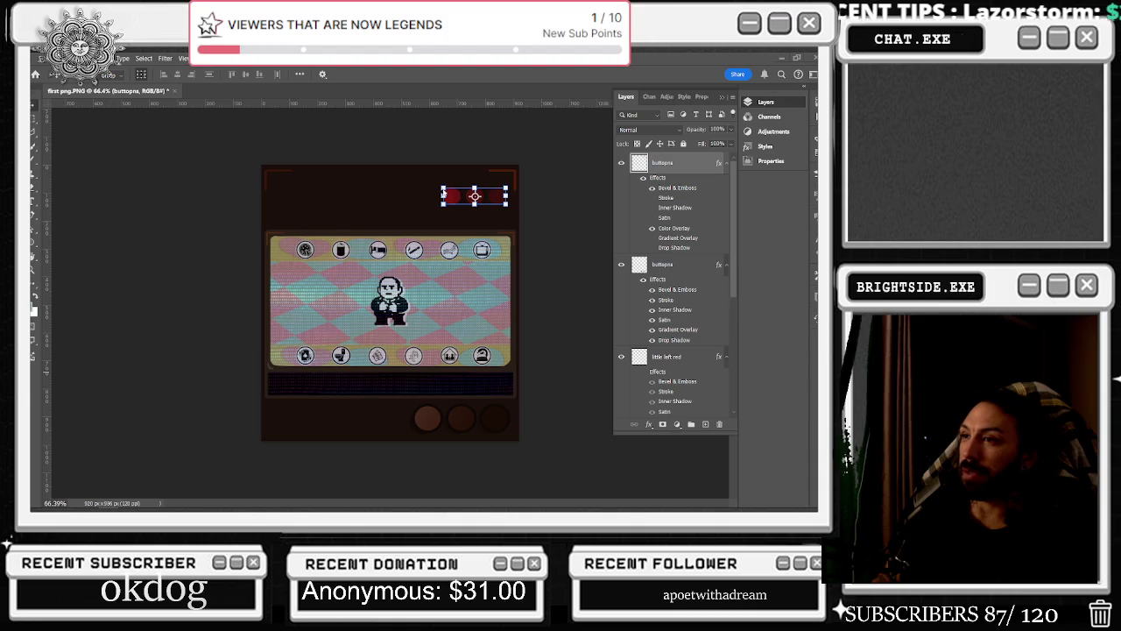
Scale the red buttons copy down to about 82%
{"action": "mouse_move", "coordinate": [443, 193]}
{"action": "left_mouse_down"}
{"action": "mouse_move", "coordinate": [435, 187]}
{"action": "mouse_move", "coordinate": [469, 191]}
{"action": "left_mouse_up"}
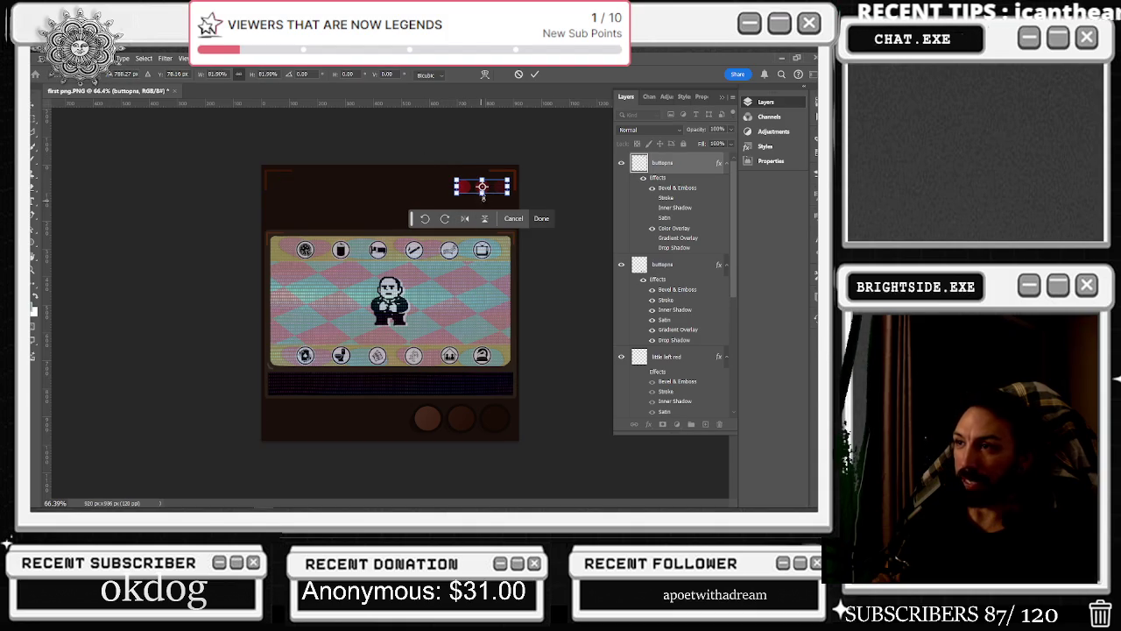
{"action": "key", "text": "Return"}
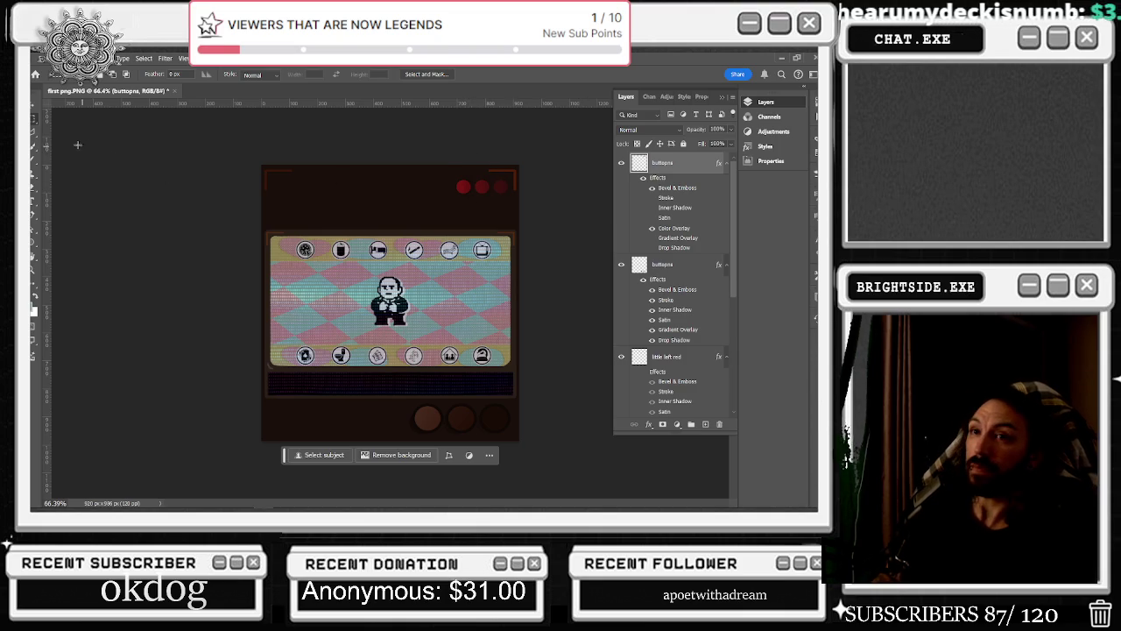
{"action": "key", "text": "v"}
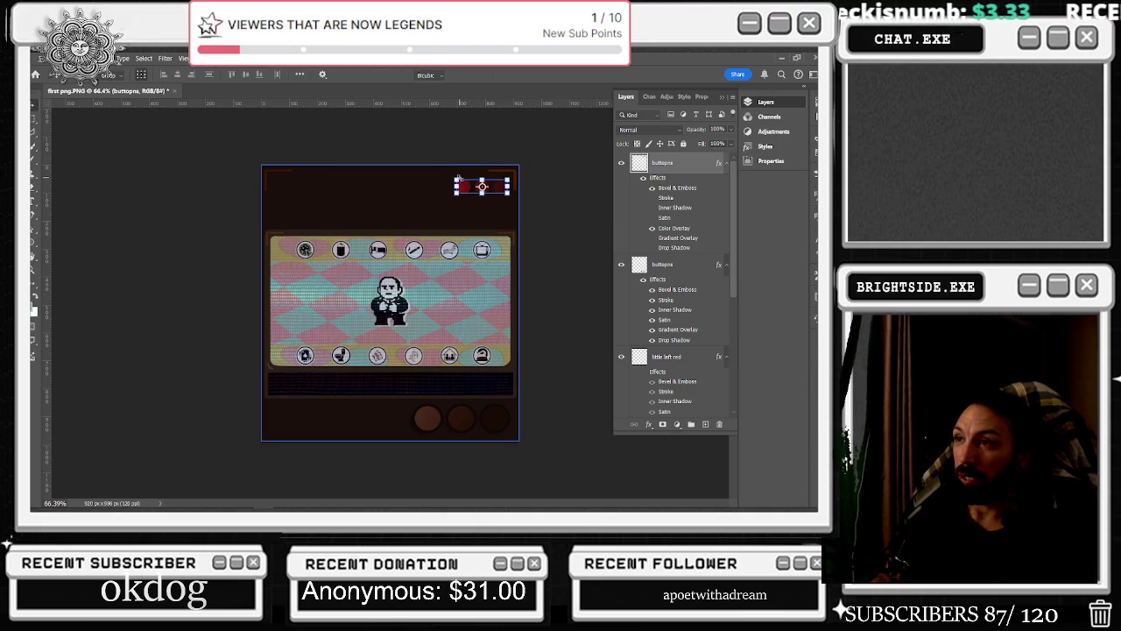
{"action": "left_click_drag", "start_coordinate": [456, 180], "coordinate": [465, 183]}
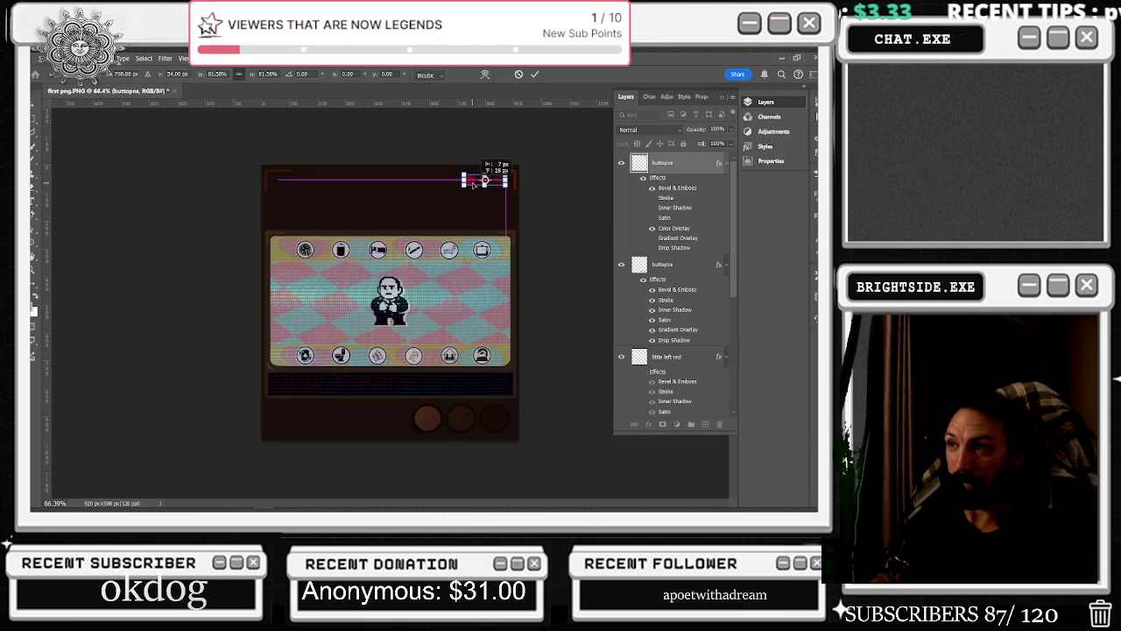
{"action": "scroll", "coordinate": [526, 178], "scroll_direction": "up", "scroll_amount": 3}
{"action": "scroll", "coordinate": [526, 178], "scroll_direction": "up", "scroll_amount": 1}
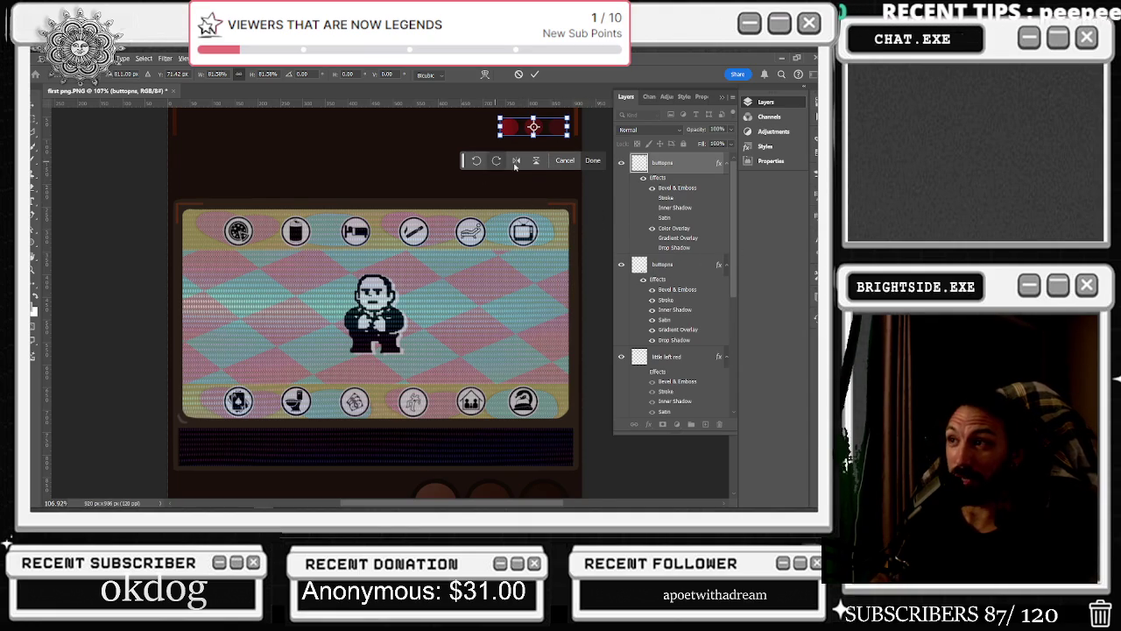
{"action": "scroll", "coordinate": [502, 215], "scroll_direction": "down", "scroll_amount": 1}
{"action": "scroll", "coordinate": [502, 215], "scroll_direction": "down", "scroll_amount": 1}
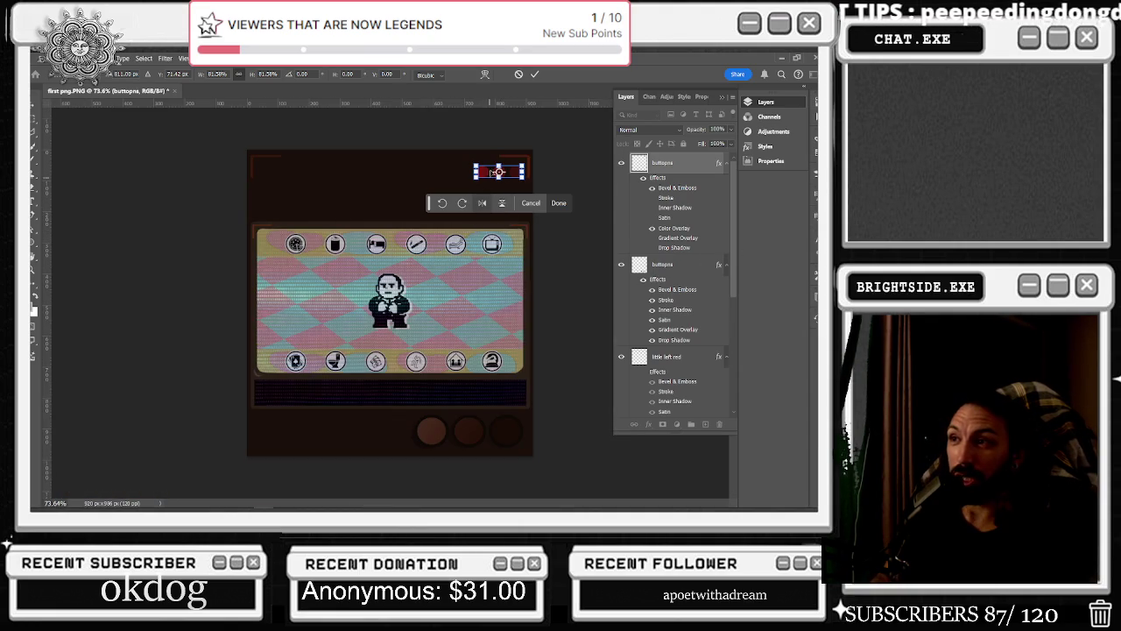
Nudge the red buttons into the frame's top-right corner and commit the transform
{"action": "left_click_drag", "start_coordinate": [497, 171], "coordinate": [503, 166]}
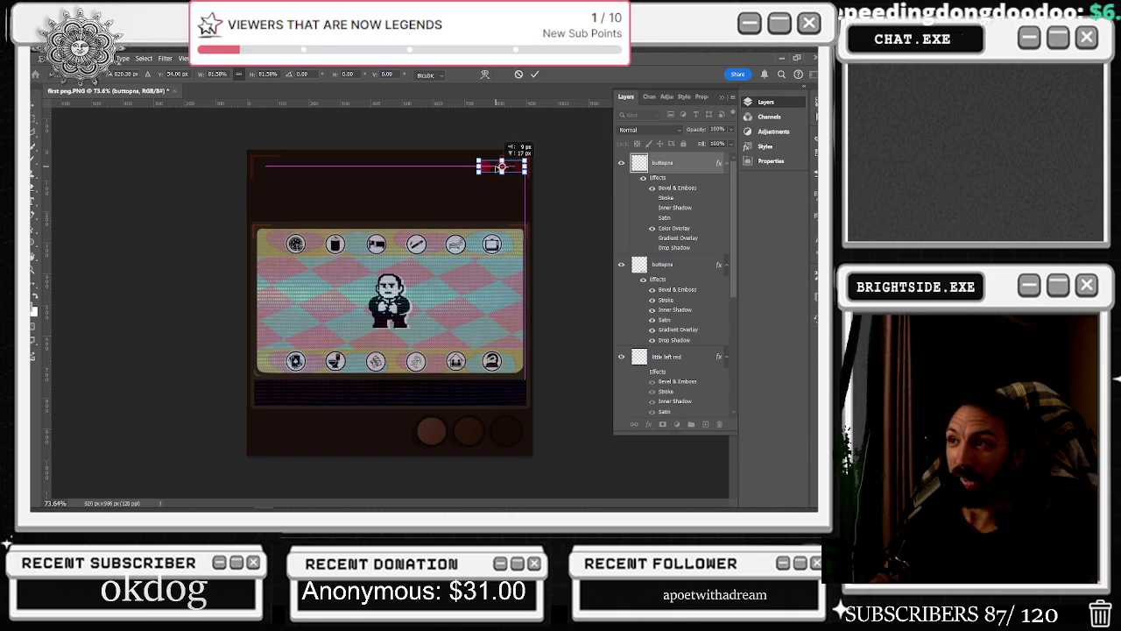
{"action": "scroll", "coordinate": [535, 156], "scroll_direction": "up", "scroll_amount": 1}
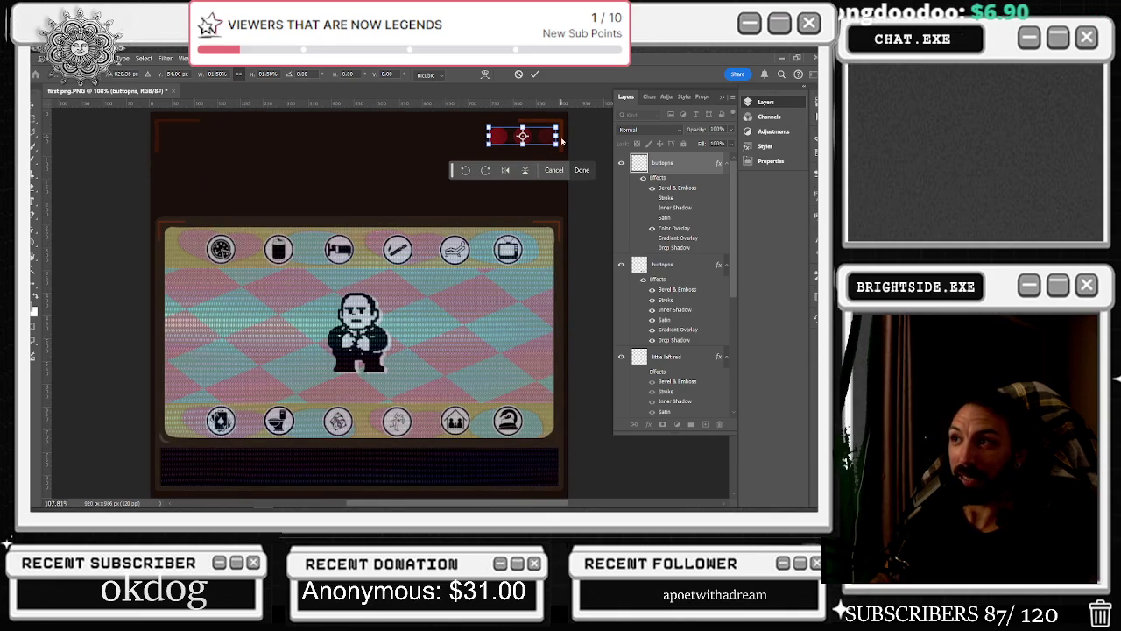
{"action": "left_click_drag", "start_coordinate": [550, 136], "coordinate": [546, 137]}
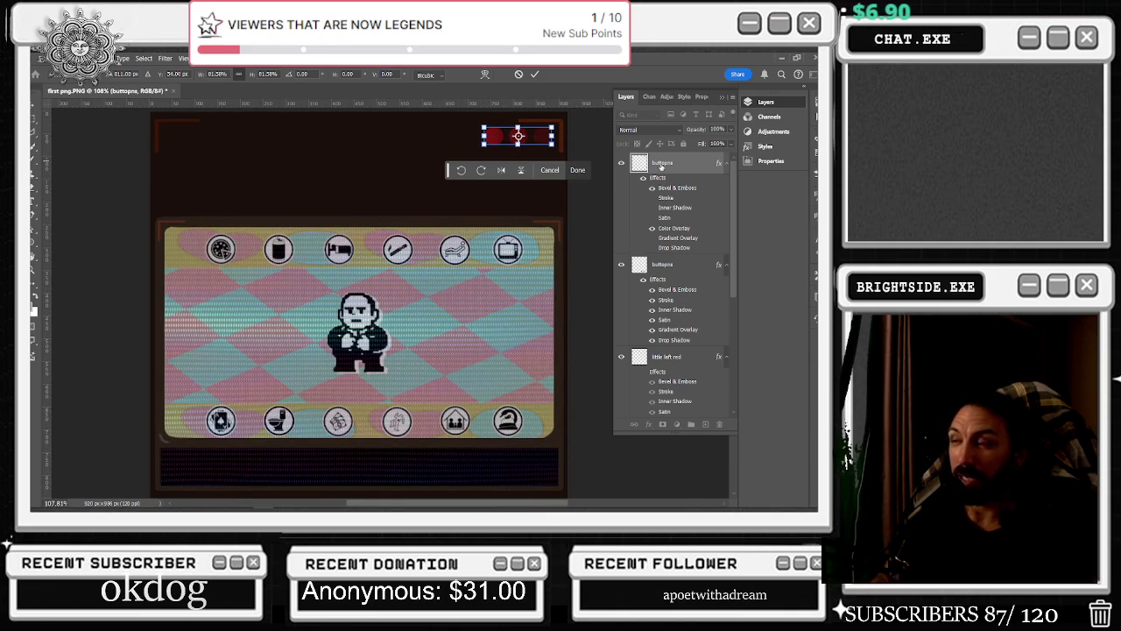
{"action": "key", "text": "Right"}
{"action": "key", "text": "Right"}
{"action": "key", "text": "Right"}
{"action": "key", "text": "Down"}
{"action": "key", "text": "Down"}
{"action": "key", "text": "Down"}
{"action": "key", "text": "Left"}
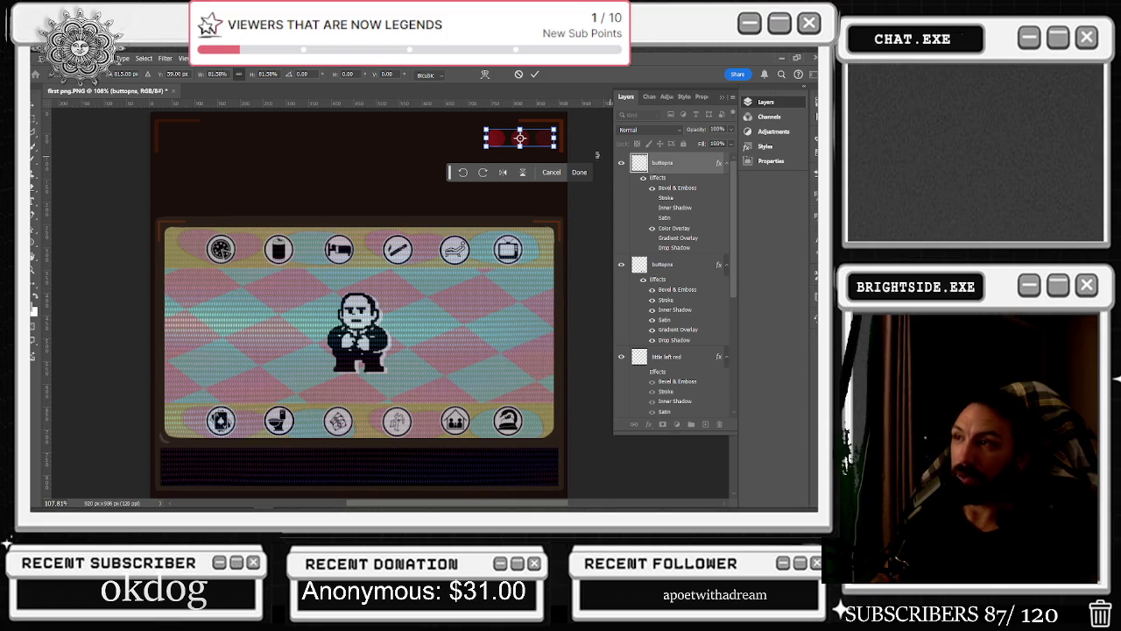
{"action": "scroll", "coordinate": [558, 150], "scroll_direction": "down", "scroll_amount": 4}
{"action": "key", "text": "Return"}
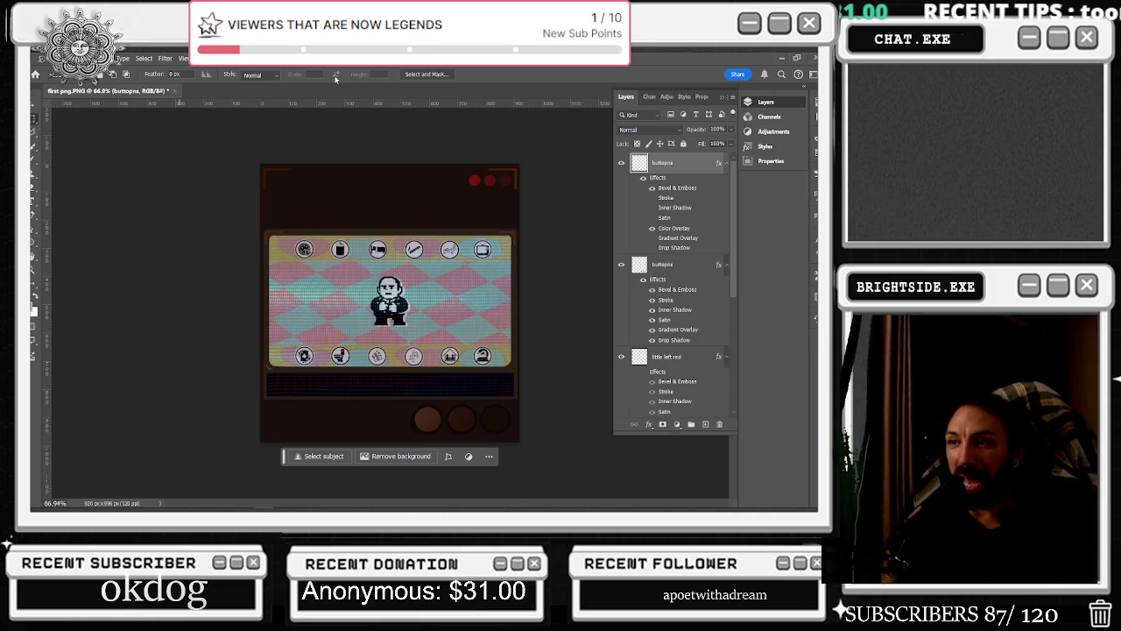
Show the buttons layer's Color Overlay and keep Gradient Overlay hidden so the red button looks darker
{"action": "scroll", "coordinate": [473, 148], "scroll_direction": "up", "scroll_amount": 1}
{"action": "scroll", "coordinate": [552, 145], "scroll_direction": "down", "scroll_amount": 2}
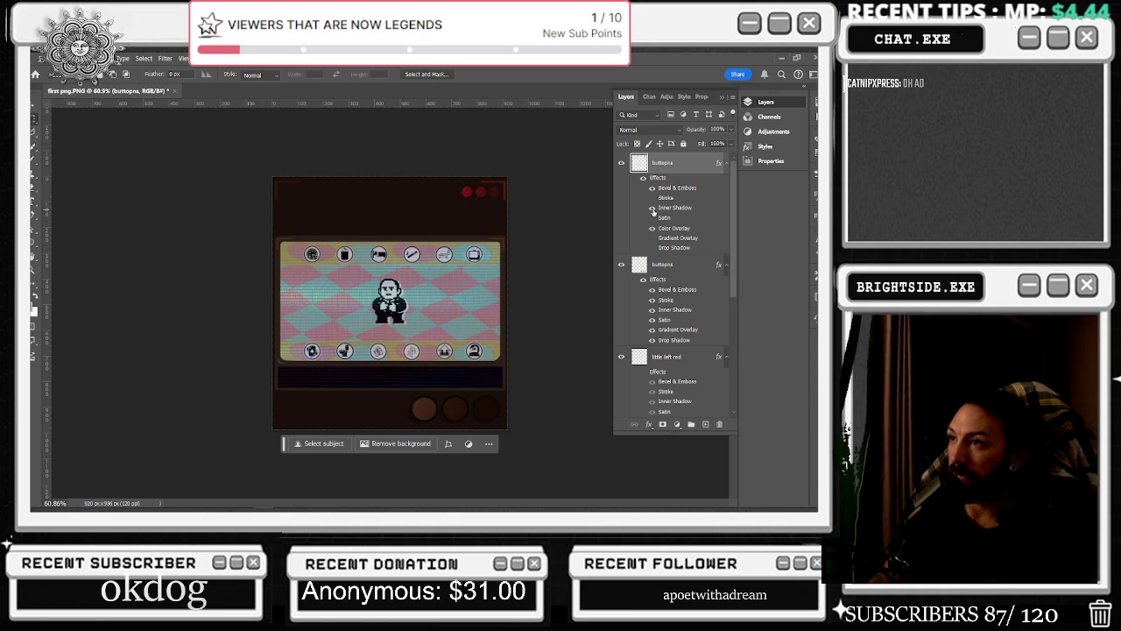
{"action": "left_click", "coordinate": [652, 228]}
{"action": "left_click", "coordinate": [651, 238]}
{"action": "left_click", "coordinate": [652, 239]}
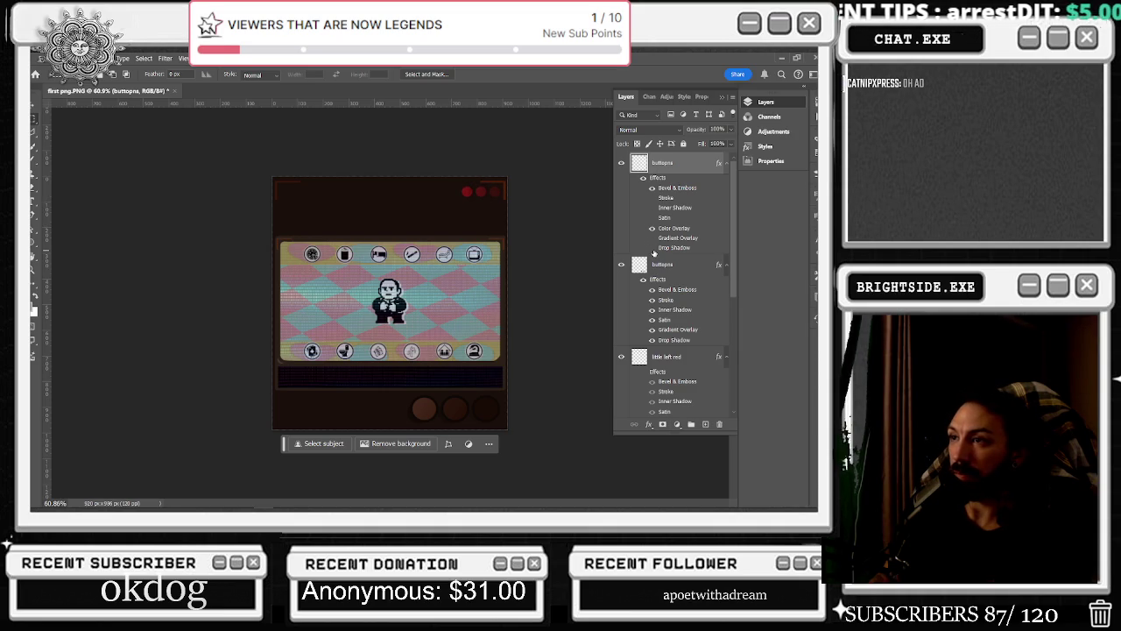
{"action": "scroll", "coordinate": [560, 206], "scroll_direction": "down", "scroll_amount": 2}
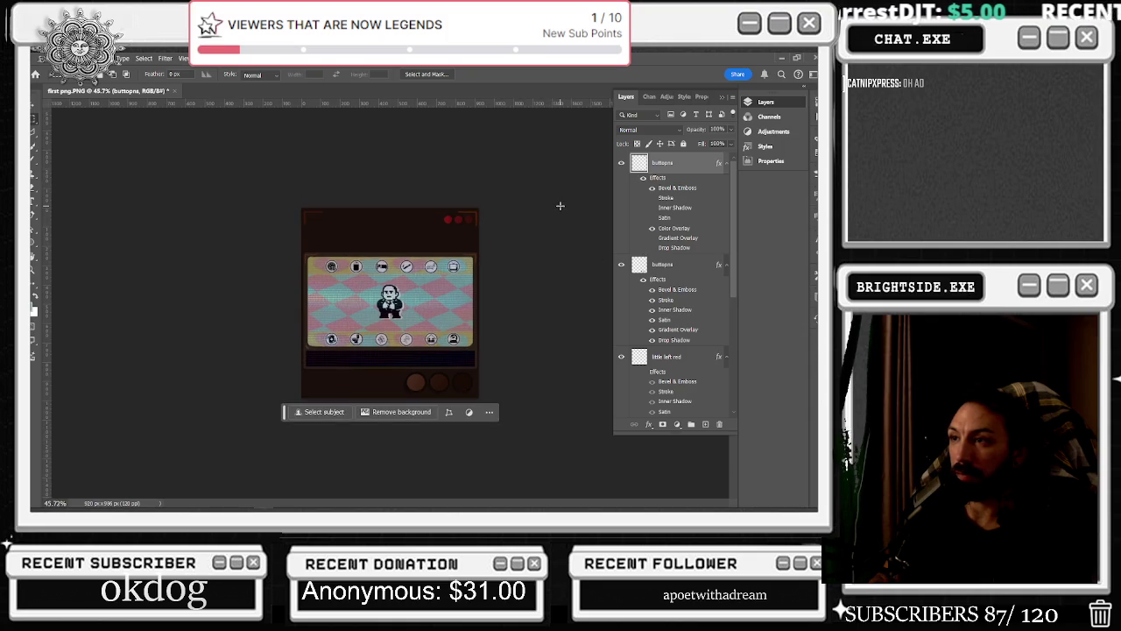
{"action": "scroll", "coordinate": [560, 205], "scroll_direction": "down", "scroll_amount": 1}
{"action": "scroll", "coordinate": [561, 206], "scroll_direction": "up", "scroll_amount": 1}
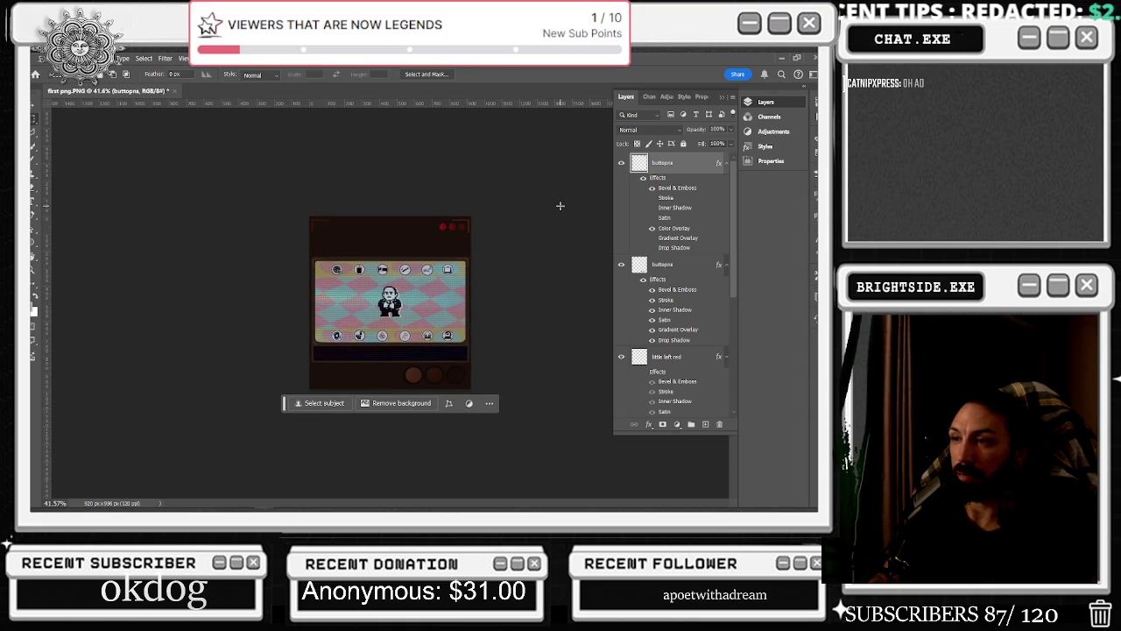
Scale the red indicator dots to about 55% and place them above the screen's top-right corner
{"action": "key", "text": "v"}
{"action": "scroll", "coordinate": [452, 226], "scroll_direction": "up", "scroll_amount": 3}
{"action": "scroll", "coordinate": [473, 175], "scroll_direction": "up", "scroll_amount": 4}
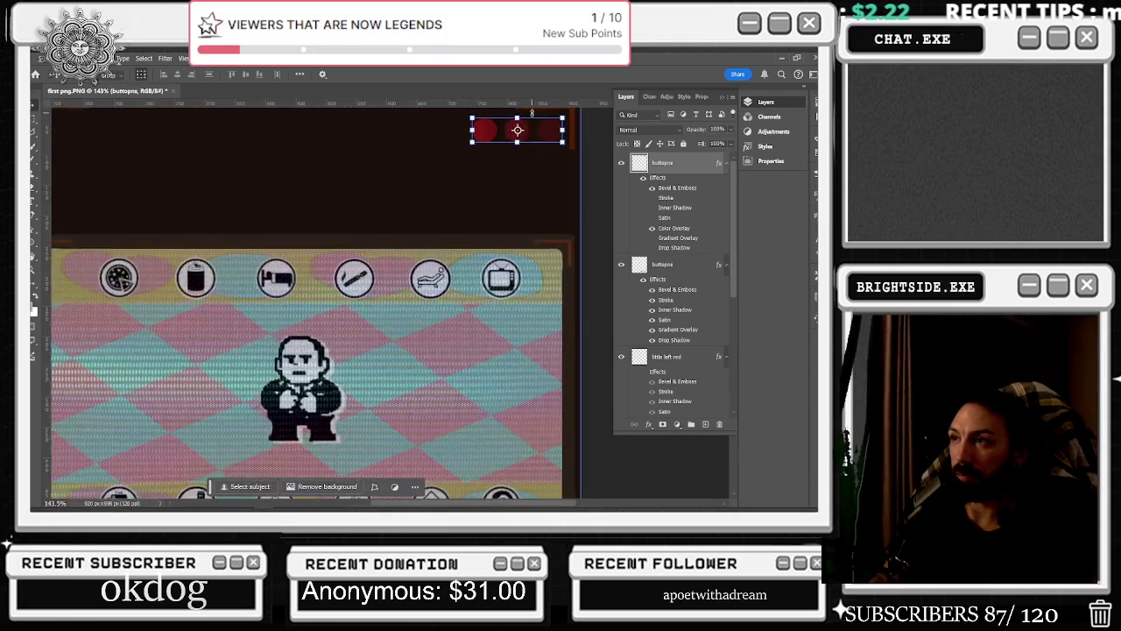
{"action": "scroll", "coordinate": [491, 129], "scroll_direction": "up", "scroll_amount": 3}
{"action": "left_click_drag", "start_coordinate": [439, 118], "coordinate": [499, 135]}
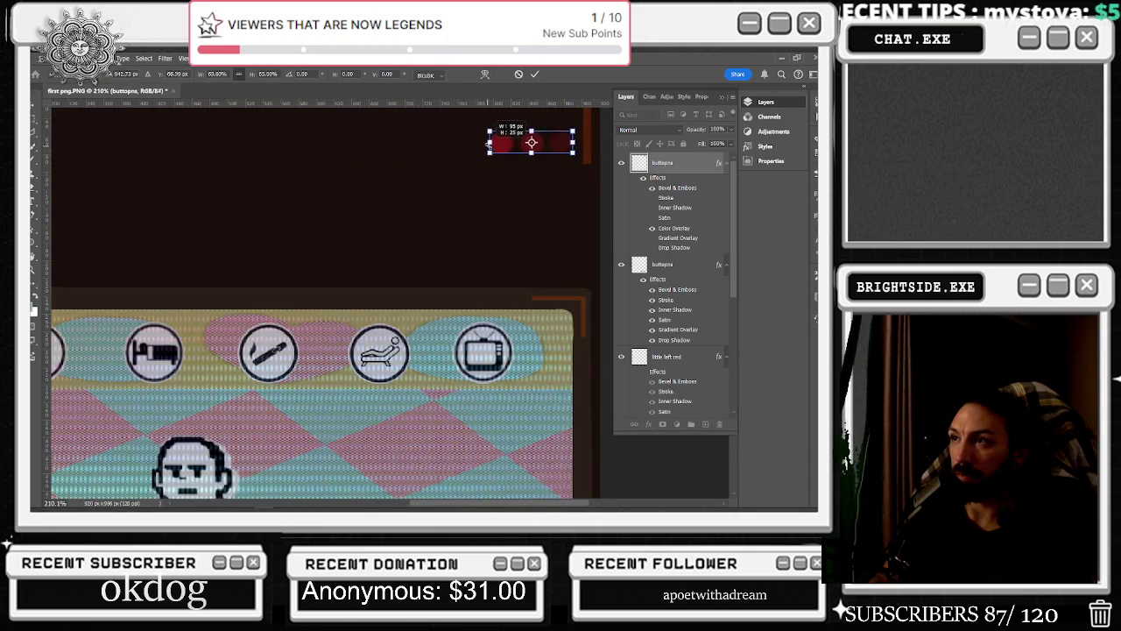
{"action": "scroll", "coordinate": [523, 210], "scroll_direction": "up", "scroll_amount": 1}
{"action": "mouse_move", "coordinate": [523, 210]}
{"action": "left_mouse_down"}
{"action": "mouse_move", "coordinate": [516, 199]}
{"action": "mouse_move", "coordinate": [521, 328]}
{"action": "left_mouse_up"}
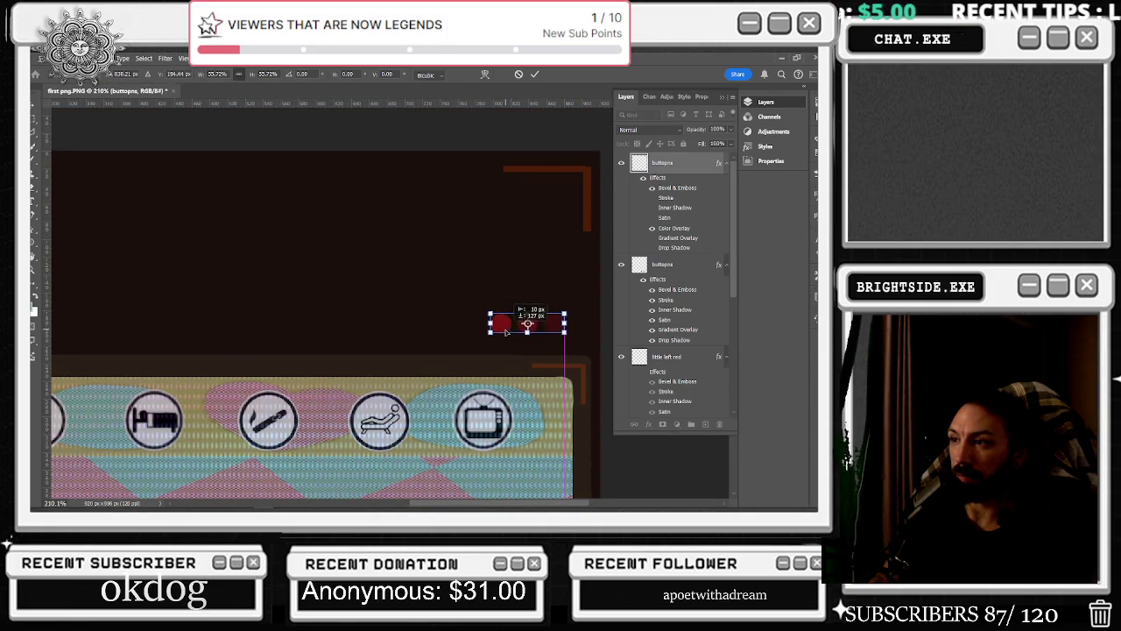
{"action": "scroll", "coordinate": [507, 275], "scroll_direction": "down", "scroll_amount": 5}
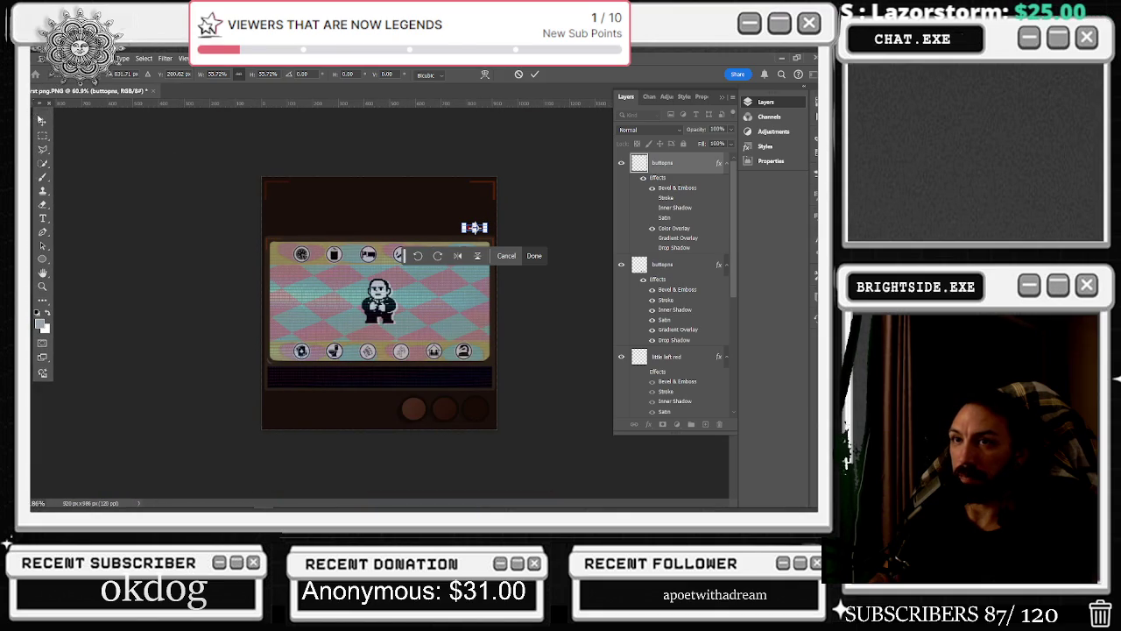
{"action": "left_click", "coordinate": [42, 135]}
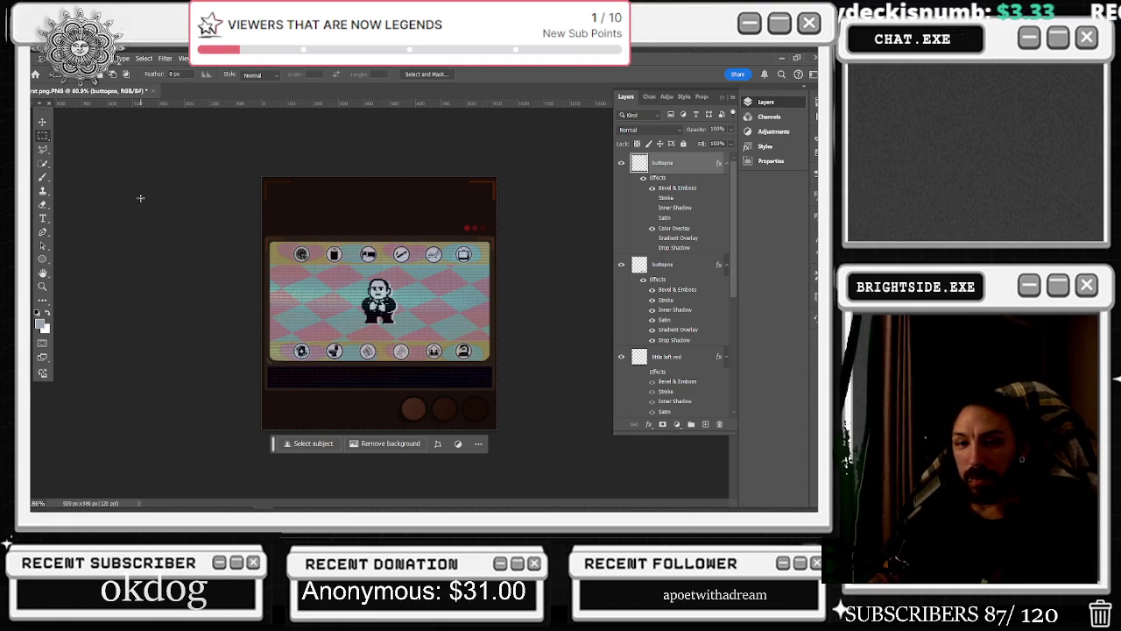
{"action": "key", "text": "alt+Tab"}
{"action": "left_click", "coordinate": [506, 223]}
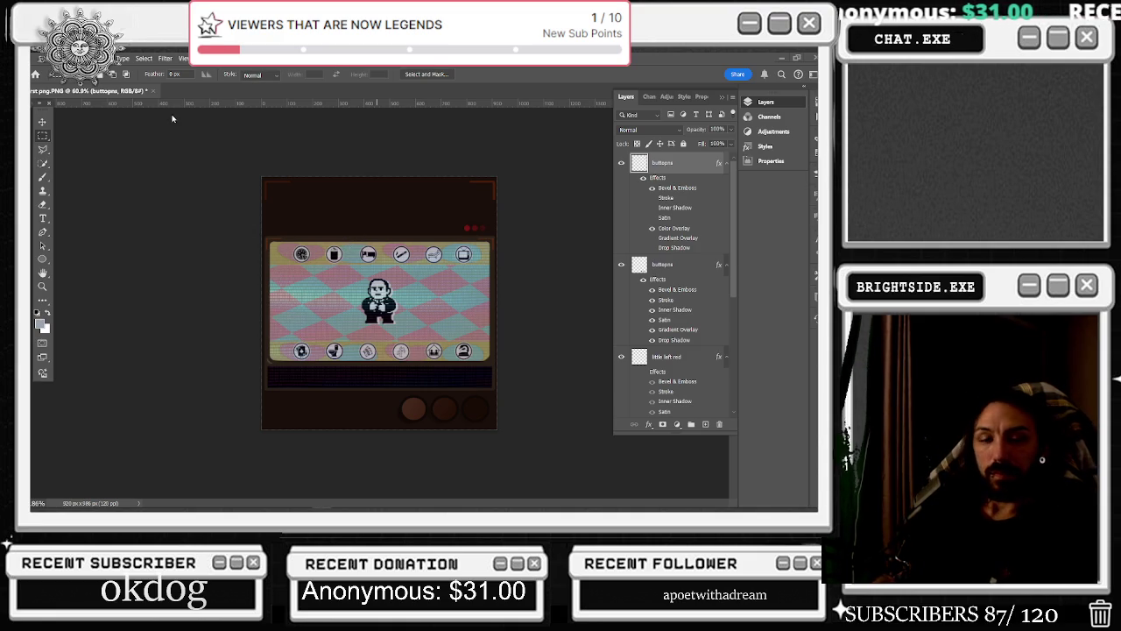
{"action": "scroll", "coordinate": [387, 226], "scroll_direction": "down", "scroll_amount": 2}
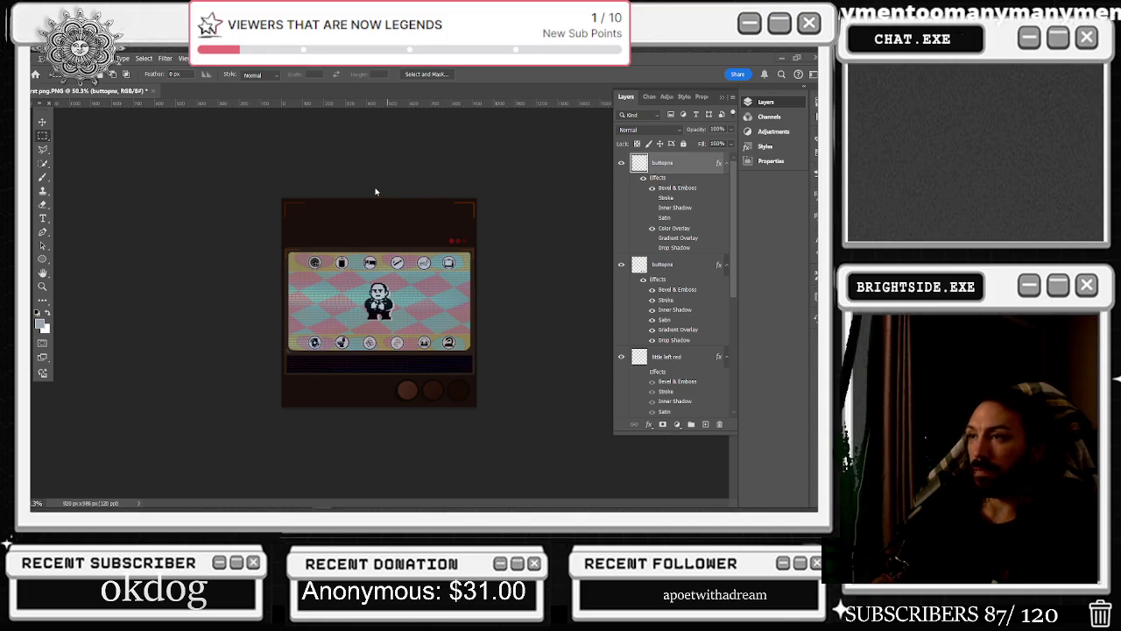
Select the bright right red and bright left red layers and nudge them down one step
{"action": "scroll", "coordinate": [700, 308], "scroll_direction": "down", "scroll_amount": 5}
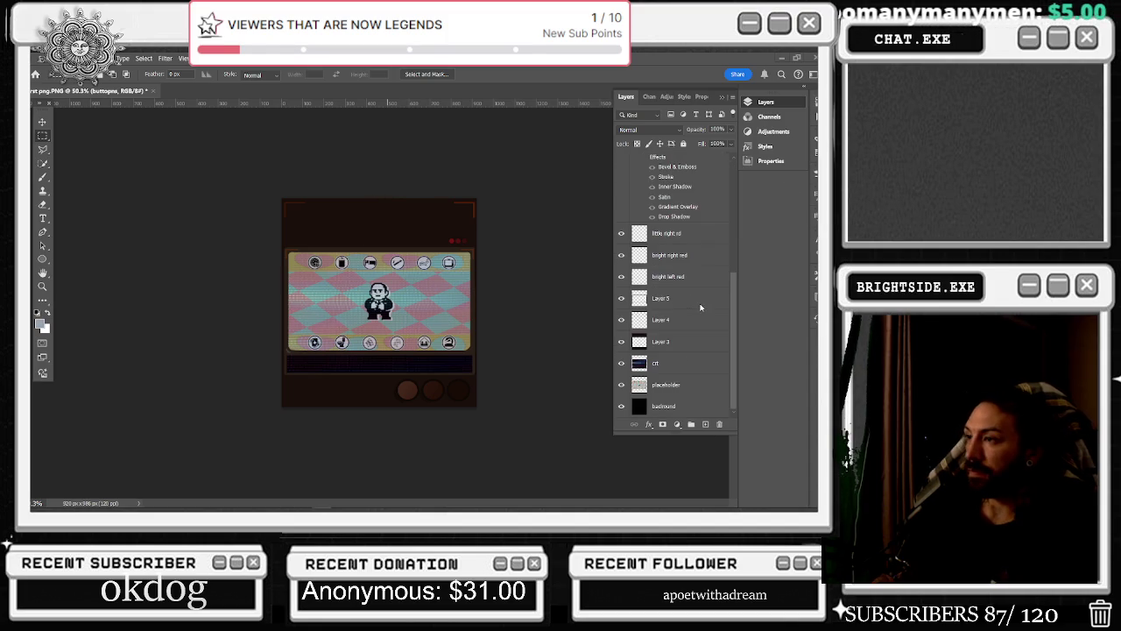
{"action": "left_click", "coordinate": [680, 255]}
{"action": "left_click", "coordinate": [673, 277], "text": "shift"}
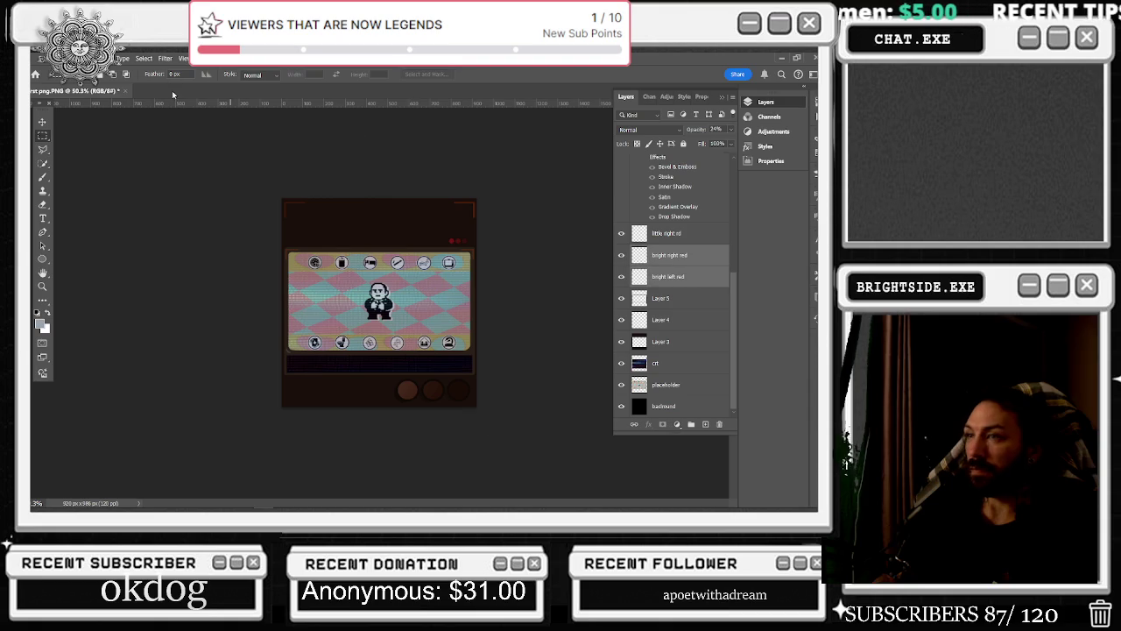
{"action": "left_click", "coordinate": [42, 122]}
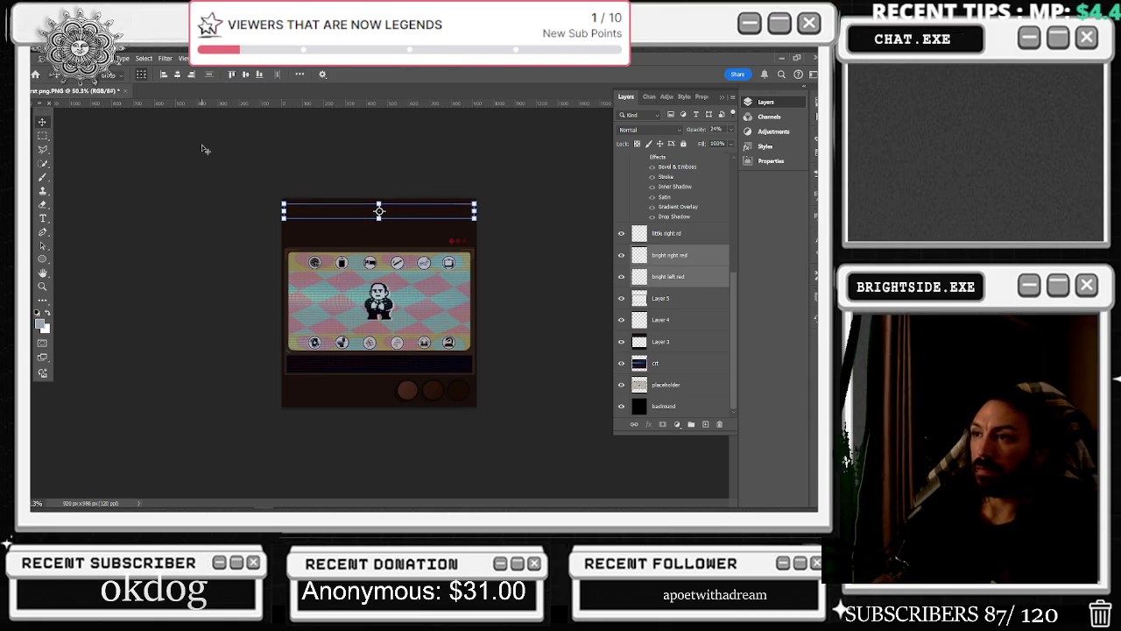
{"action": "key", "text": "Down"}
{"action": "key", "text": "Down"}
{"action": "key", "text": "Down"}
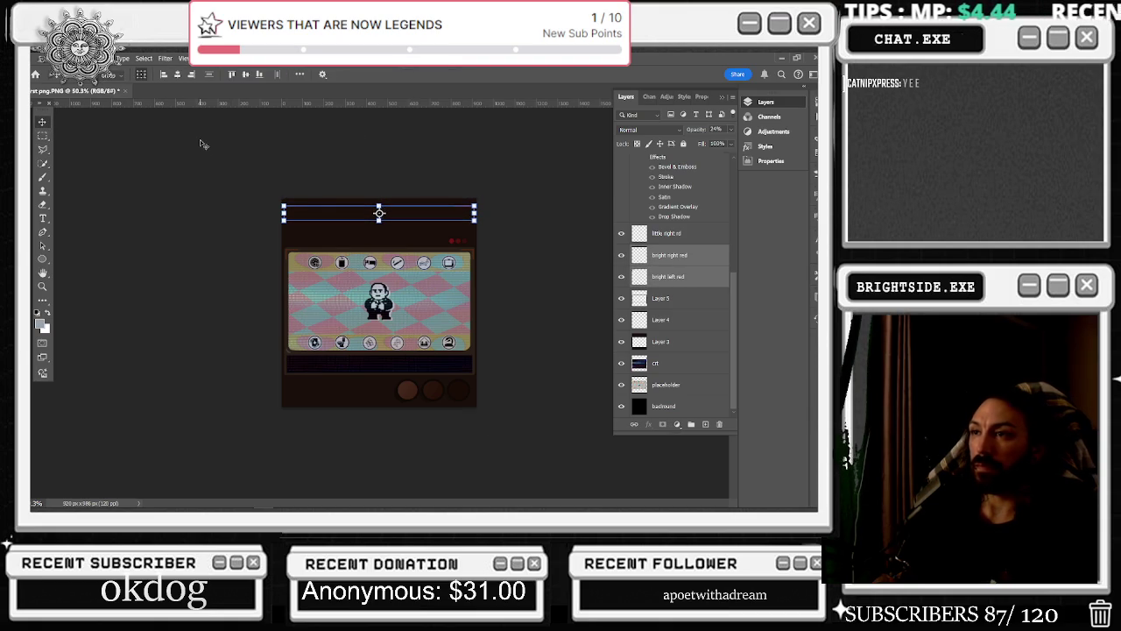
{"action": "left_click", "coordinate": [42, 136]}
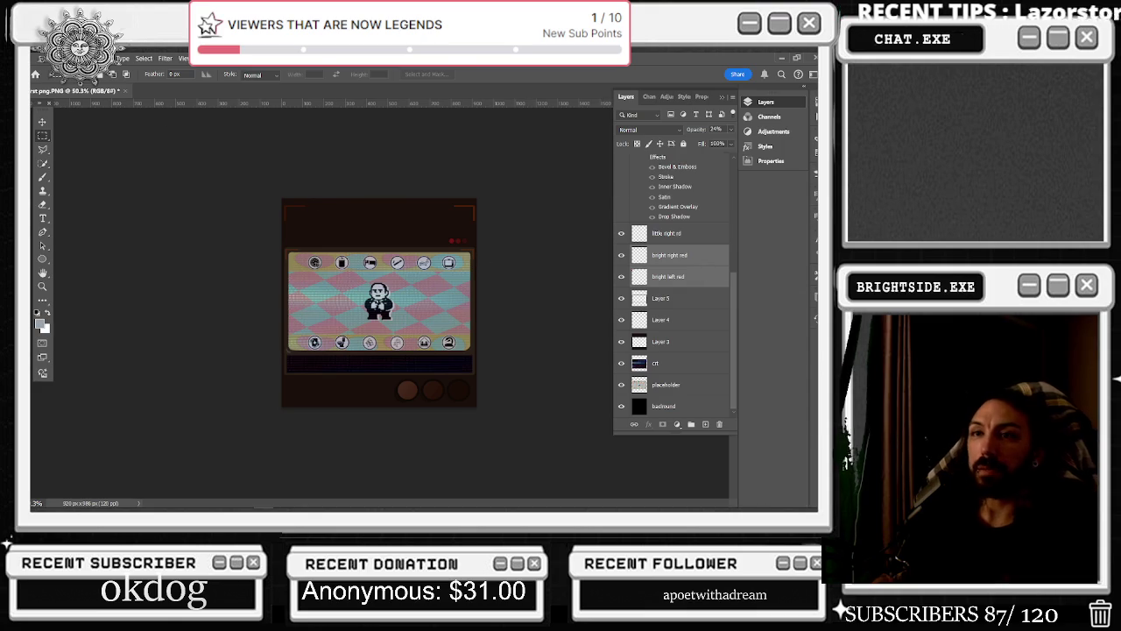
Nudge the red corner brackets down once more, then back up a step
{"action": "left_click", "coordinate": [43, 121]}
{"action": "key", "text": "Down"}
{"action": "key", "text": "Down"}
{"action": "key", "text": "Down"}
{"action": "key", "text": "Down"}
{"action": "key", "text": "Down"}
{"action": "key", "text": "Down"}
{"action": "key", "text": "Down"}
{"action": "key", "text": "Down"}
{"action": "key", "text": "Down"}
{"action": "key", "text": "Down"}
{"action": "key", "text": "Down"}
{"action": "key", "text": "Down"}
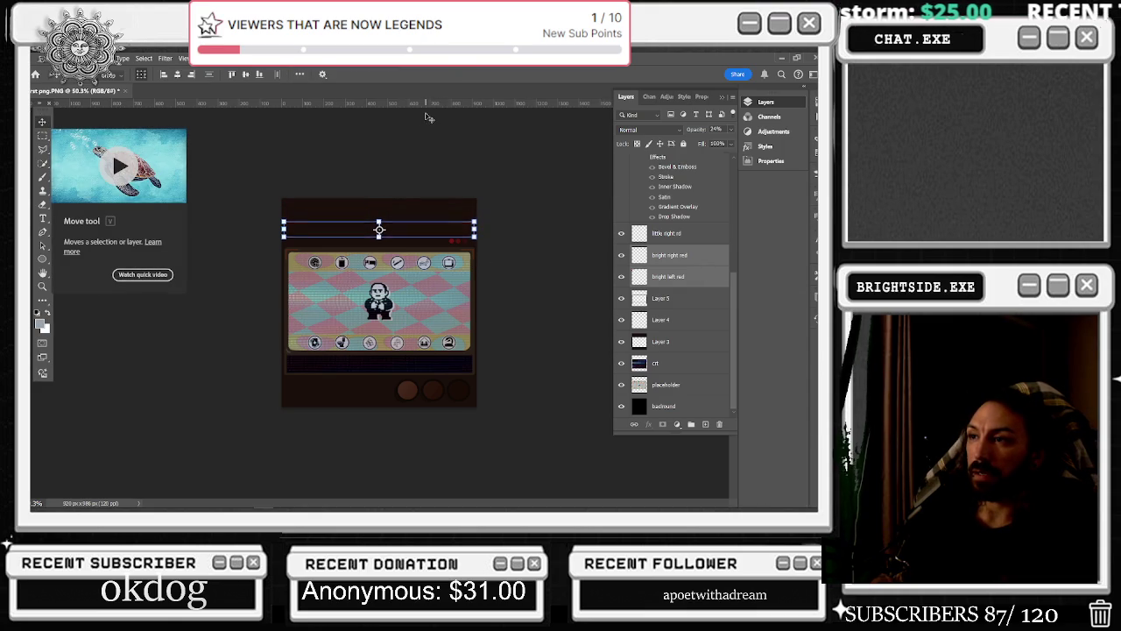
{"action": "key", "text": "m"}
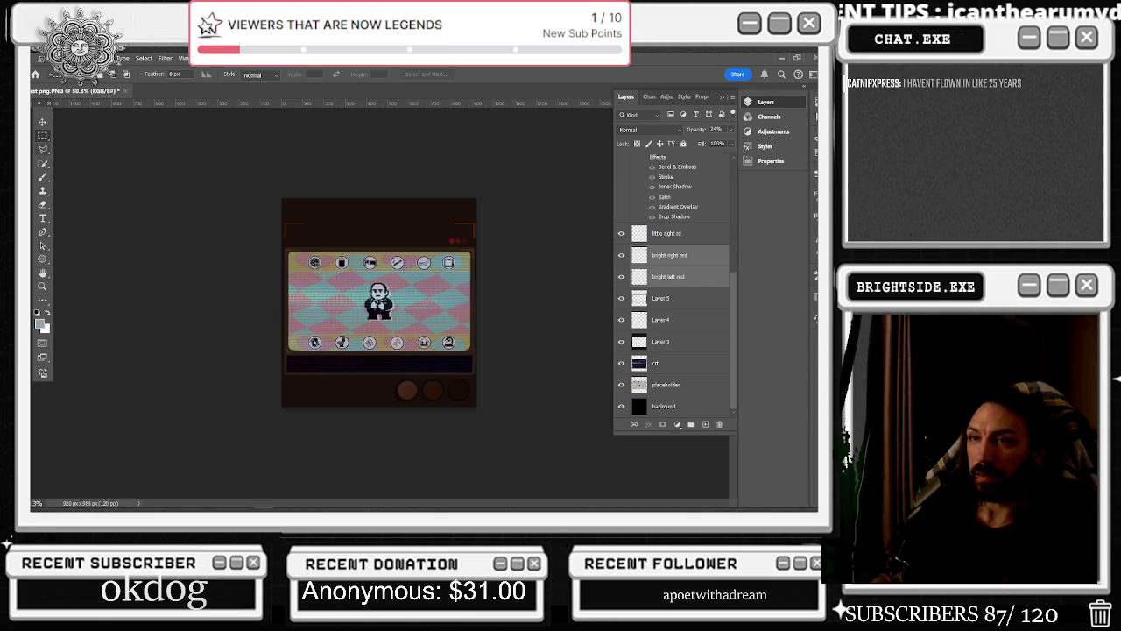
{"action": "left_click", "coordinate": [42, 122]}
{"action": "key", "text": "Up"}
{"action": "key", "text": "Up"}
{"action": "key", "text": "Up"}
{"action": "key", "text": "Up"}
{"action": "key", "text": "Up"}
{"action": "key", "text": "Up"}
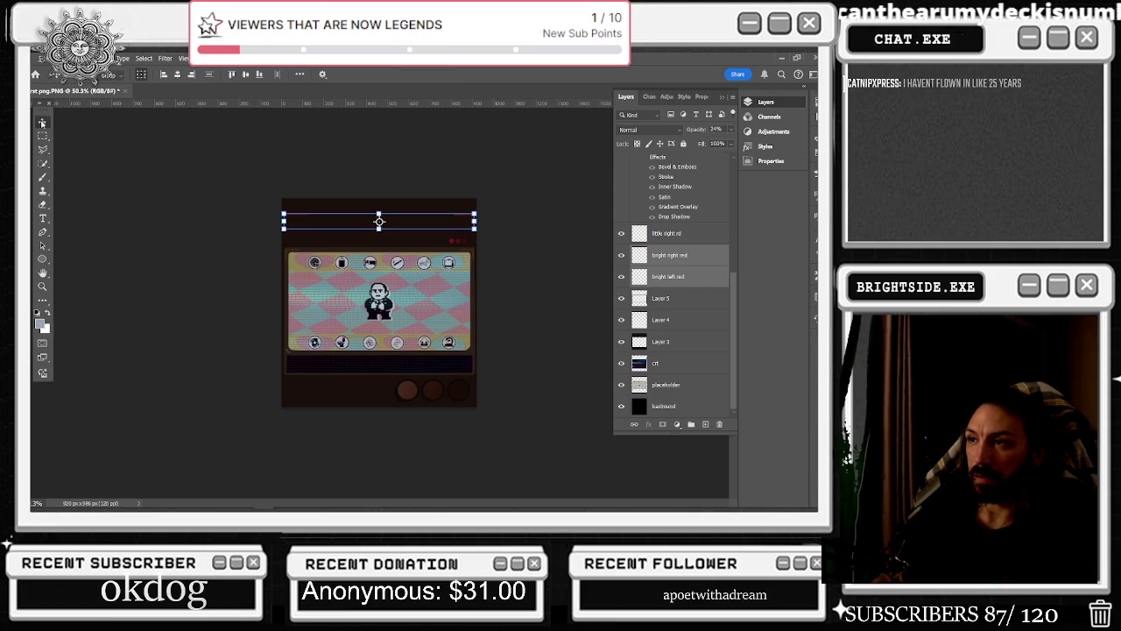
{"action": "left_click", "coordinate": [42, 134]}
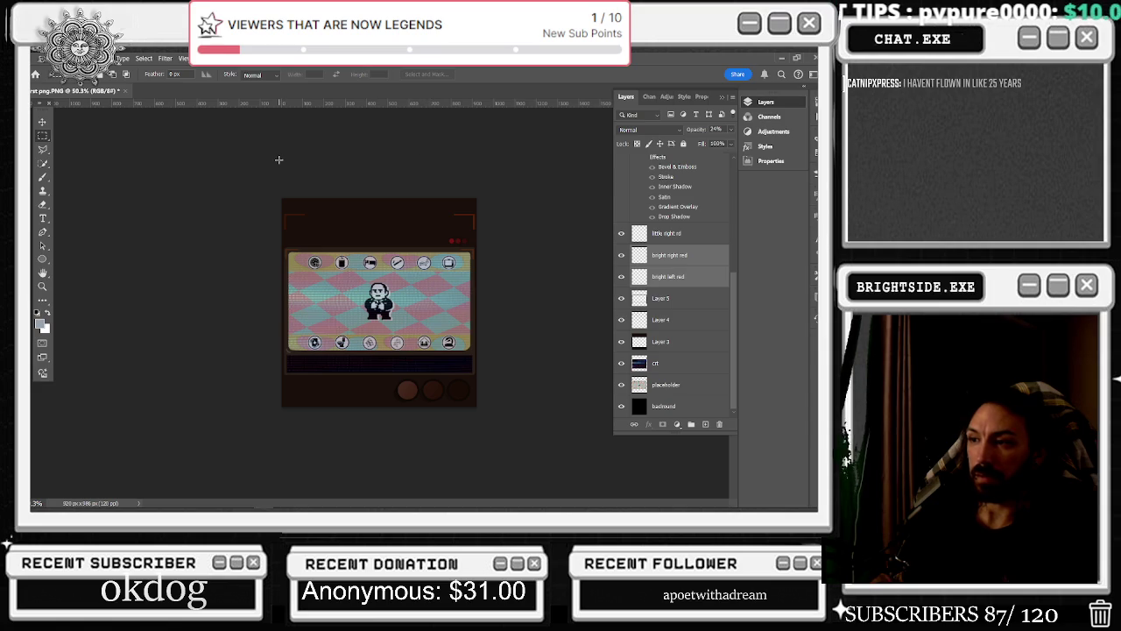
{"action": "scroll", "coordinate": [666, 228], "scroll_direction": "up", "scroll_amount": 5}
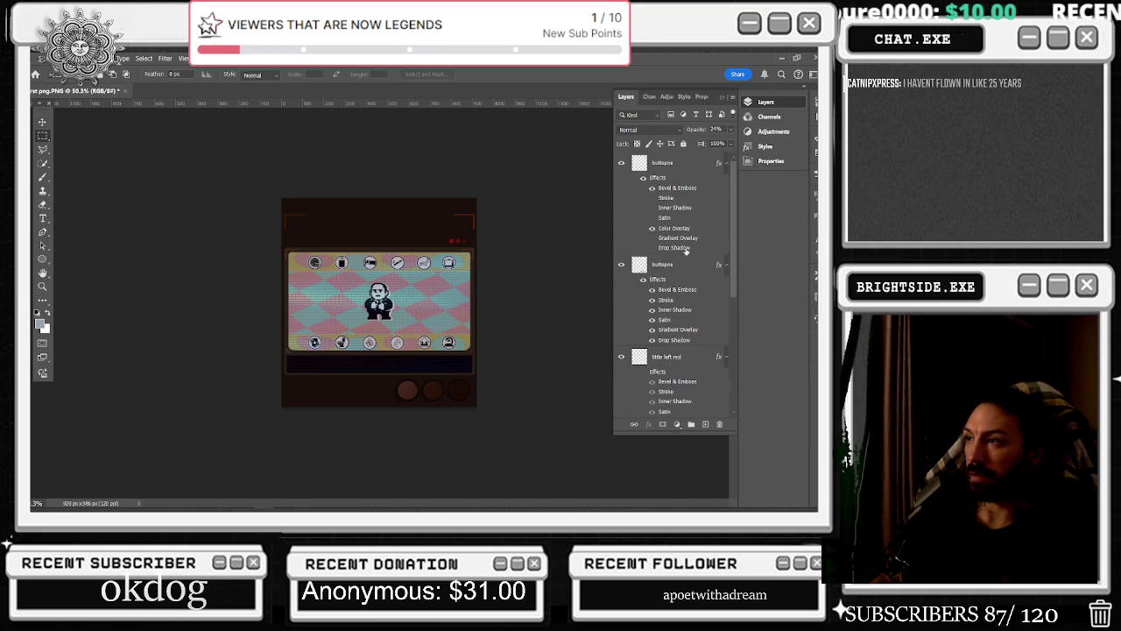
Rename the top buttons layer to 'buttonstop'
{"action": "double_click", "coordinate": [663, 163]}
{"action": "type", "text": "top"}
{"action": "key", "text": "Return"}
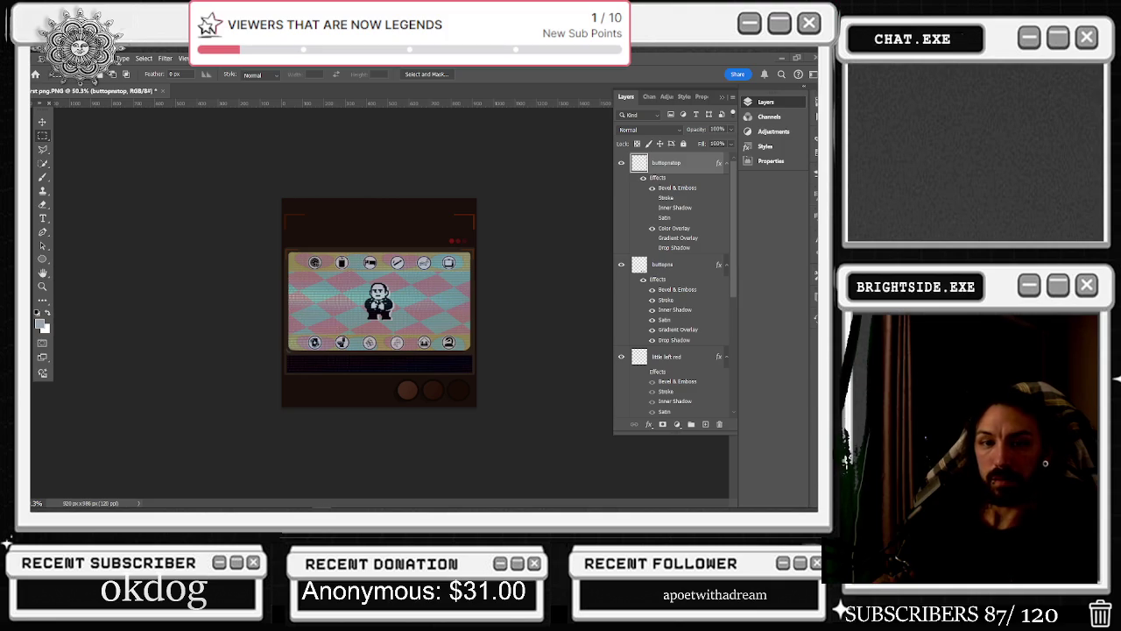
Add a new empty Layer 6 on top, selecting the full canvas and then clearing the selection
{"action": "left_click", "coordinate": [41, 137]}
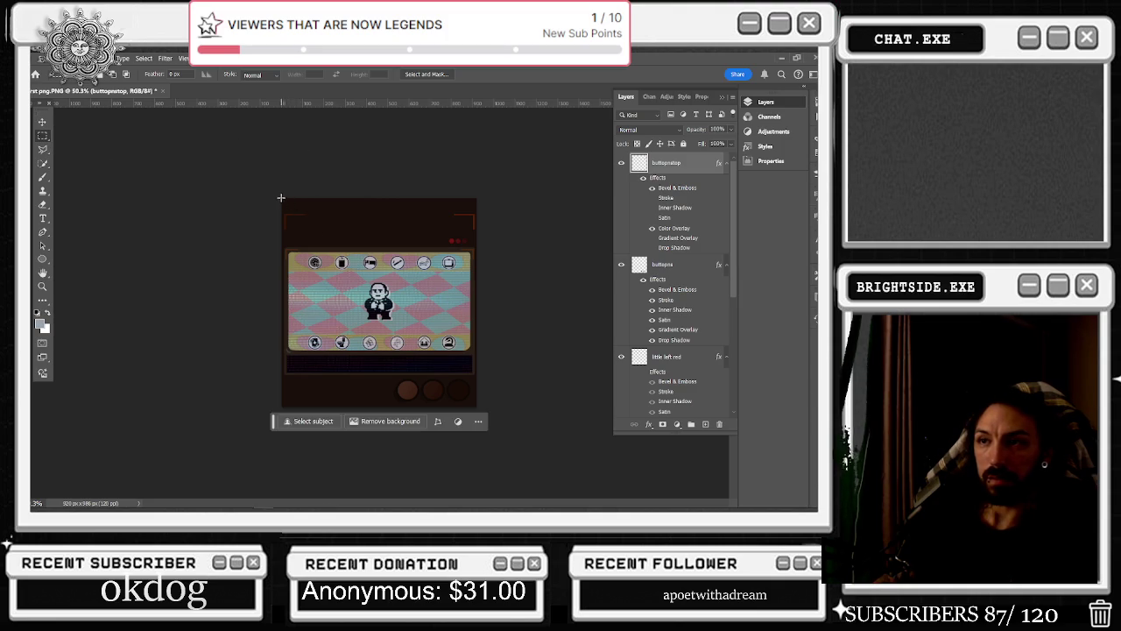
{"action": "left_click_drag", "start_coordinate": [282, 198], "coordinate": [508, 427]}
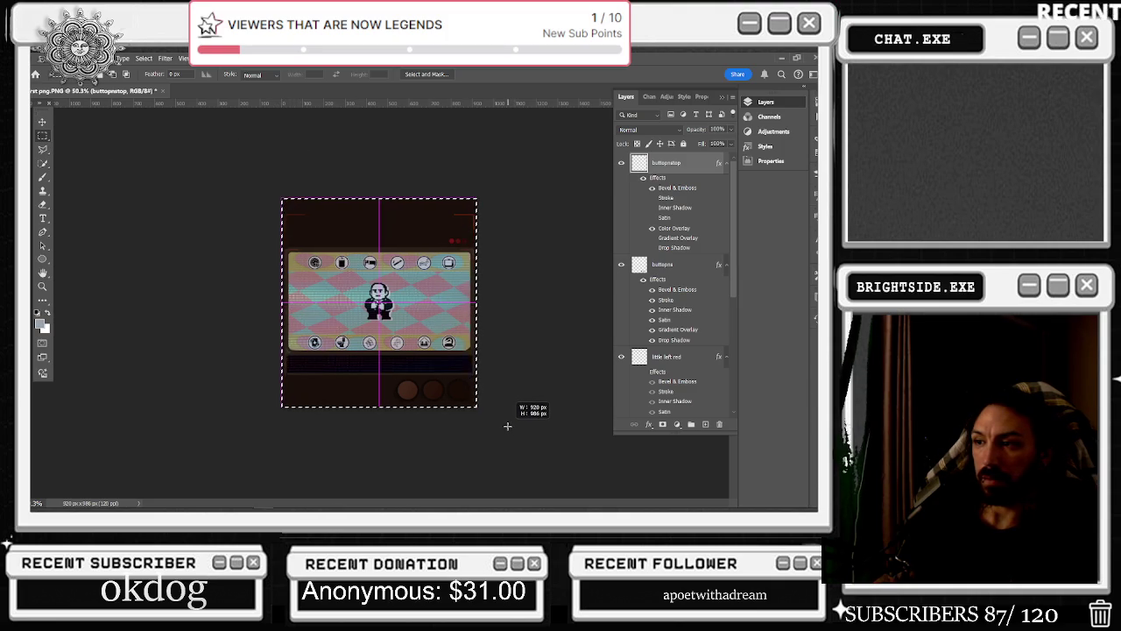
{"action": "left_click_drag", "start_coordinate": [508, 427], "coordinate": [508, 426]}
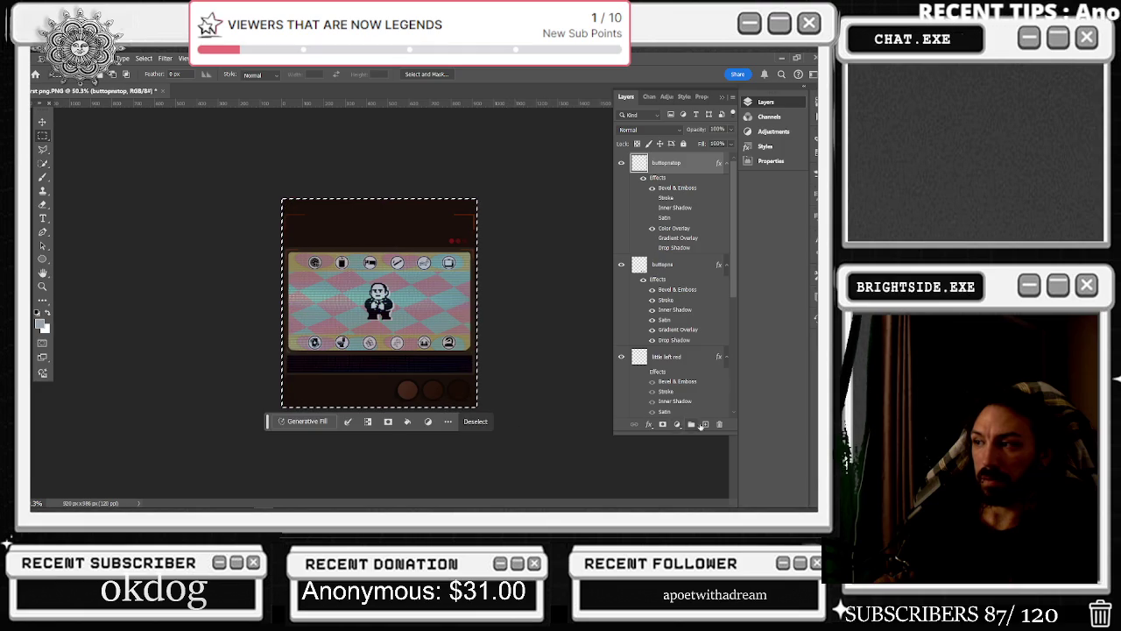
{"action": "left_click", "coordinate": [703, 425]}
{"action": "left_click", "coordinate": [330, 209]}
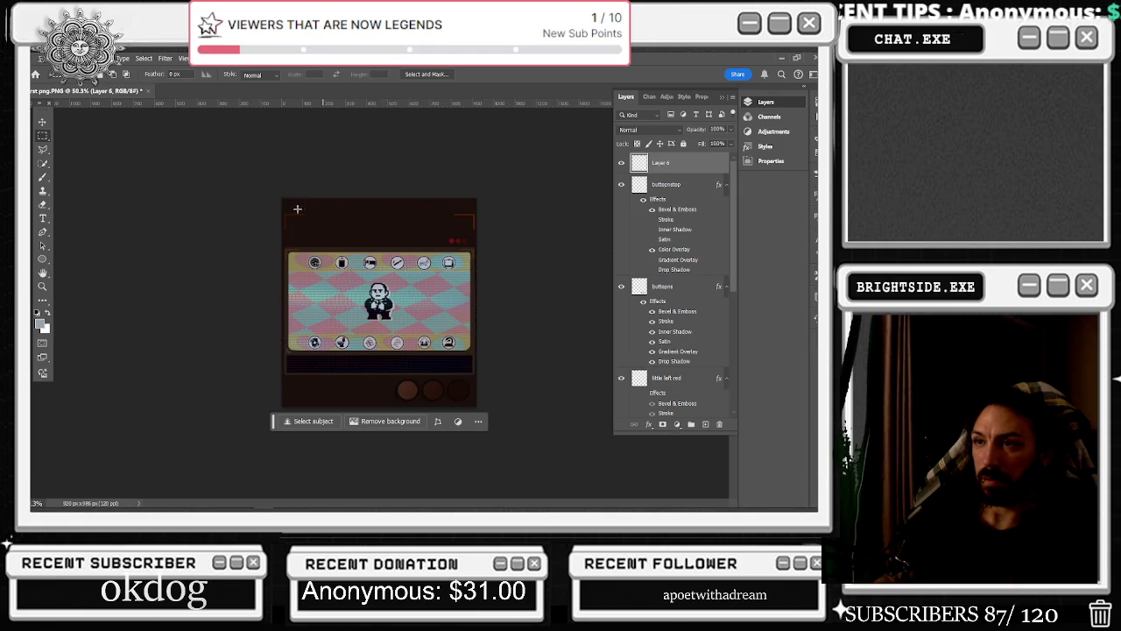
{"action": "mouse_move", "coordinate": [283, 200]}
{"action": "left_mouse_down"}
{"action": "mouse_move", "coordinate": [475, 389]}
{"action": "mouse_move", "coordinate": [475, 405]}
{"action": "left_mouse_up"}
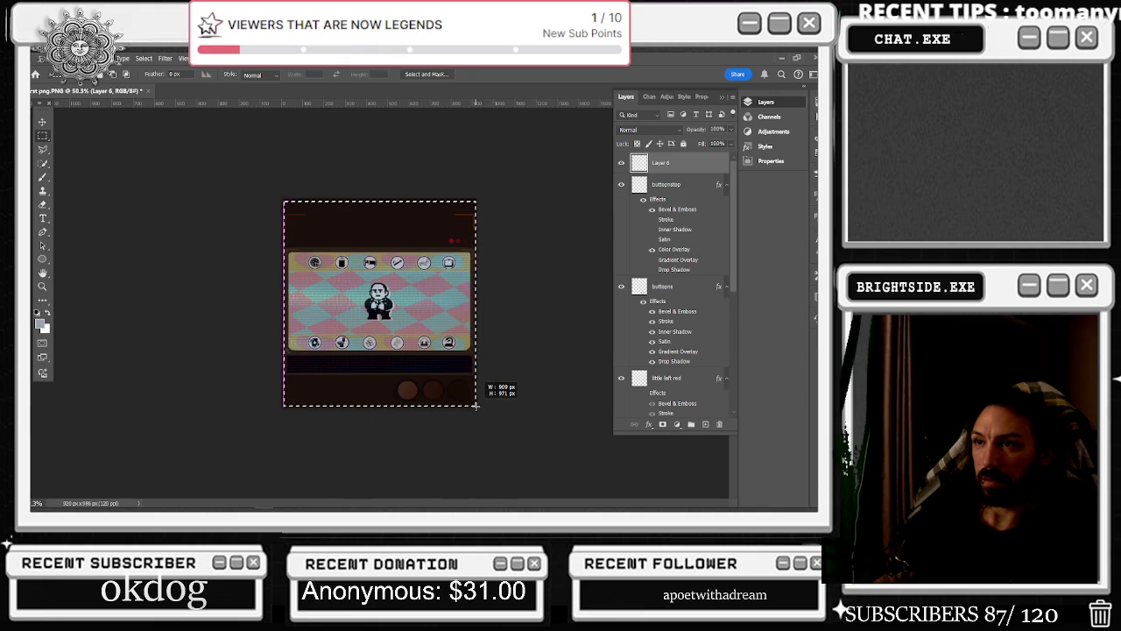
{"action": "left_click_drag", "start_coordinate": [475, 404], "coordinate": [475, 407]}
{"action": "key", "text": "ctrl+1"}
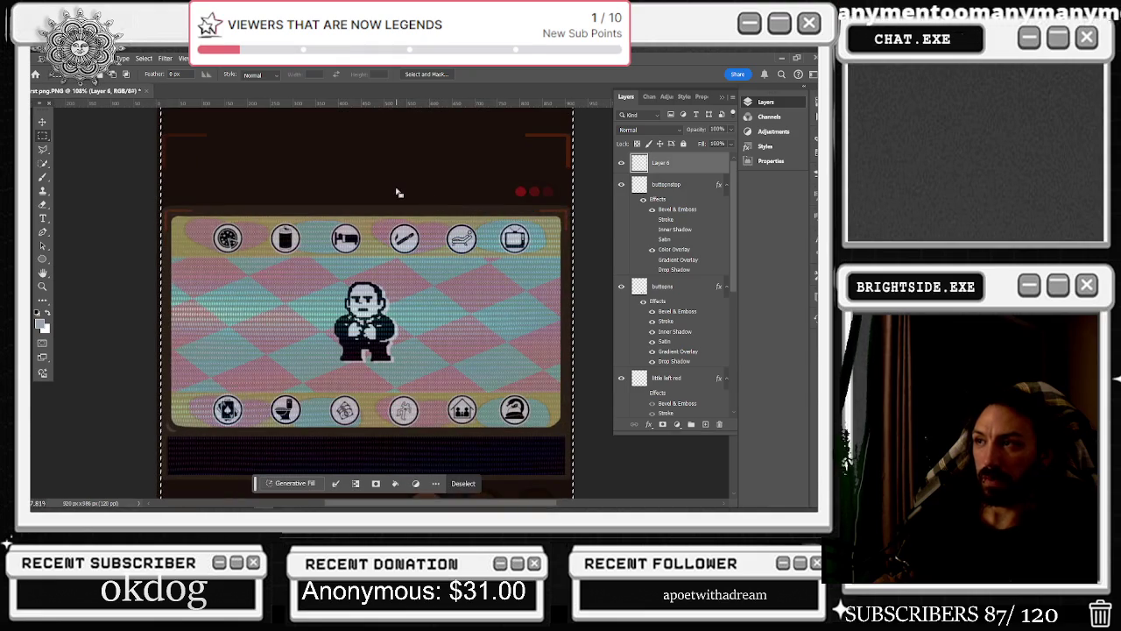
{"action": "scroll", "coordinate": [397, 191], "scroll_direction": "up", "scroll_amount": 2}
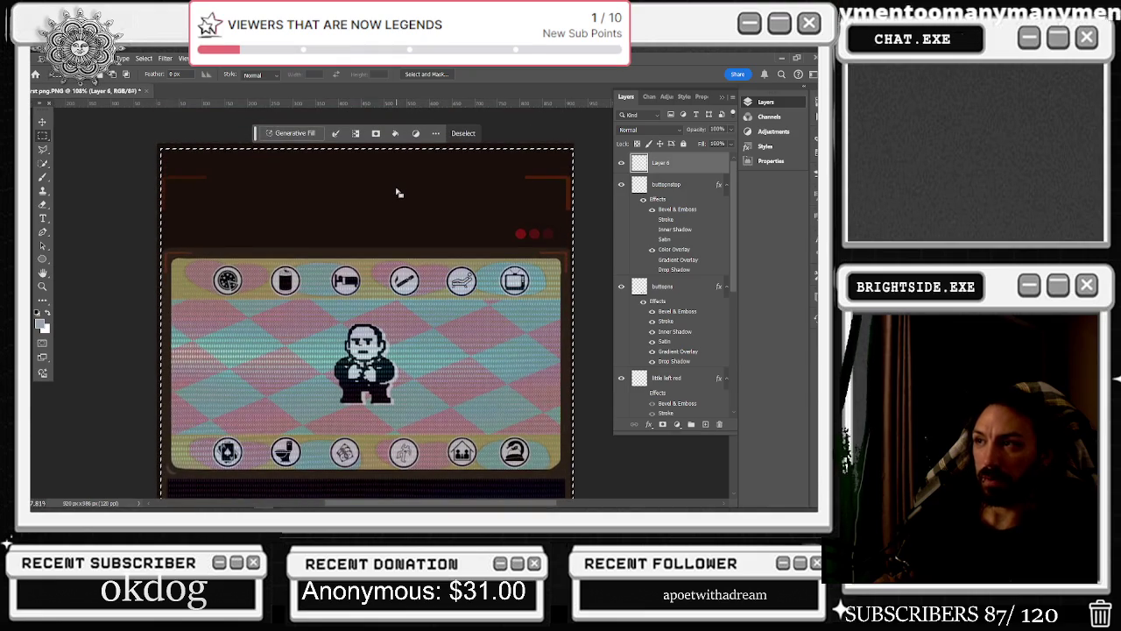
{"action": "left_click", "coordinate": [169, 159]}
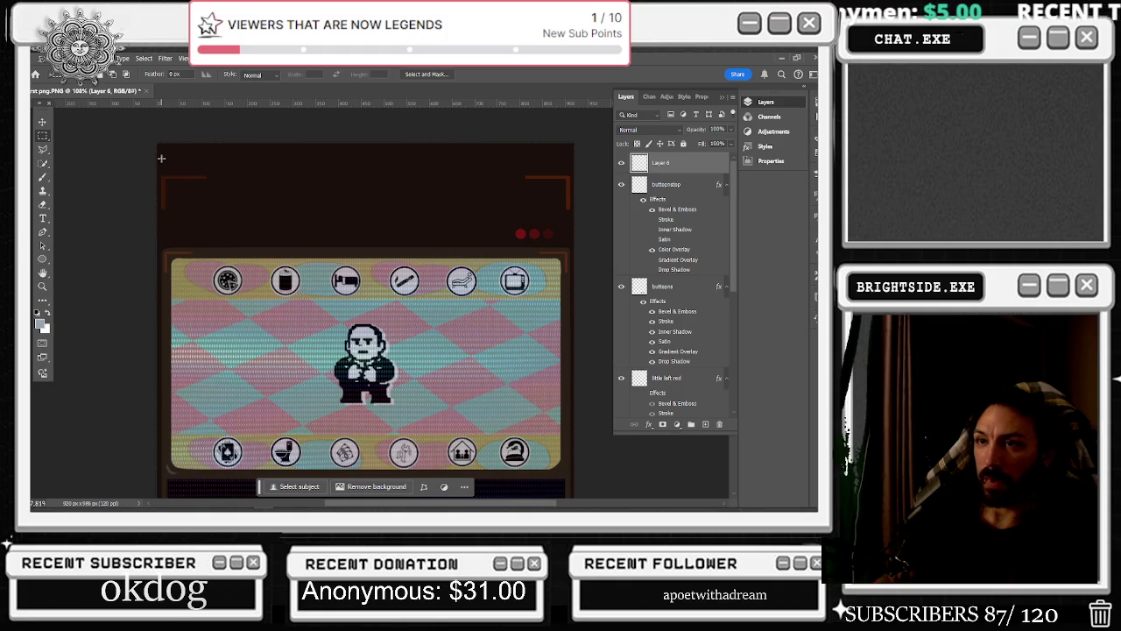
{"action": "left_click", "coordinate": [673, 379]}
{"action": "scroll", "coordinate": [673, 379], "scroll_direction": "down", "scroll_amount": 1}
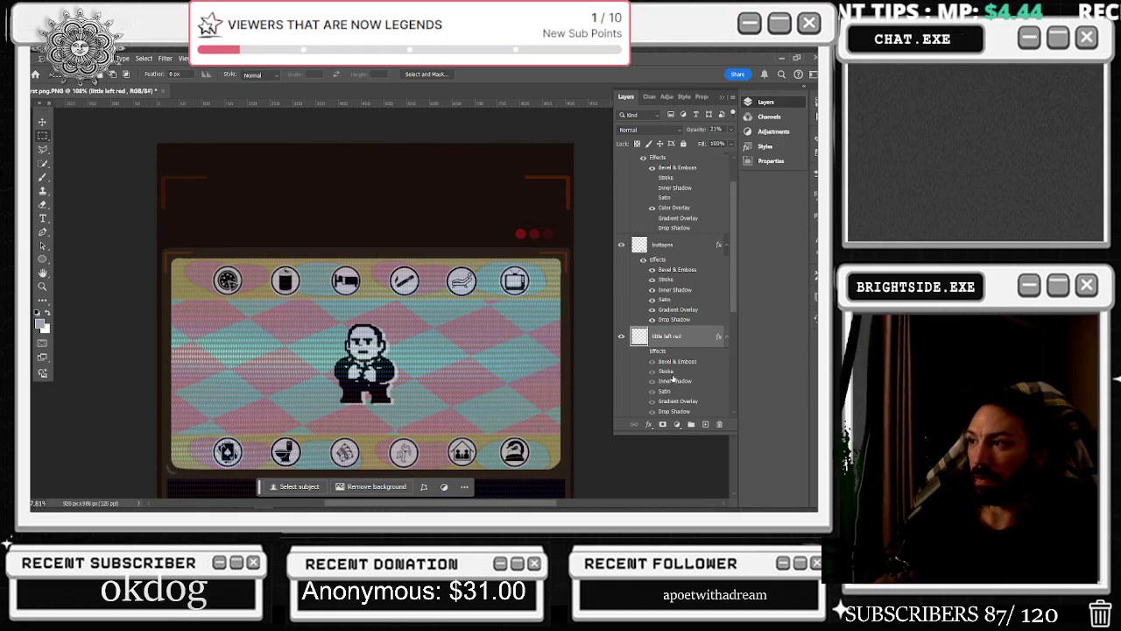
{"action": "left_click", "coordinate": [42, 121]}
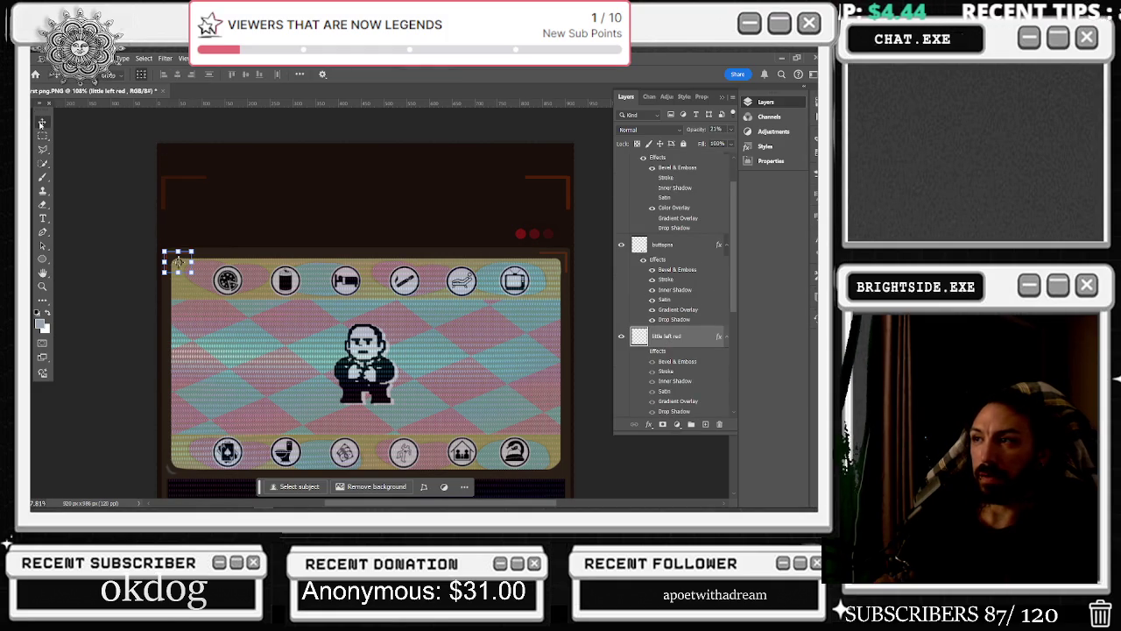
{"action": "left_click", "coordinate": [677, 323]}
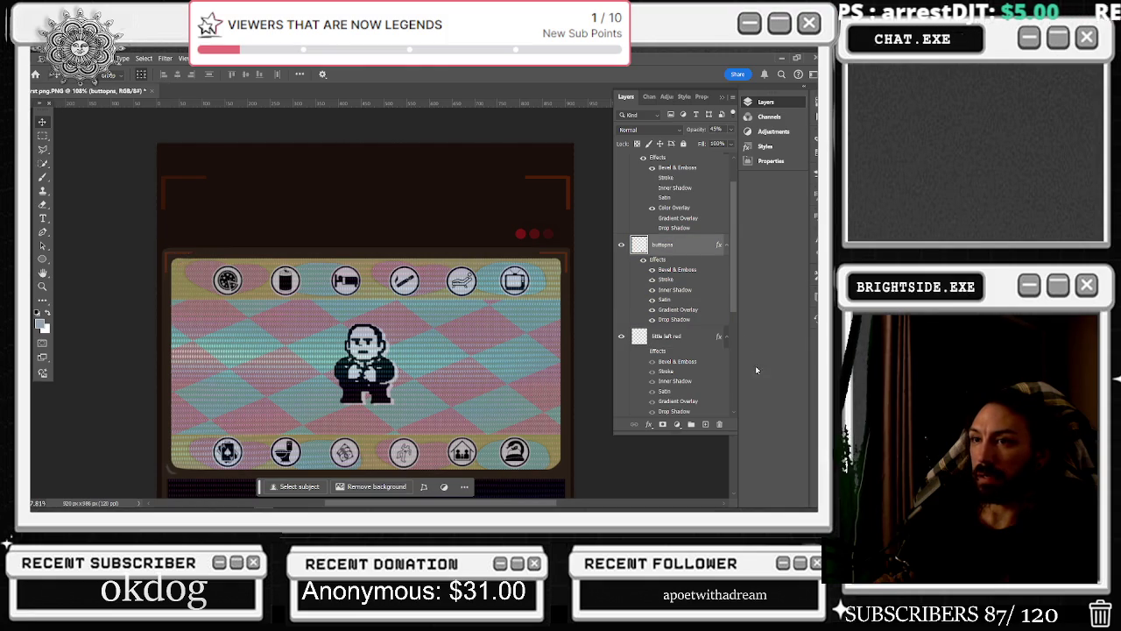
{"action": "scroll", "coordinate": [691, 368], "scroll_direction": "down", "scroll_amount": 2}
{"action": "left_click", "coordinate": [686, 388]}
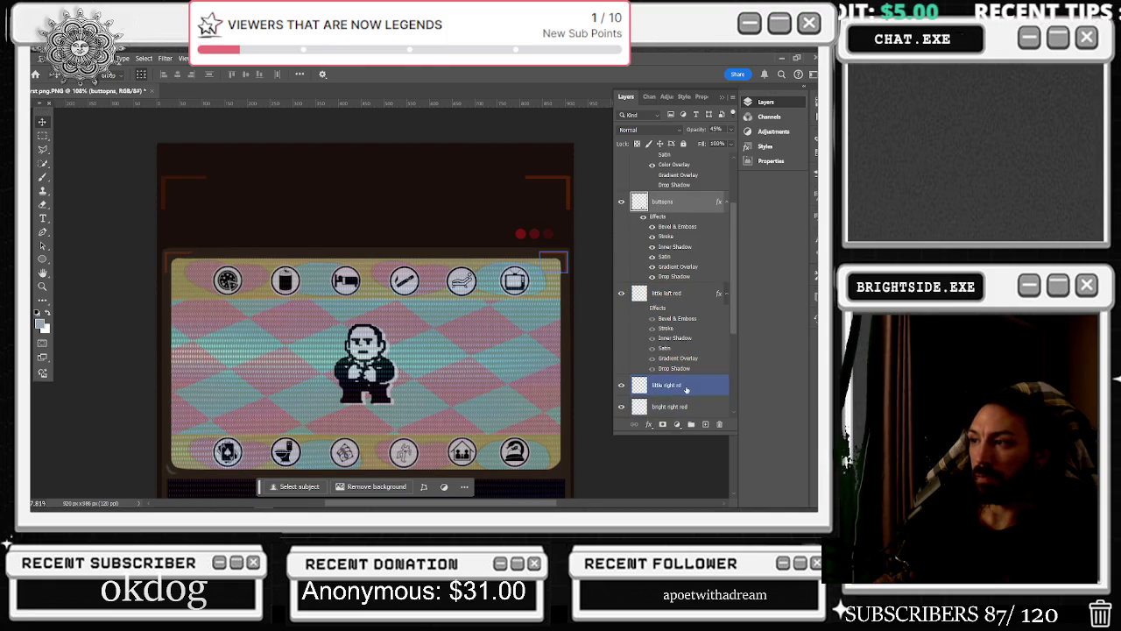
{"action": "left_click", "coordinate": [670, 294]}
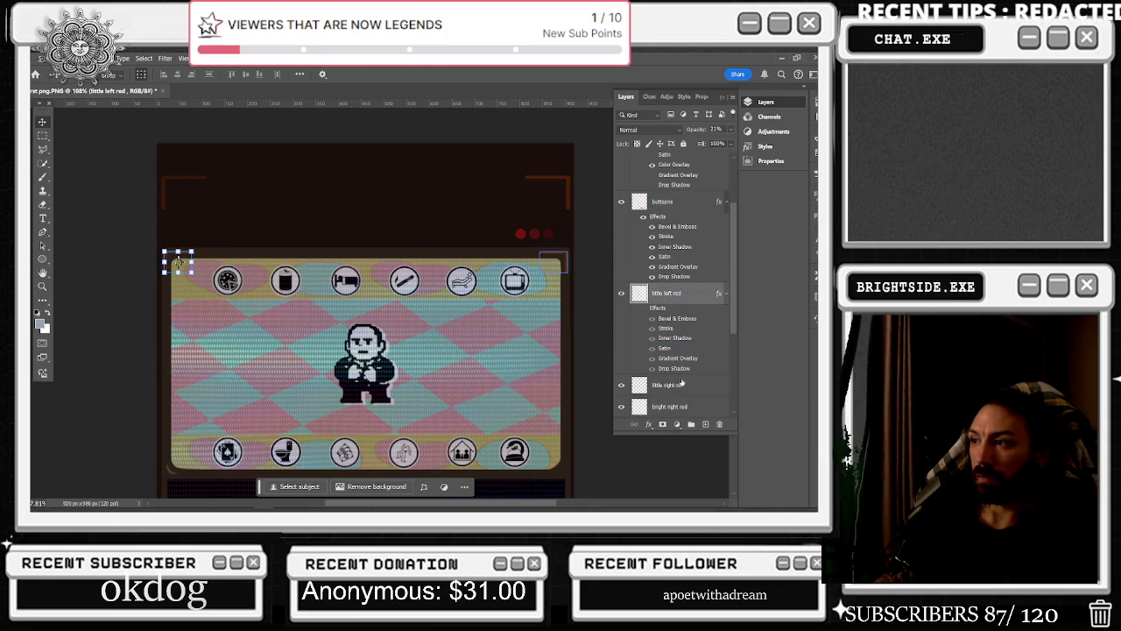
{"action": "left_click", "coordinate": [683, 407]}
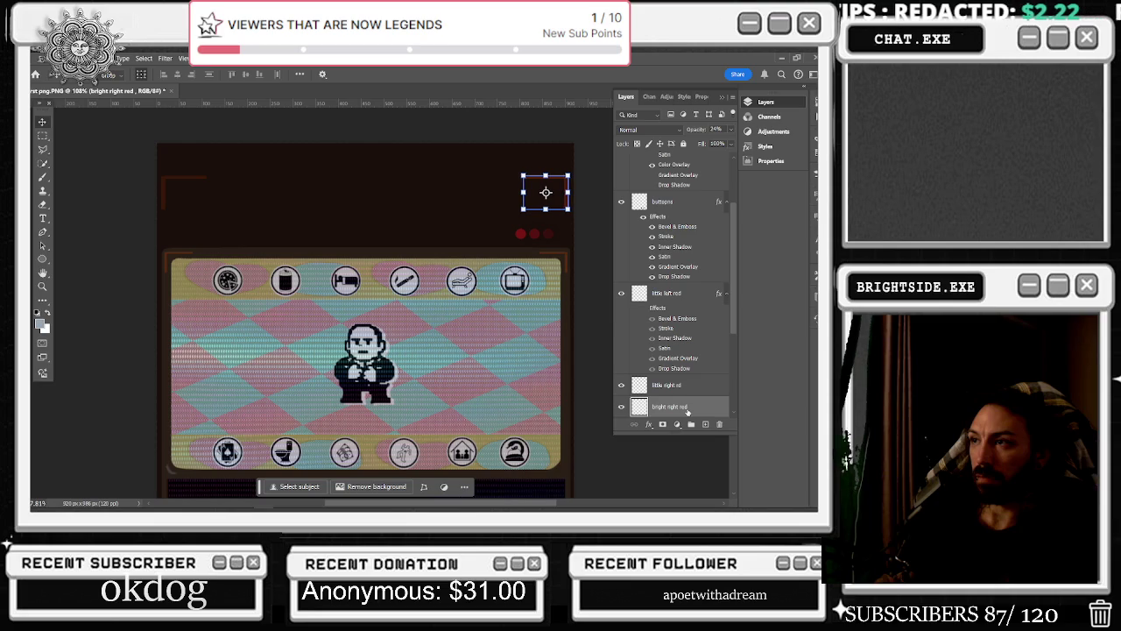
{"action": "scroll", "coordinate": [687, 407], "scroll_direction": "down", "scroll_amount": 2}
{"action": "left_click", "coordinate": [674, 385]}
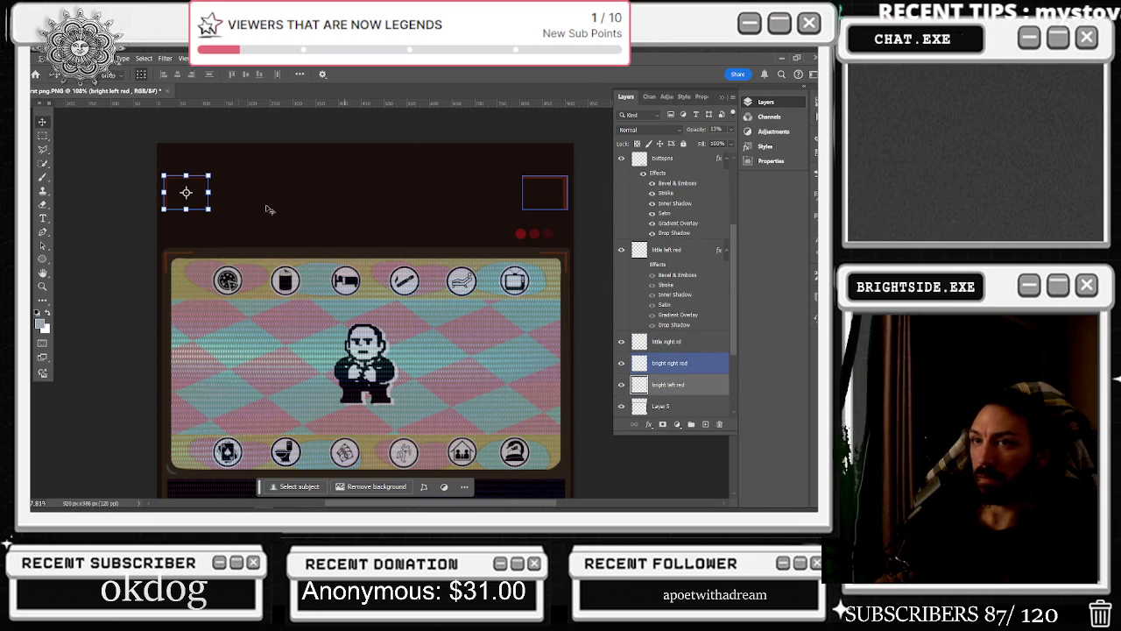
{"action": "left_click", "coordinate": [43, 136]}
{"action": "scroll", "coordinate": [713, 238], "scroll_direction": "up", "scroll_amount": 3}
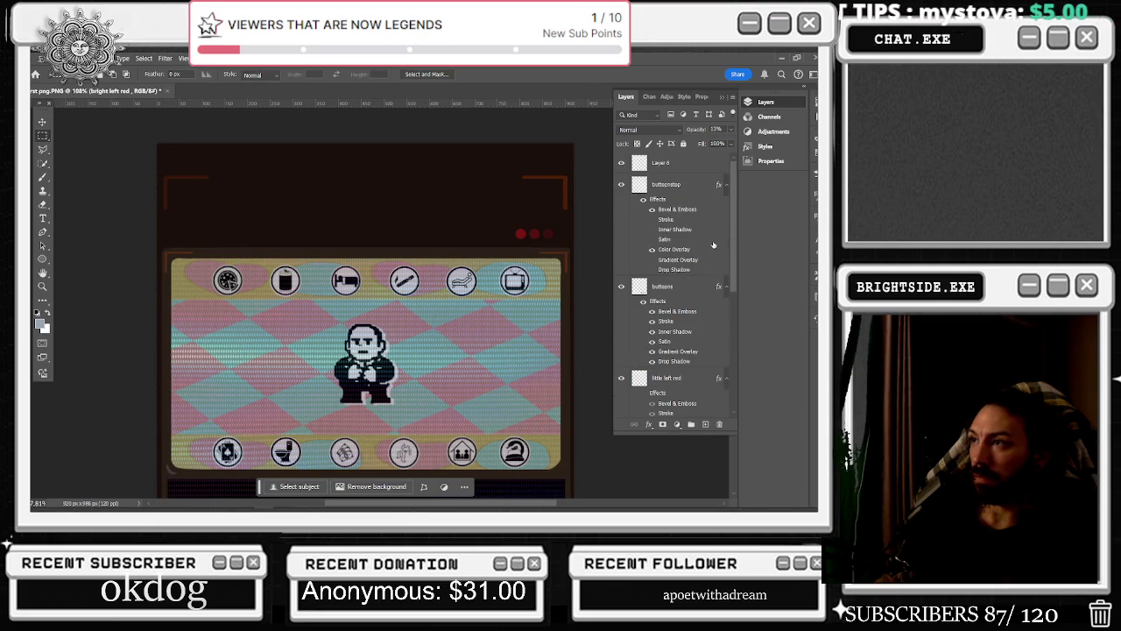
{"action": "left_click", "coordinate": [677, 166]}
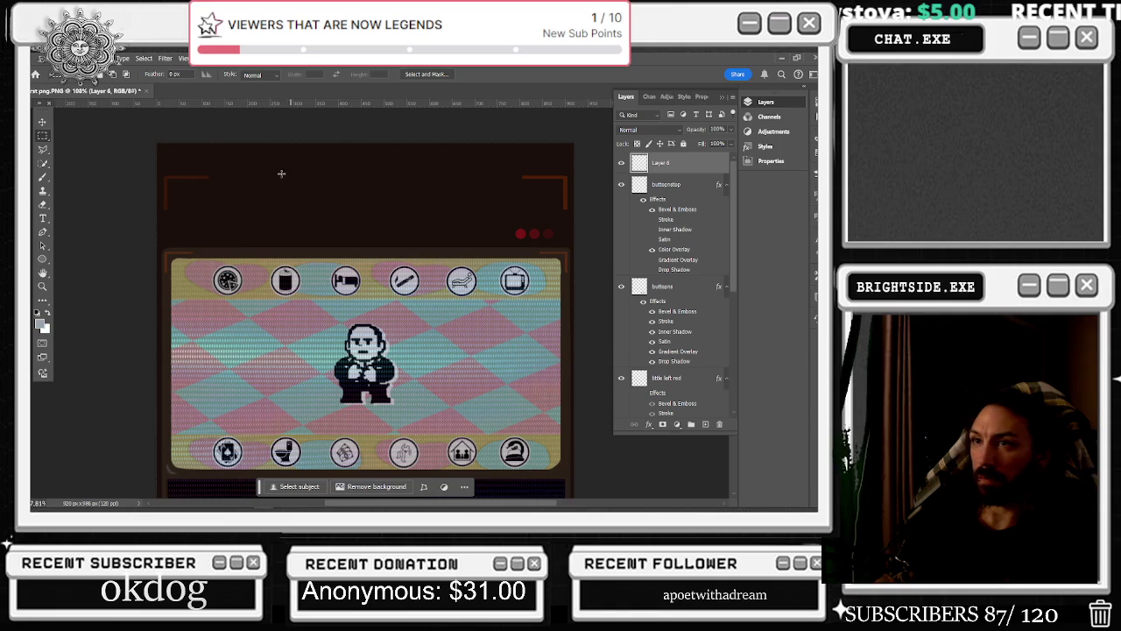
Select the entire mockup canvas on Layer 6
{"action": "mouse_move", "coordinate": [160, 148]}
{"action": "left_mouse_down"}
{"action": "mouse_move", "coordinate": [567, 486]}
{"action": "mouse_move", "coordinate": [569, 386]}
{"action": "left_mouse_up"}
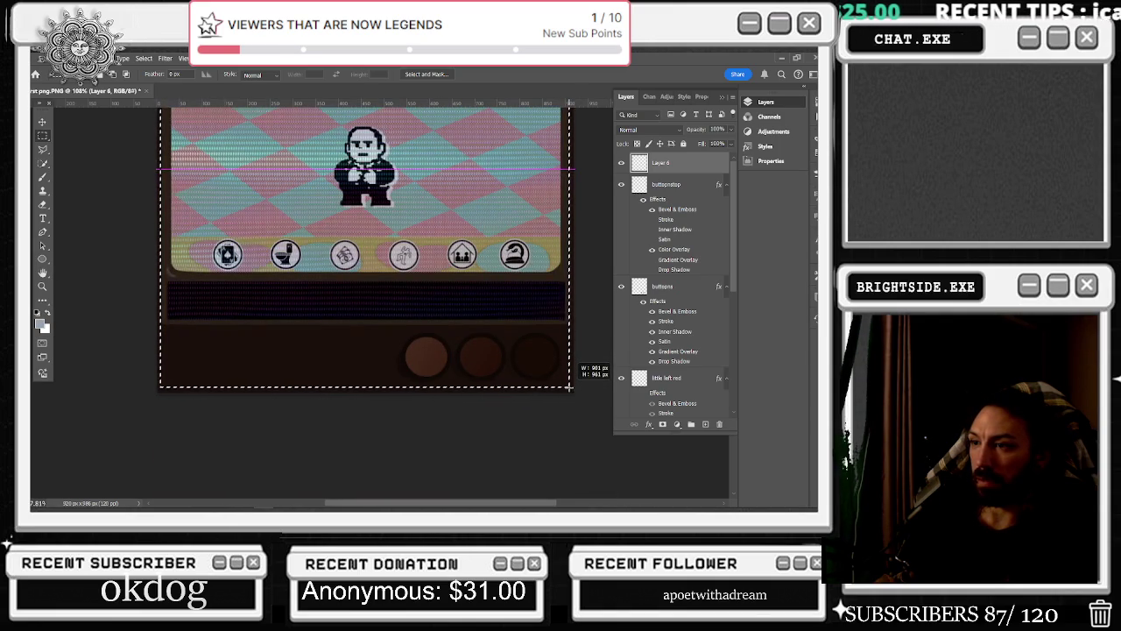
{"action": "left_click_drag", "start_coordinate": [569, 386], "coordinate": [571, 390]}
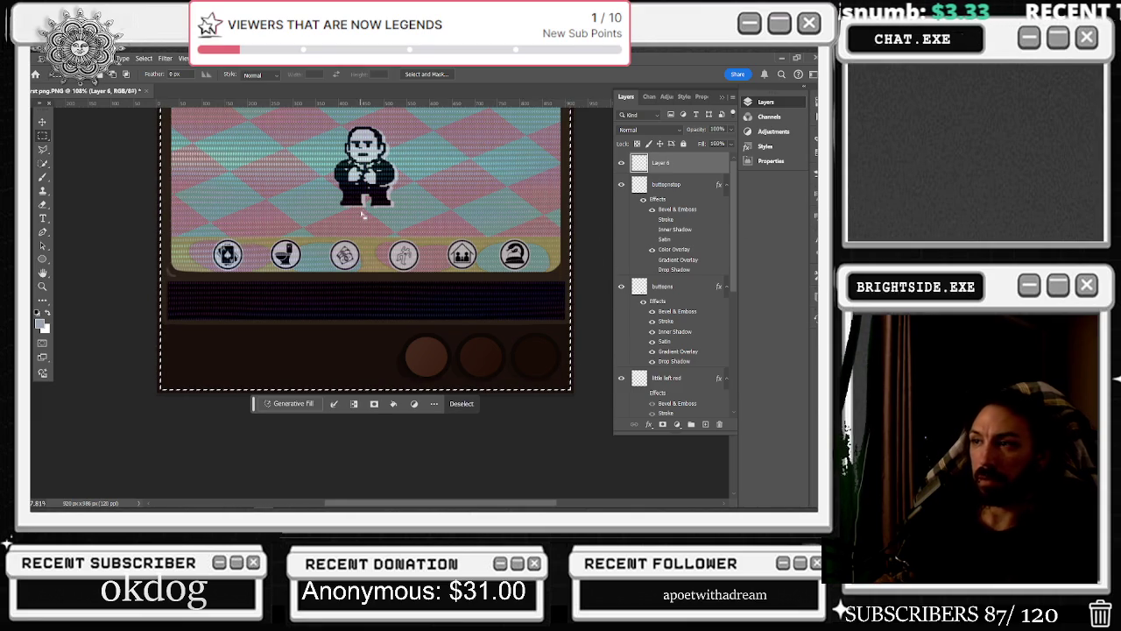
{"action": "key", "text": "ctrl+minus"}
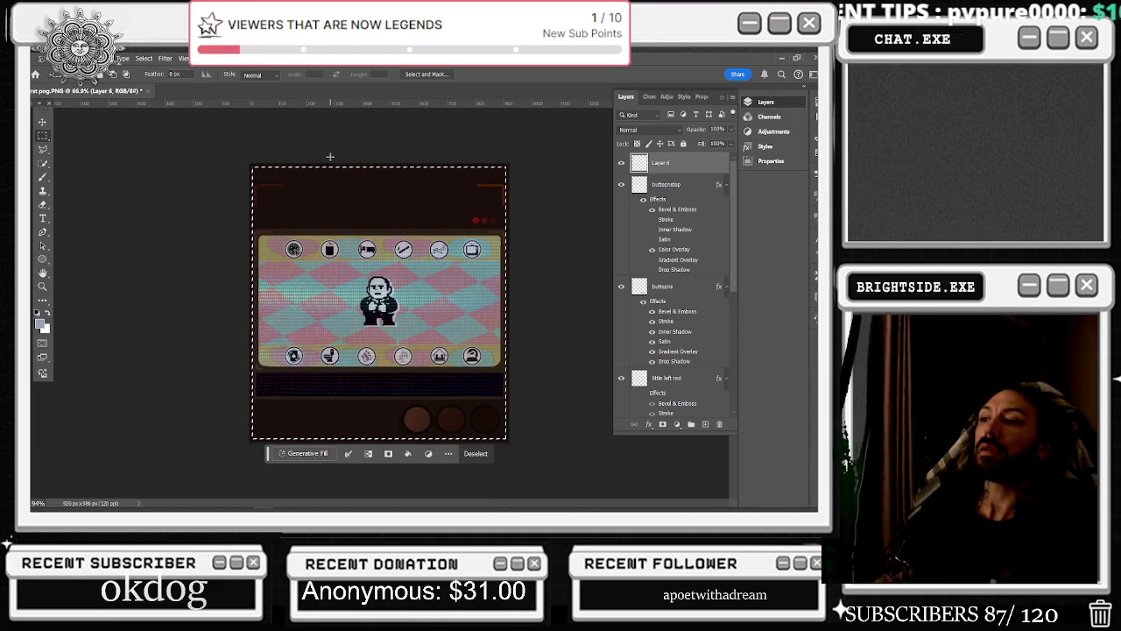
{"action": "right_click", "coordinate": [357, 215]}
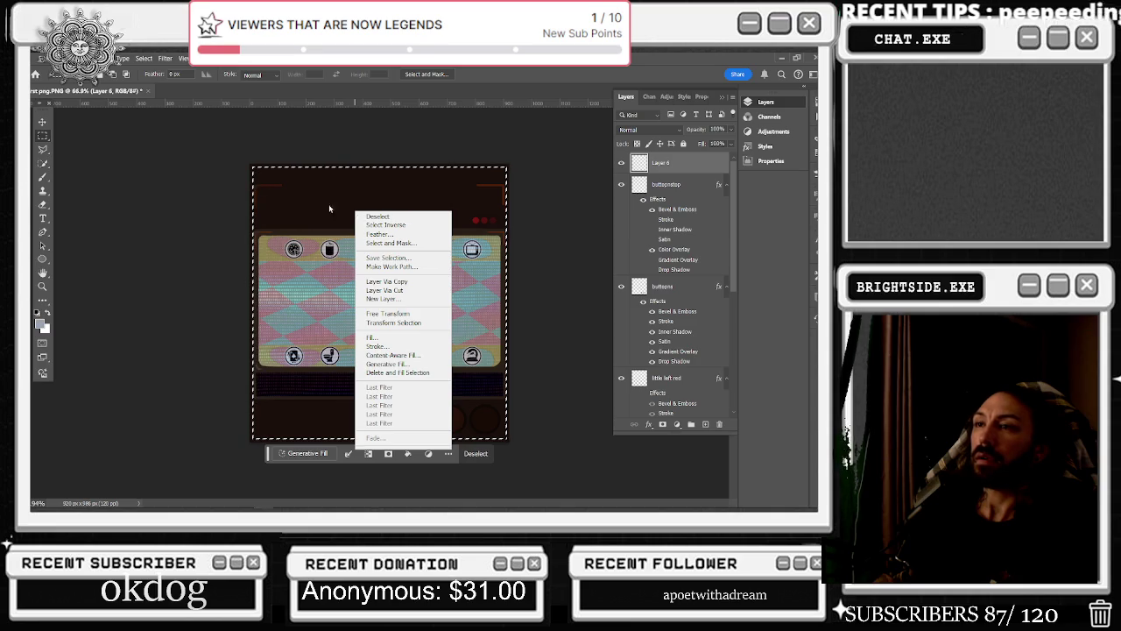
{"action": "key", "text": "Escape"}
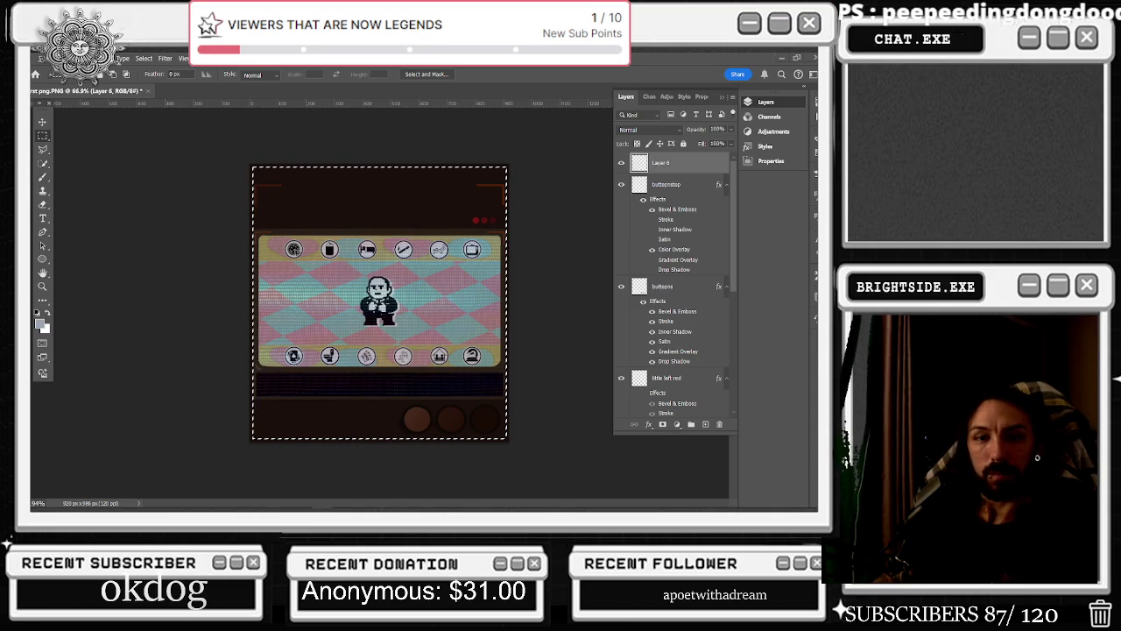
{"action": "key", "text": "ctrl+d"}
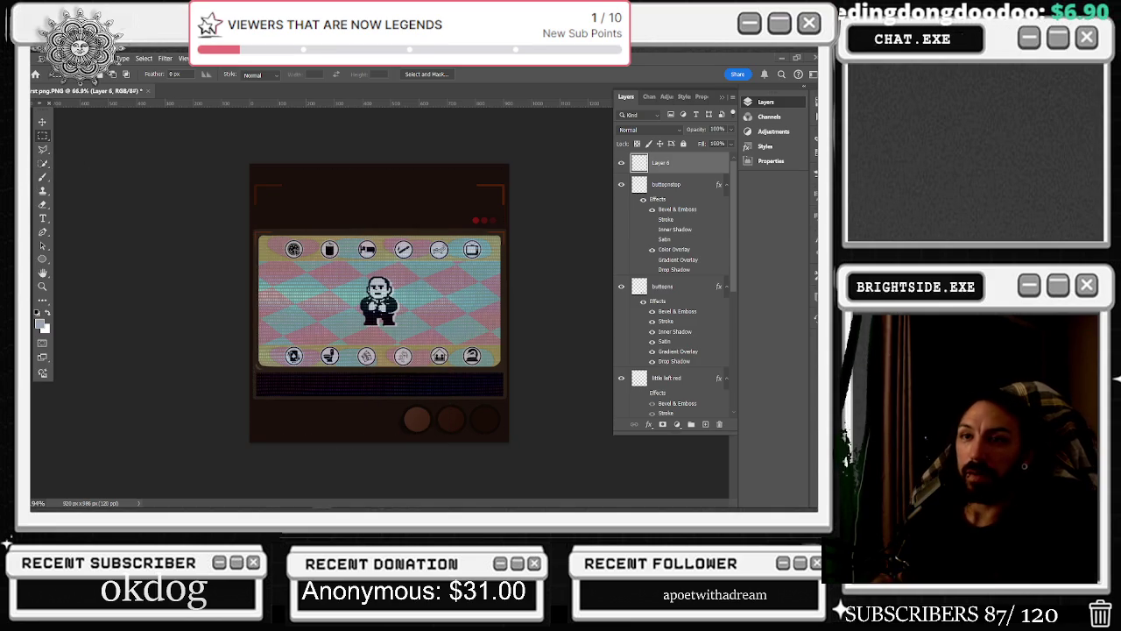
{"action": "key", "text": "ctrl+a"}
Try a pale red brush stroke across the canvas top, then undo it
{"action": "left_click", "coordinate": [42, 177]}
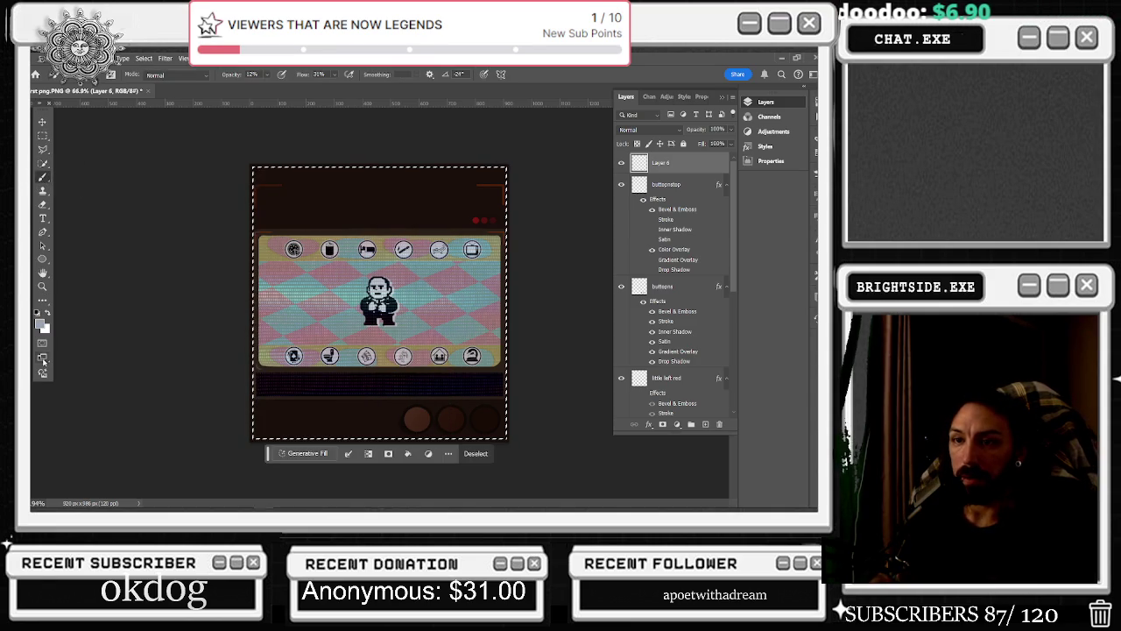
{"action": "left_click", "coordinate": [38, 323]}
{"action": "left_click", "coordinate": [642, 273]}
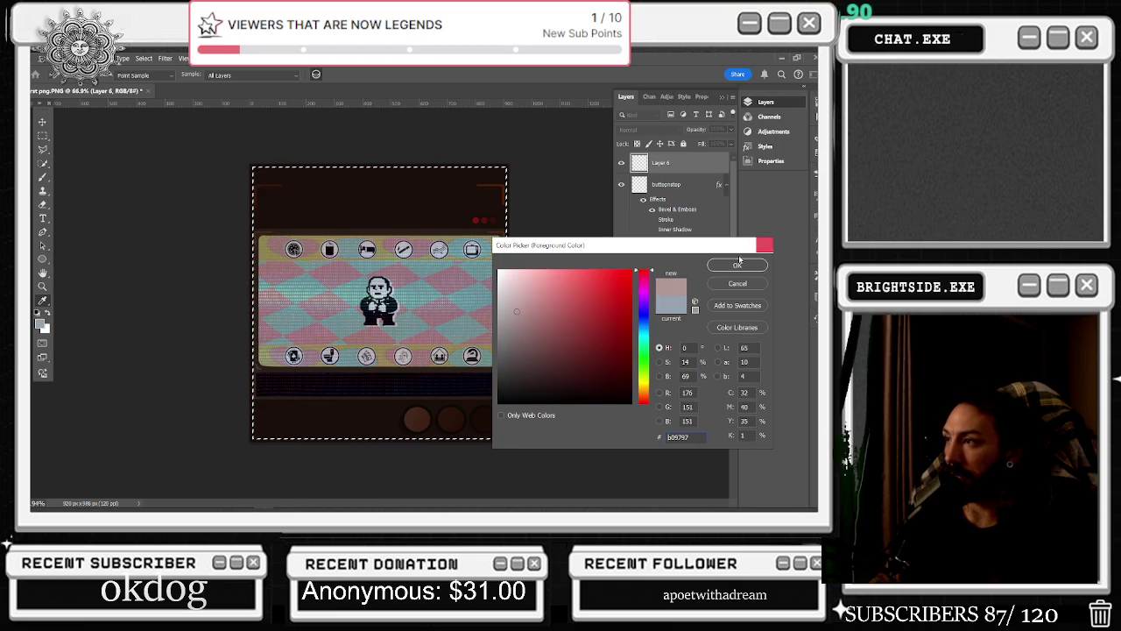
{"action": "left_click", "coordinate": [736, 261]}
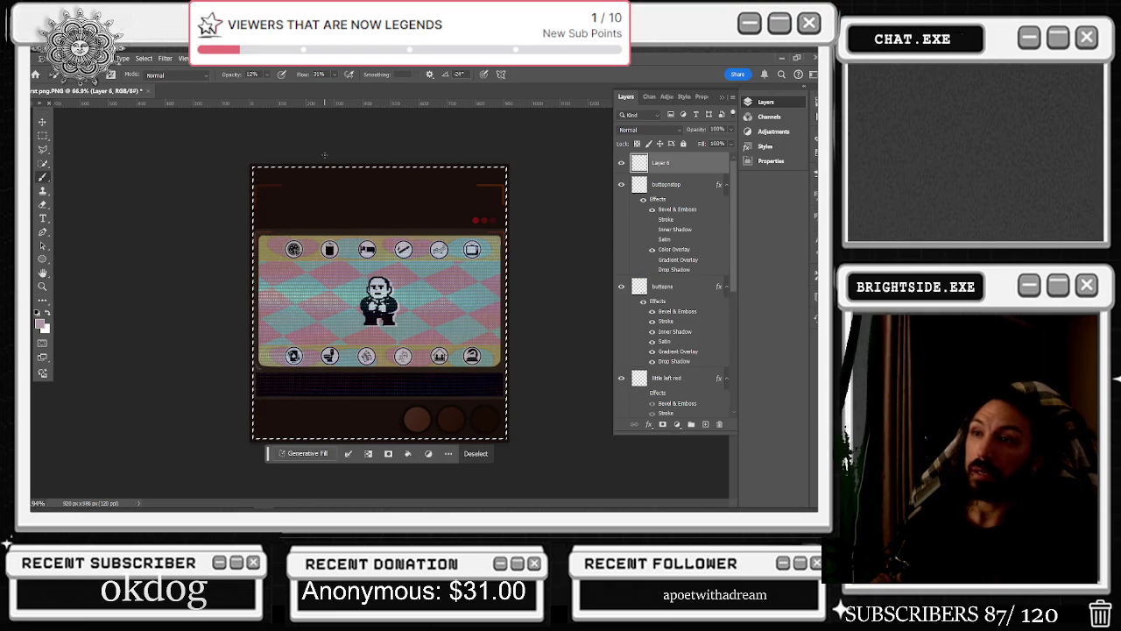
{"action": "left_click", "coordinate": [268, 76]}
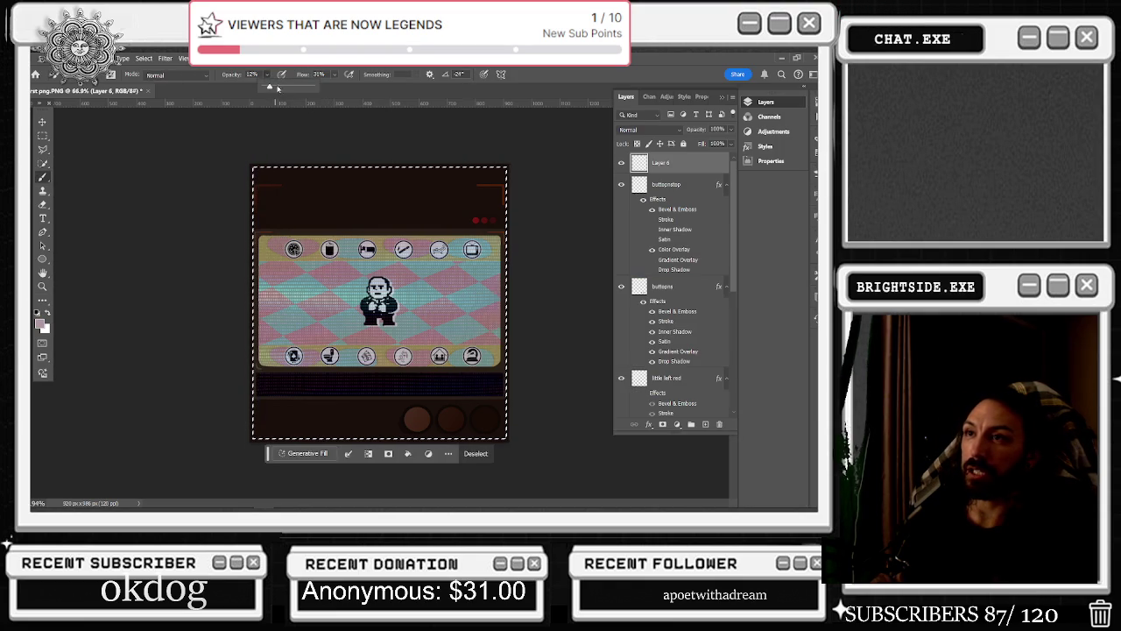
{"action": "left_click_drag", "start_coordinate": [254, 178], "coordinate": [427, 159]}
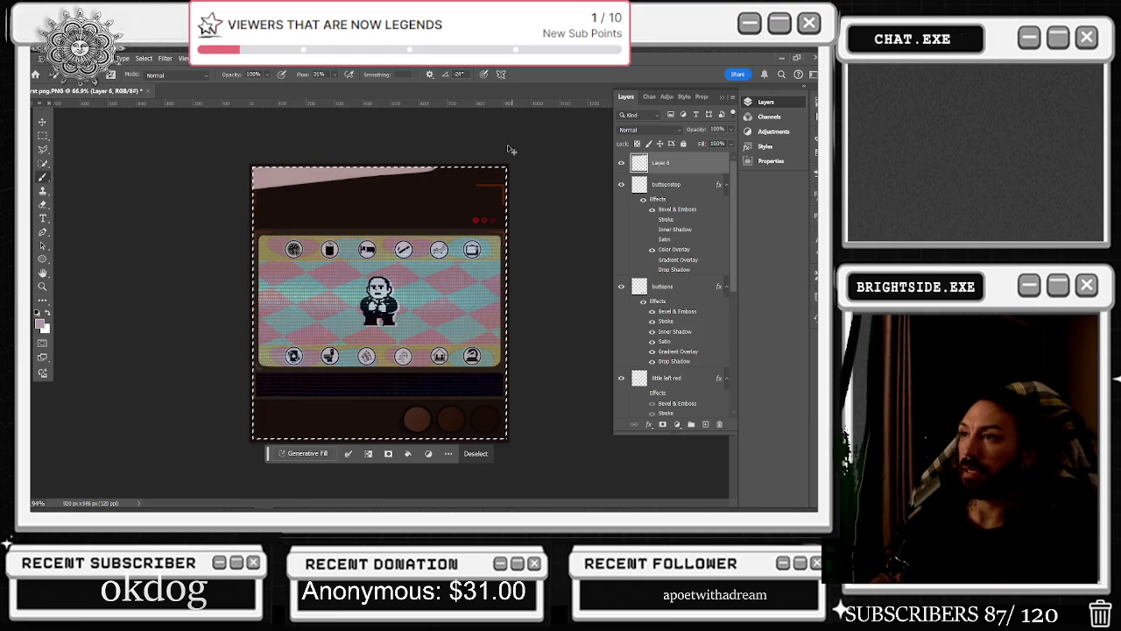
{"action": "key", "text": "ctrl+z"}
Apply an option from the selection's context menu
{"action": "right_click", "coordinate": [417, 214]}
{"action": "key", "text": "m"}
{"action": "key", "text": "Escape"}
{"action": "right_click", "coordinate": [280, 182]}
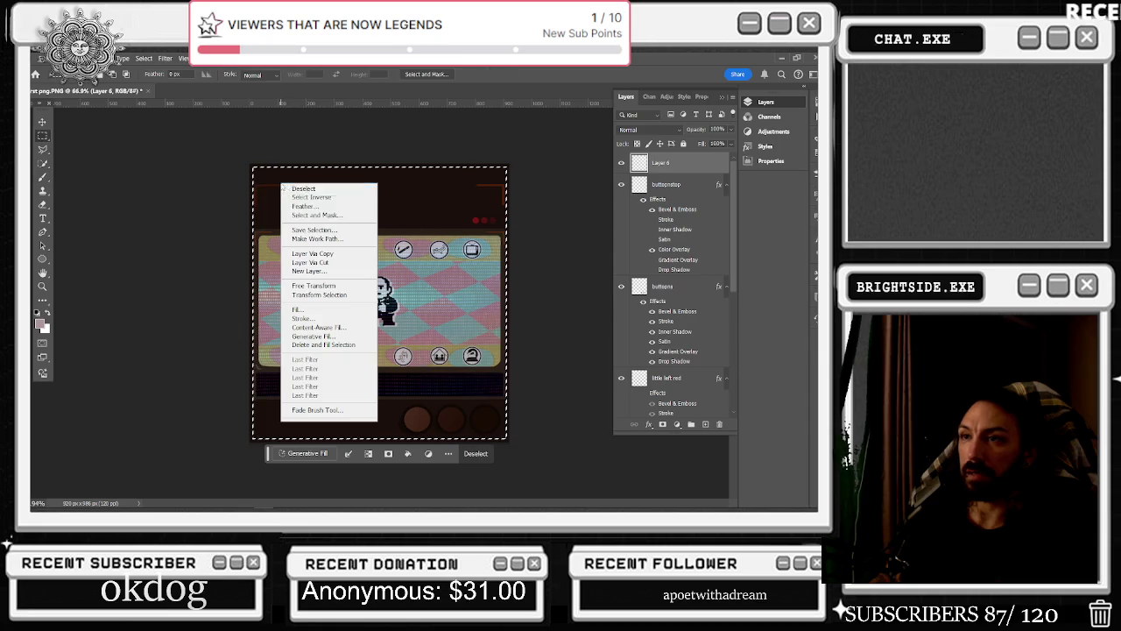
{"action": "left_click", "coordinate": [313, 197]}
Sample the dark red from the existing marks, then set the brush colour to ff0000
{"action": "key", "text": "b"}
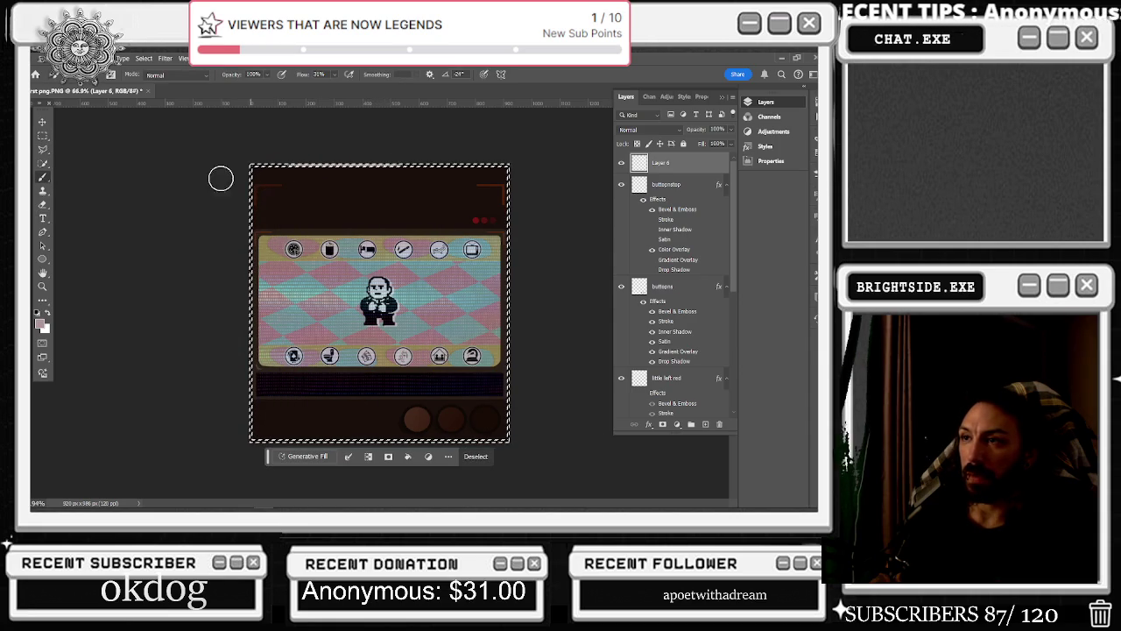
{"action": "left_click", "coordinate": [473, 203], "text": "alt"}
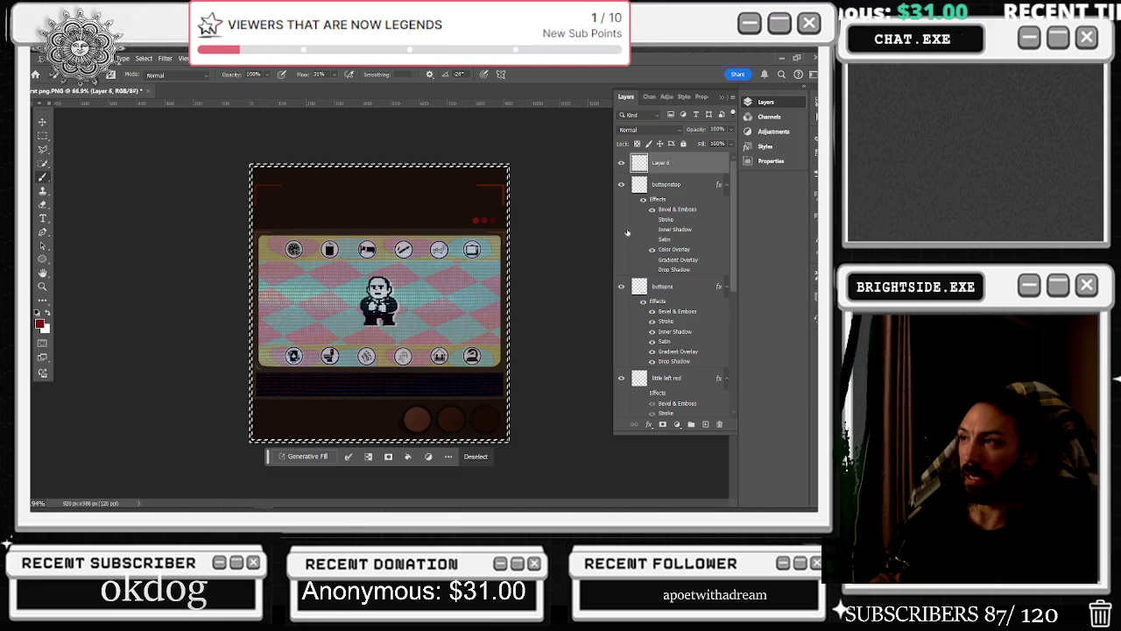
{"action": "left_click", "coordinate": [41, 325]}
{"action": "type", "text": "ff0000"}
{"action": "left_click", "coordinate": [737, 265]}
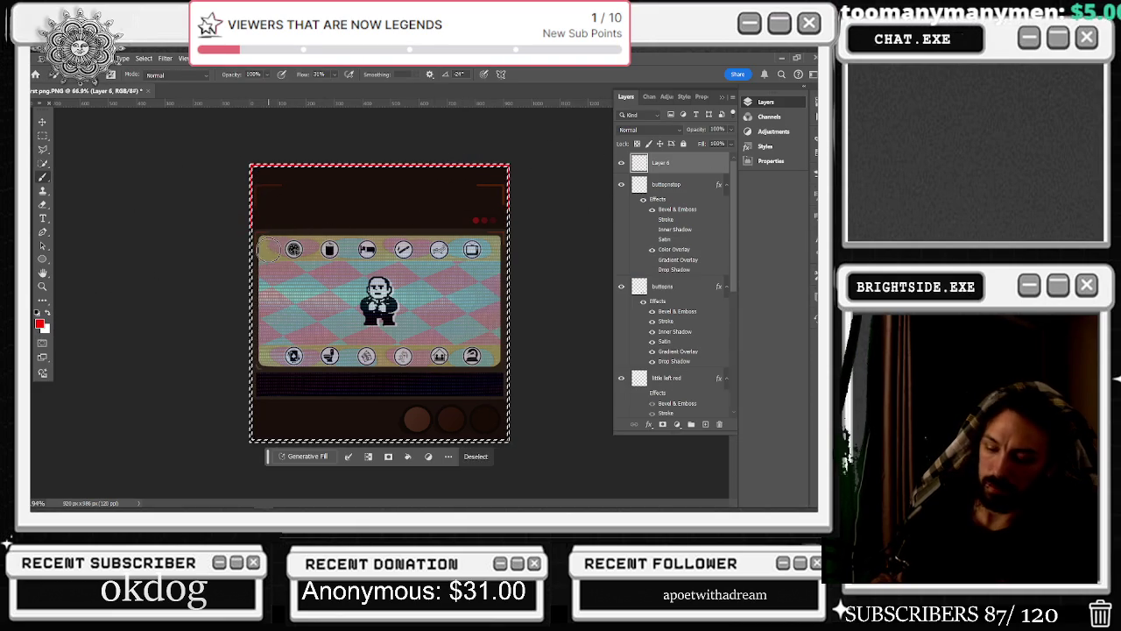
Enlarge the brush, clear the selection, and set Layer 6 opacity to 10% for a faint border
{"action": "key", "text": "bracketright"}
{"action": "key", "text": "bracketright"}
{"action": "key", "text": "bracketright"}
{"action": "key", "text": "bracketright"}
{"action": "key", "text": "bracketright"}
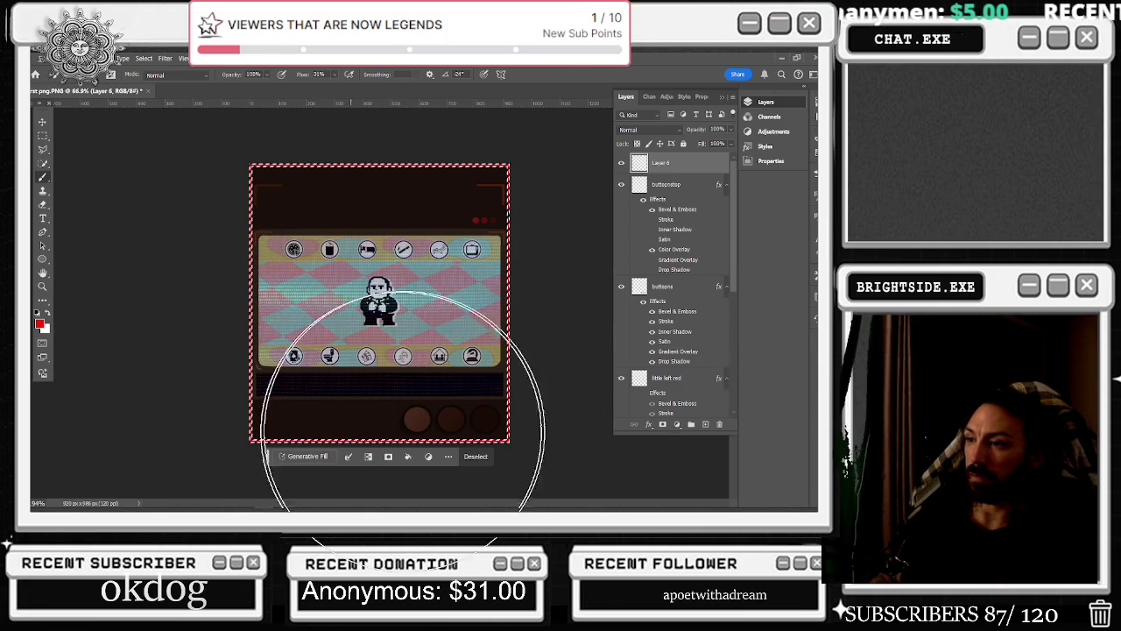
{"action": "key", "text": "m"}
{"action": "key", "text": "ctrl+d"}
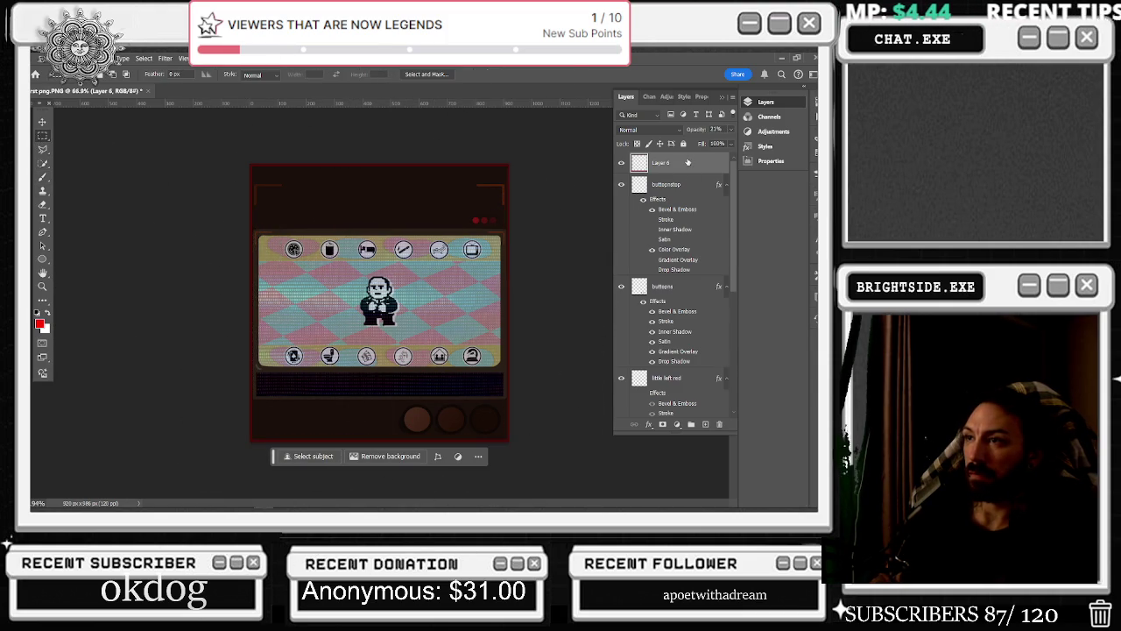
{"action": "key", "text": "6"}
{"action": "key", "text": "4"}
{"action": "key", "text": "3"}
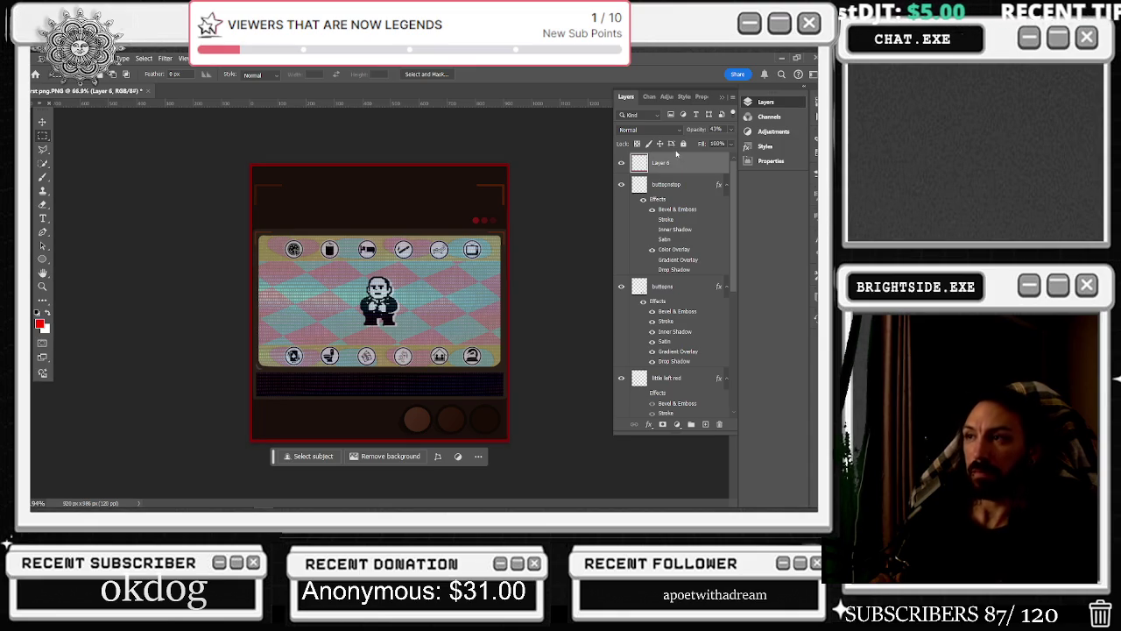
{"action": "key", "text": "1"}
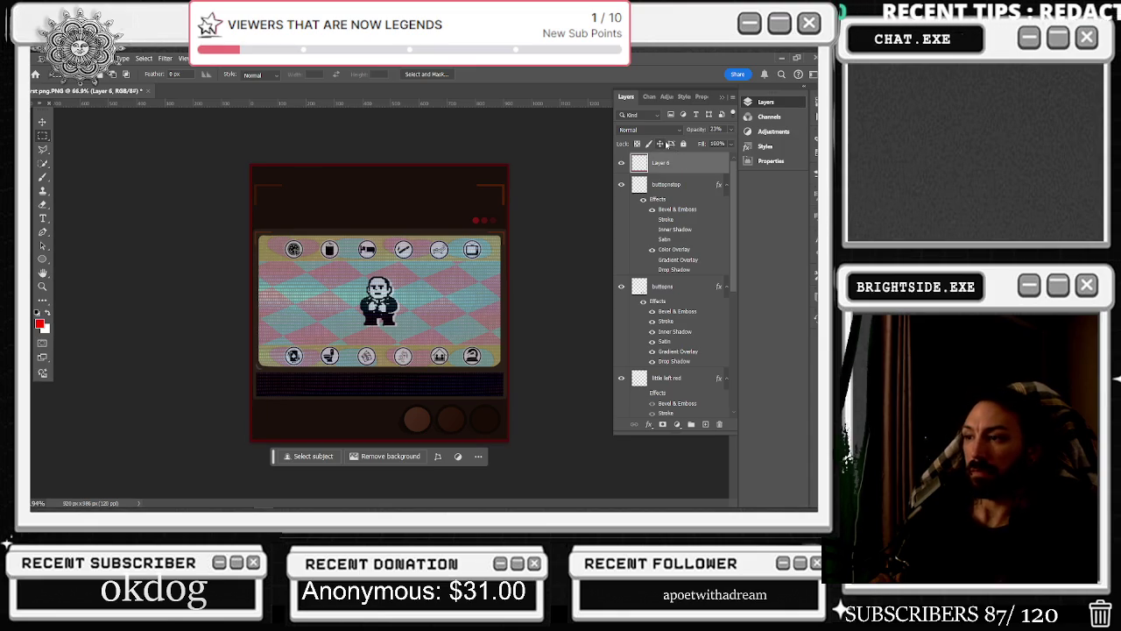
{"action": "key", "text": "1"}
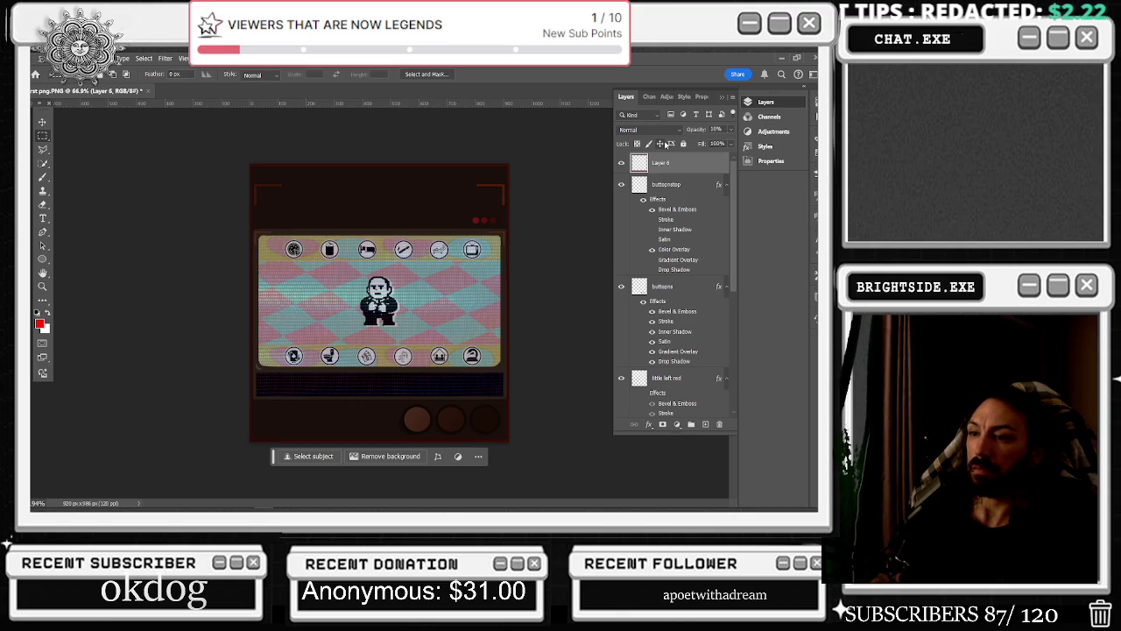
{"action": "scroll", "coordinate": [525, 120], "scroll_direction": "up", "scroll_amount": 5}
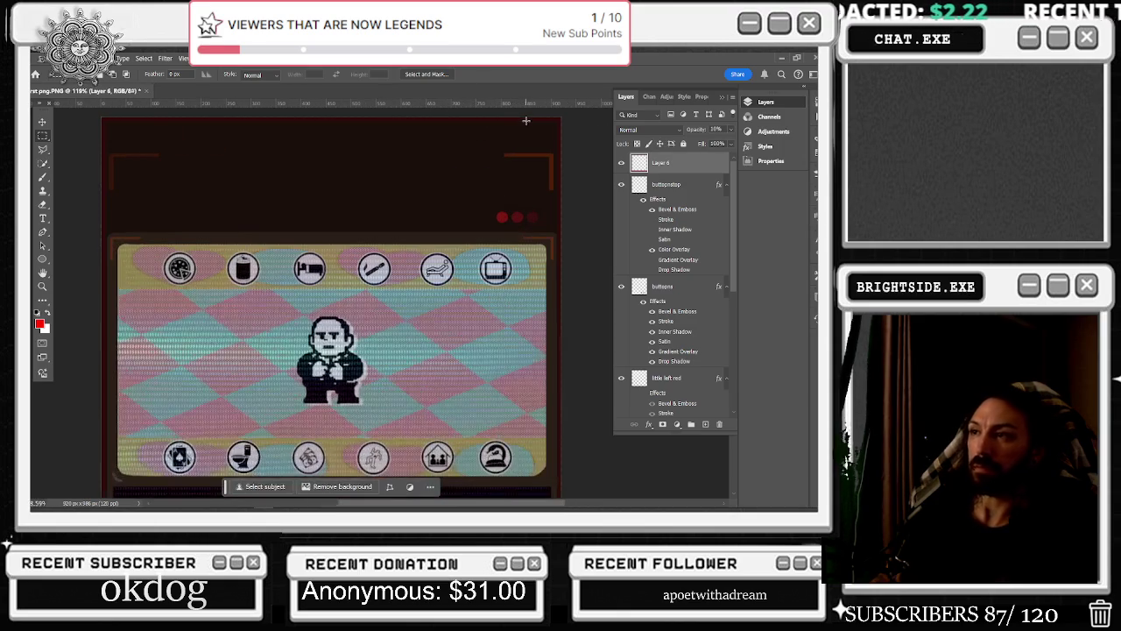
Zoom into the top-left border corner and select the plain Eraser Tool
{"action": "scroll", "coordinate": [573, 141], "scroll_direction": "up", "scroll_amount": 3}
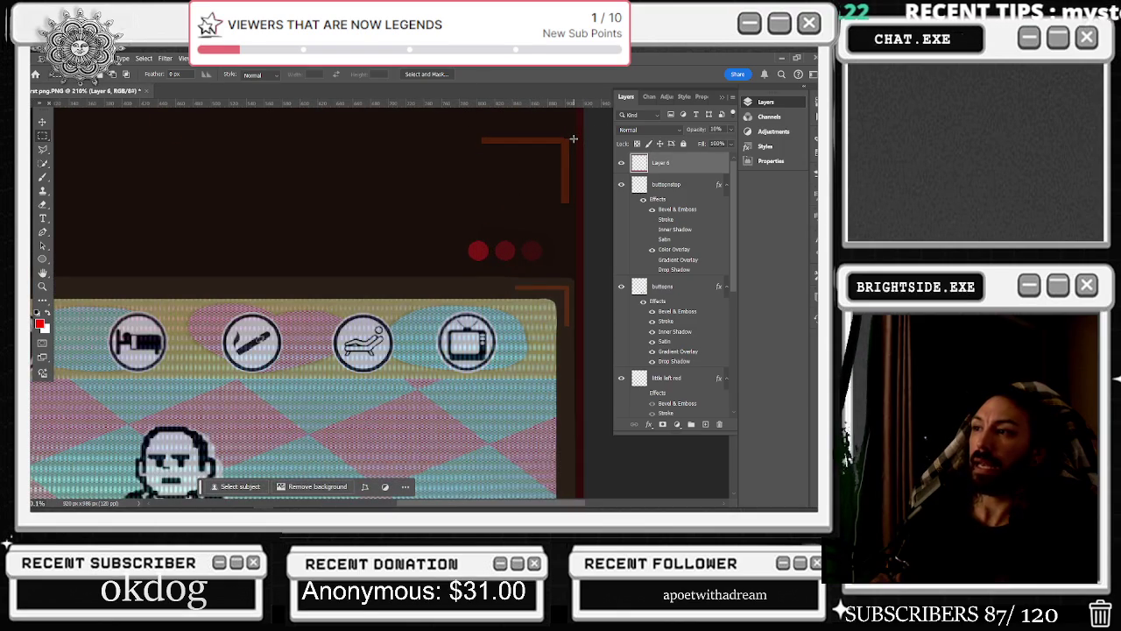
{"action": "scroll", "coordinate": [574, 139], "scroll_direction": "down", "scroll_amount": 3}
{"action": "scroll", "coordinate": [493, 165], "scroll_direction": "down", "scroll_amount": 3}
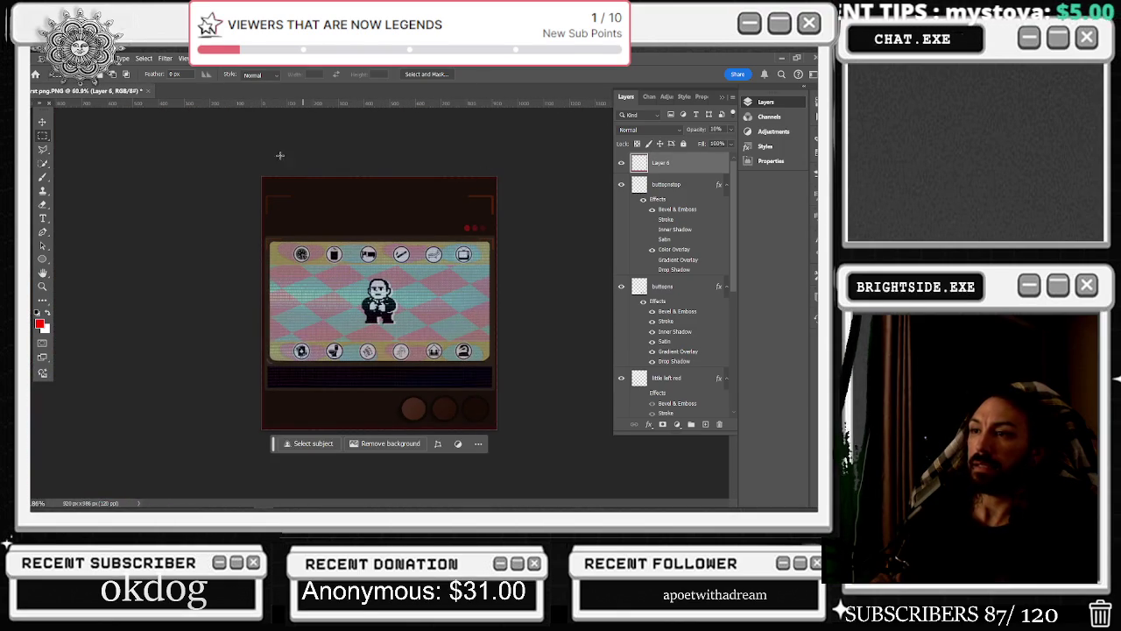
{"action": "scroll", "coordinate": [195, 129], "scroll_direction": "up", "scroll_amount": 2}
{"action": "scroll", "coordinate": [255, 191], "scroll_direction": "up", "scroll_amount": 3}
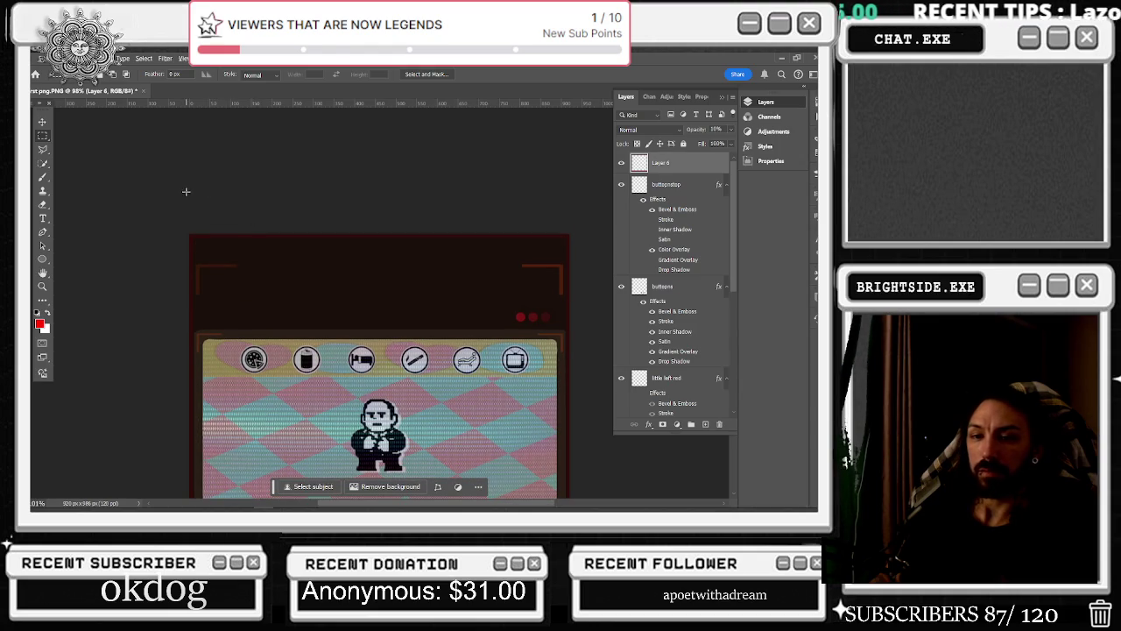
{"action": "scroll", "coordinate": [185, 191], "scroll_direction": "up", "scroll_amount": 5}
{"action": "left_click", "coordinate": [44, 202]}
{"action": "scroll", "coordinate": [88, 191], "scroll_direction": "down", "scroll_amount": 8}
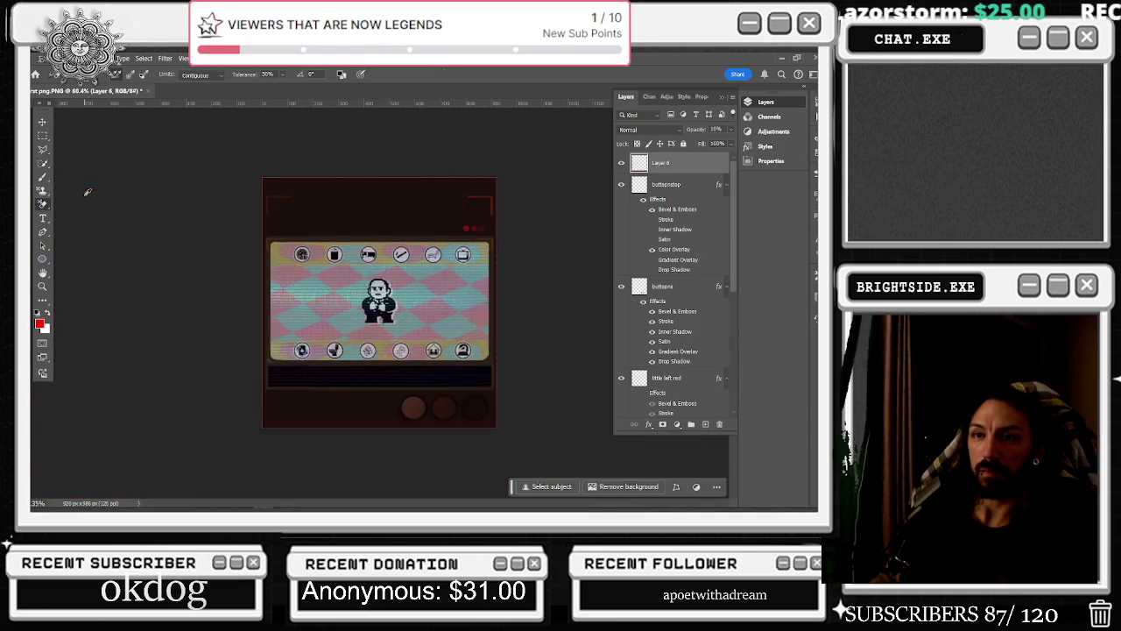
{"action": "scroll", "coordinate": [225, 188], "scroll_direction": "up", "scroll_amount": 8}
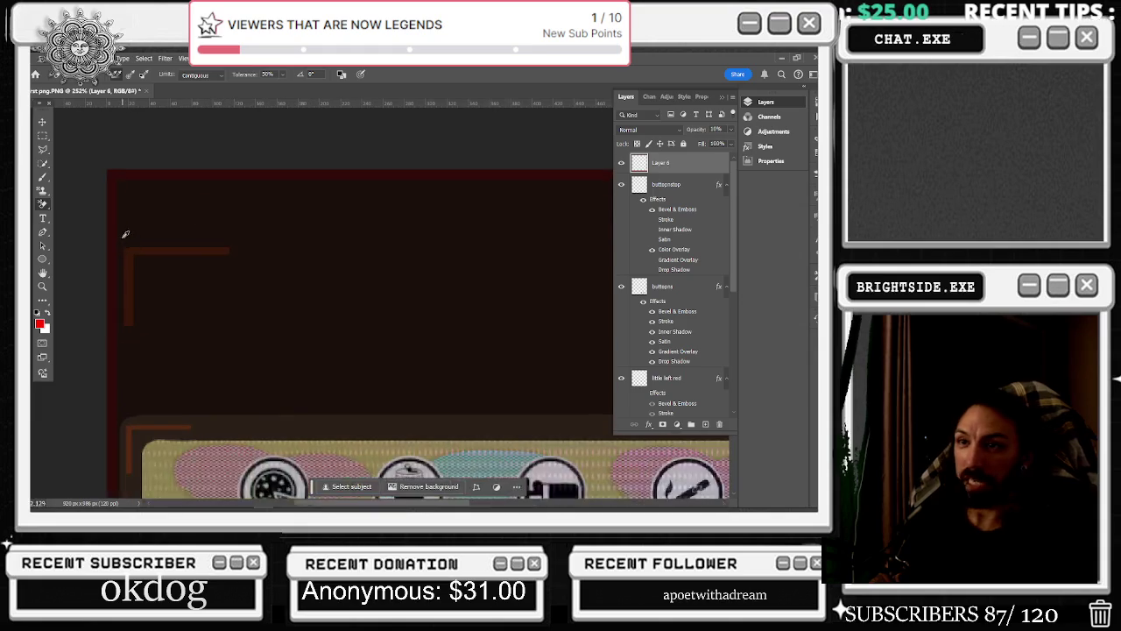
{"action": "scroll", "coordinate": [125, 219], "scroll_direction": "up", "scroll_amount": 1}
{"action": "left_click", "coordinate": [42, 200]}
{"action": "left_click", "coordinate": [42, 202]}
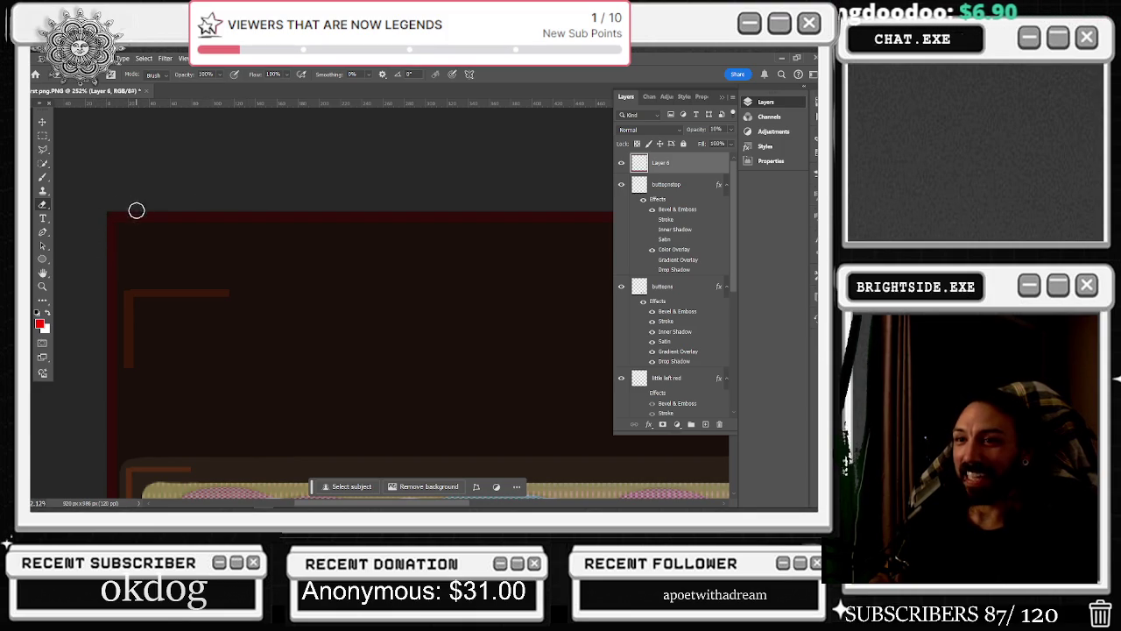
Try the Clone Stamp on the red border corner, dismissing its undefined-source warning
{"action": "scroll", "coordinate": [148, 187], "scroll_direction": "down", "scroll_amount": 3}
{"action": "scroll", "coordinate": [231, 248], "scroll_direction": "up", "scroll_amount": 1}
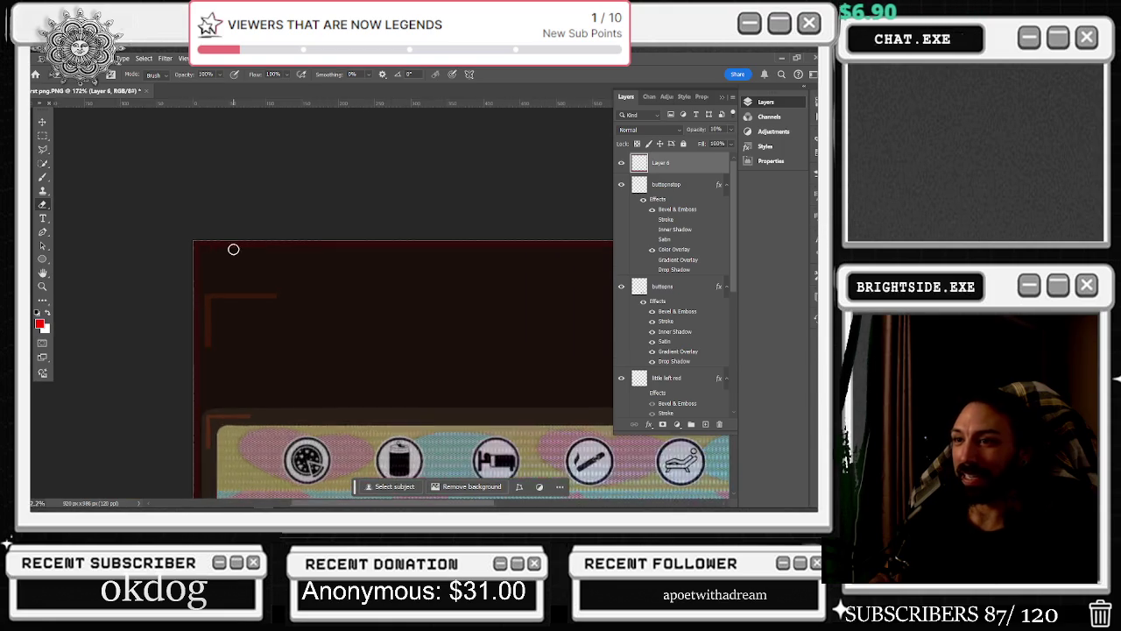
{"action": "scroll", "coordinate": [88, 192], "scroll_direction": "up", "scroll_amount": 1}
{"action": "scroll", "coordinate": [82, 183], "scroll_direction": "up", "scroll_amount": 1}
{"action": "scroll", "coordinate": [128, 198], "scroll_direction": "up", "scroll_amount": 1}
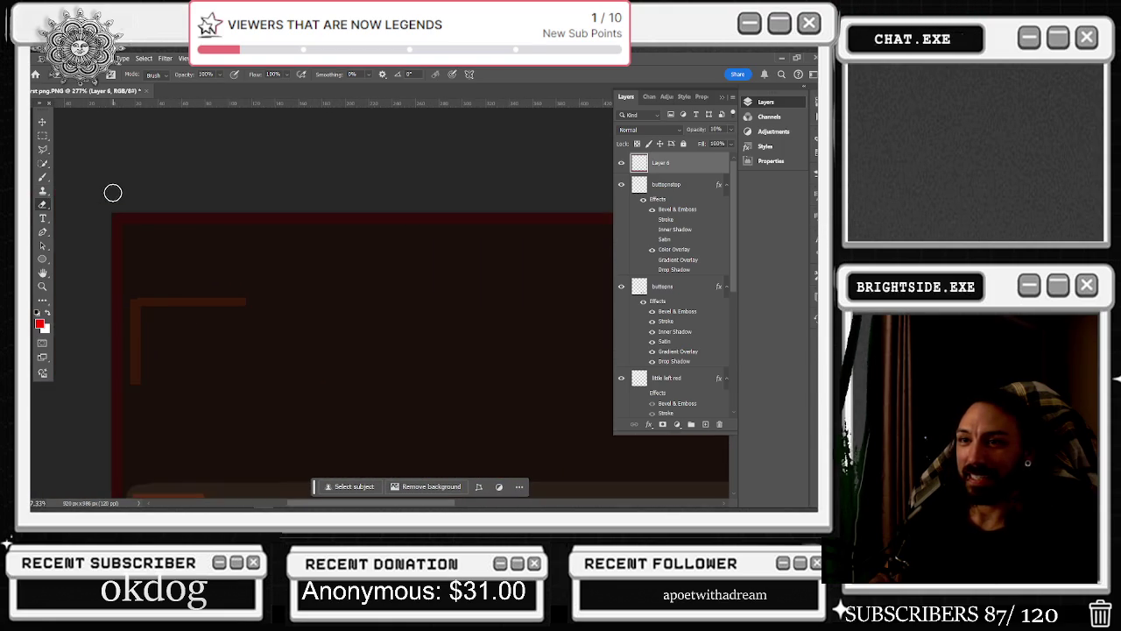
{"action": "scroll", "coordinate": [90, 190], "scroll_direction": "down", "scroll_amount": 1}
{"action": "scroll", "coordinate": [79, 190], "scroll_direction": "down", "scroll_amount": 1}
{"action": "scroll", "coordinate": [85, 189], "scroll_direction": "down", "scroll_amount": 1}
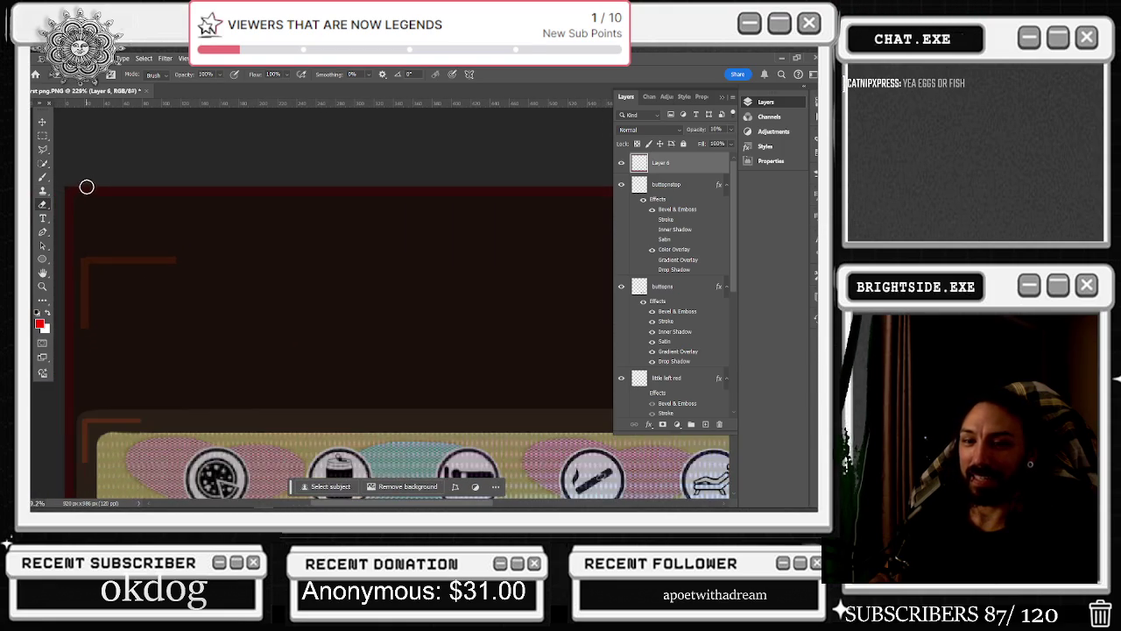
{"action": "left_click", "coordinate": [42, 190]}
{"action": "scroll", "coordinate": [70, 288], "scroll_direction": "right", "scroll_amount": 1}
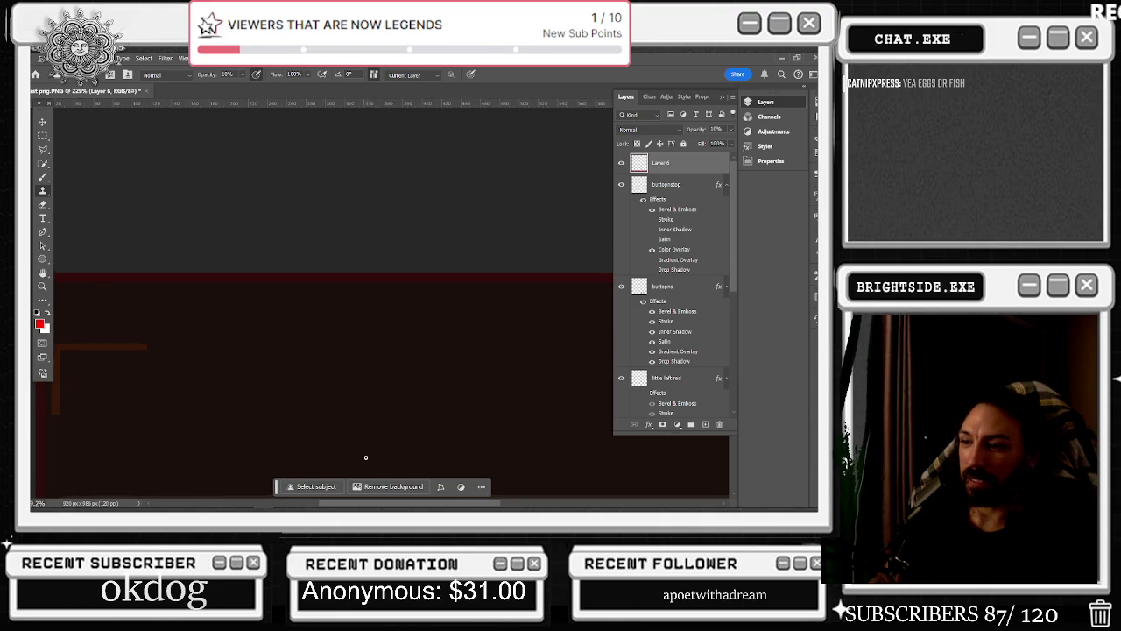
{"action": "left_click_drag", "start_coordinate": [359, 506], "coordinate": [316, 502]}
{"action": "scroll", "coordinate": [211, 285], "scroll_direction": "up", "scroll_amount": 3}
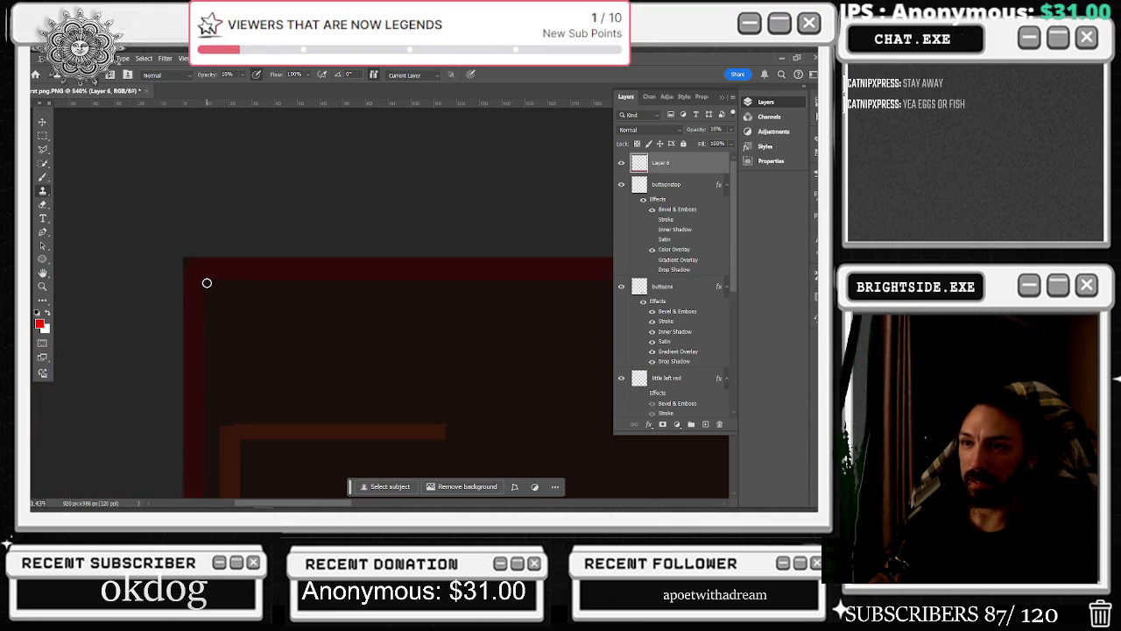
{"action": "left_click", "coordinate": [208, 283]}
{"action": "key", "text": "Return"}
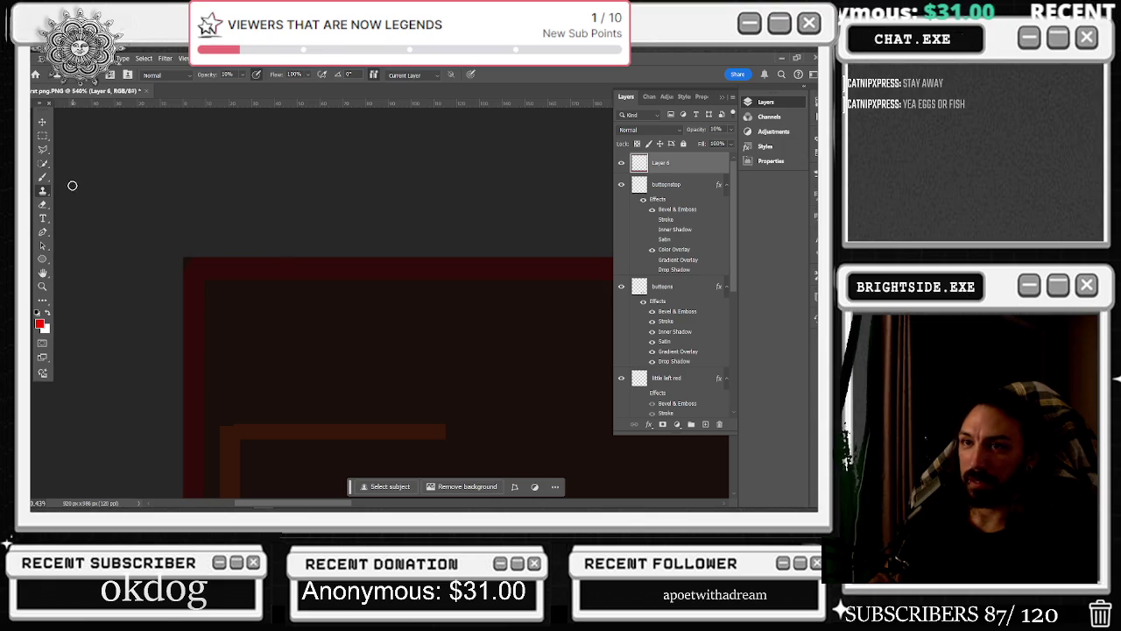
Return to the Eraser, shrink its brush, and zoom out to the full artwork
{"action": "left_click", "coordinate": [43, 204]}
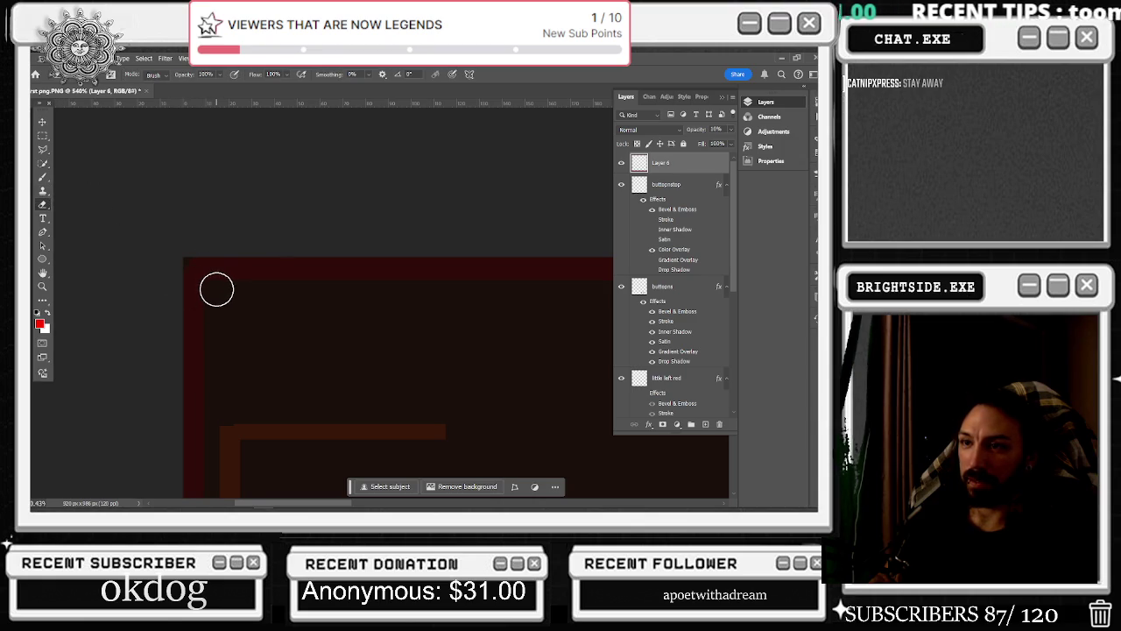
{"action": "key", "text": "["}
{"action": "key", "text": "["}
{"action": "key", "text": "["}
{"action": "key", "text": "["}
{"action": "key", "text": "["}
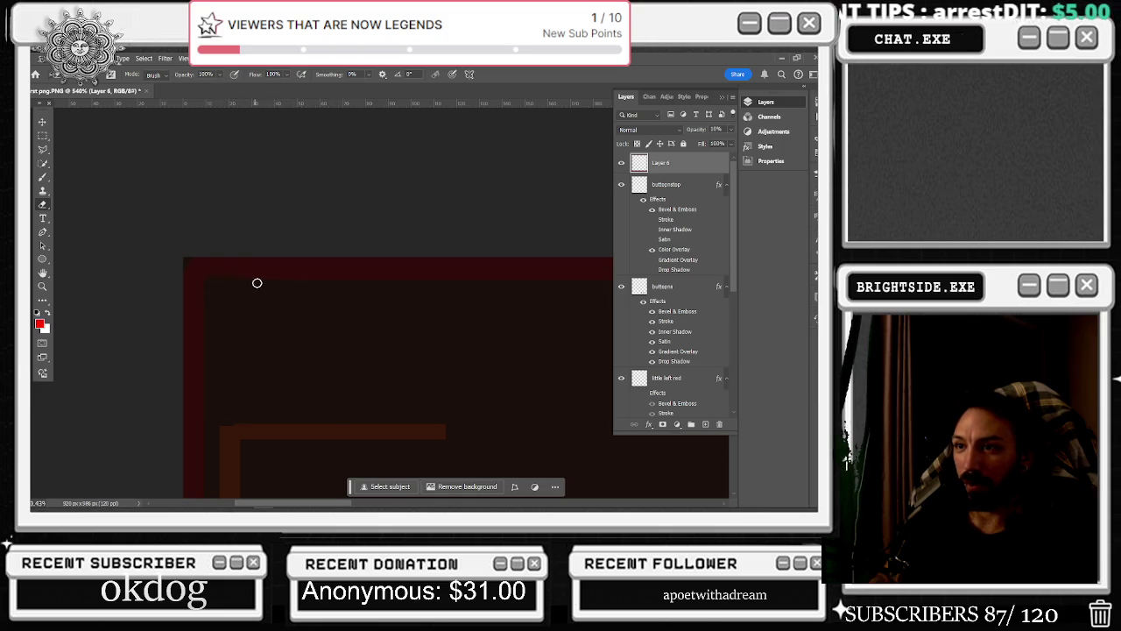
{"action": "scroll", "coordinate": [412, 342], "scroll_direction": "down", "scroll_amount": 5}
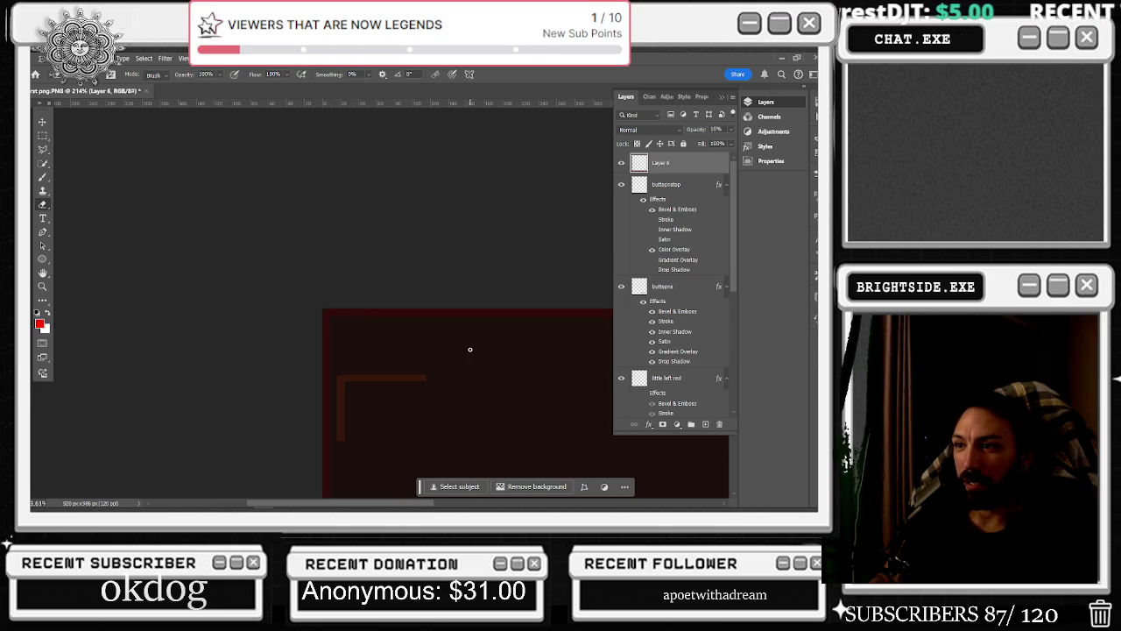
{"action": "scroll", "coordinate": [469, 349], "scroll_direction": "down", "scroll_amount": 3}
{"action": "scroll", "coordinate": [470, 312], "scroll_direction": "down", "scroll_amount": 3}
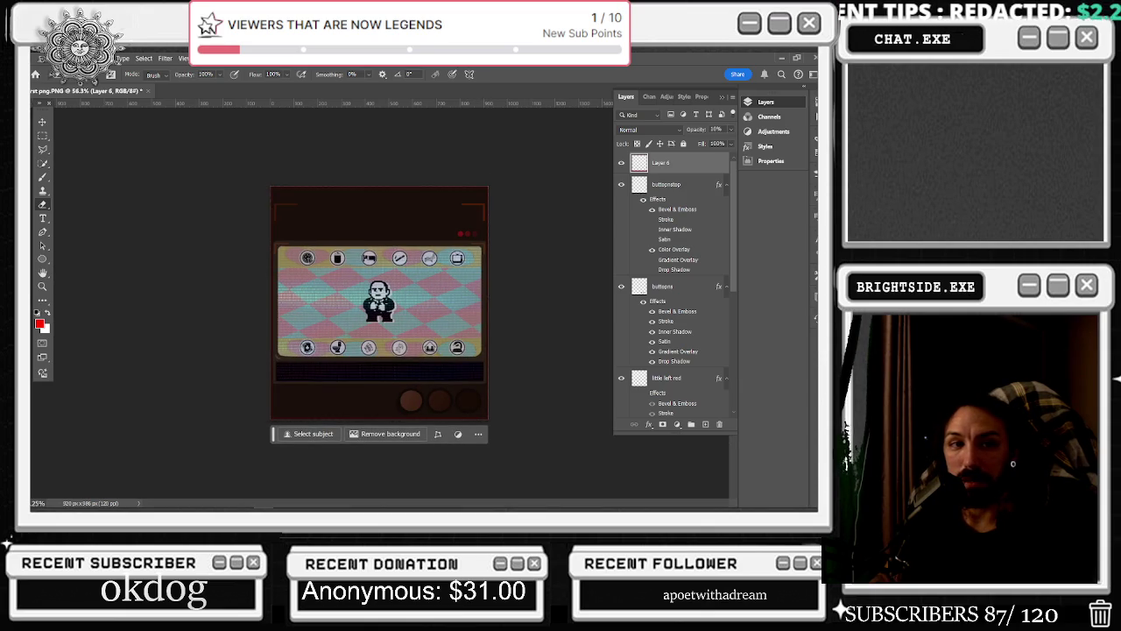
{"action": "key", "text": "alt+Tab"}
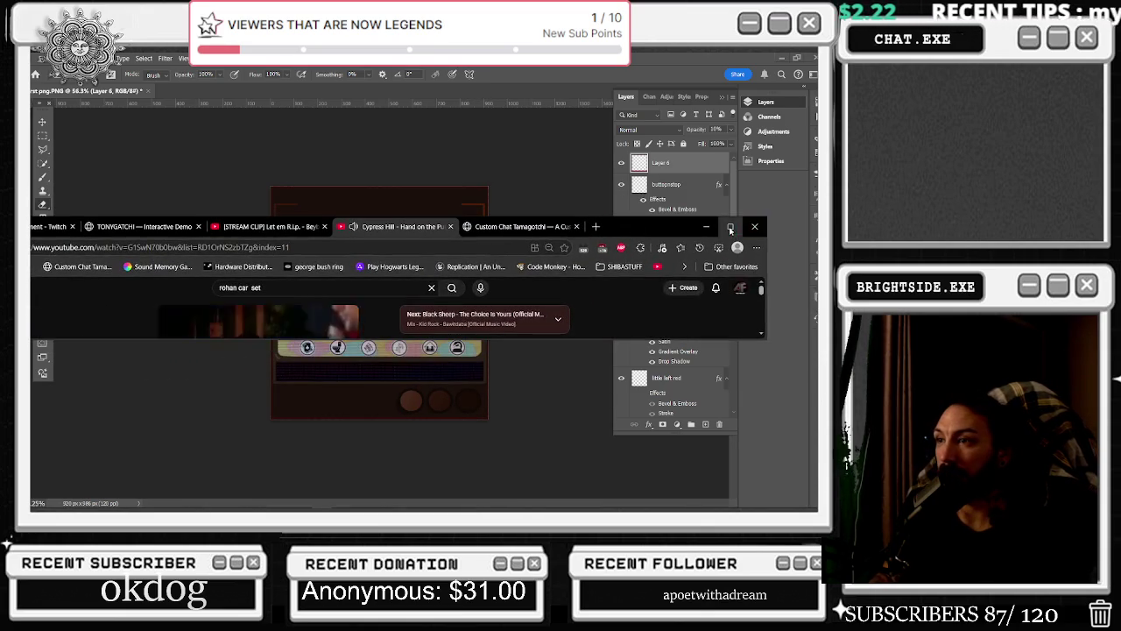
Maximise the browser and rewind the Cypress Hill video, pausing at 2:20
{"action": "left_click", "coordinate": [730, 227]}
{"action": "key", "text": "Left"}
{"action": "key", "text": "Left"}
{"action": "key", "text": "Left"}
{"action": "key", "text": "space"}
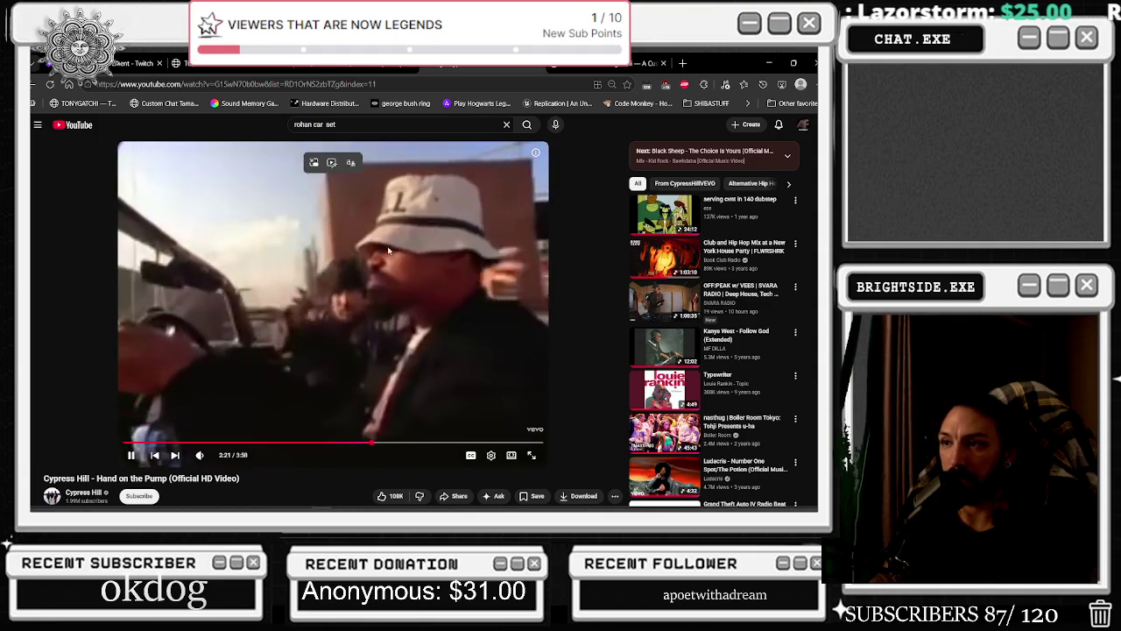
{"action": "key", "text": "Left"}
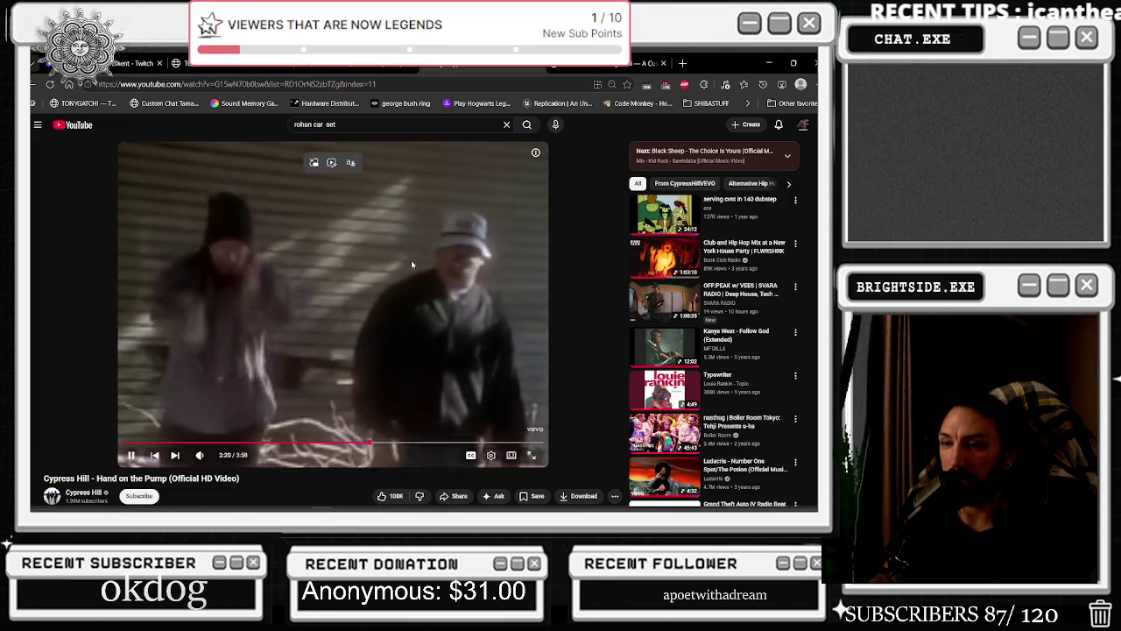
{"action": "left_click", "coordinate": [412, 261]}
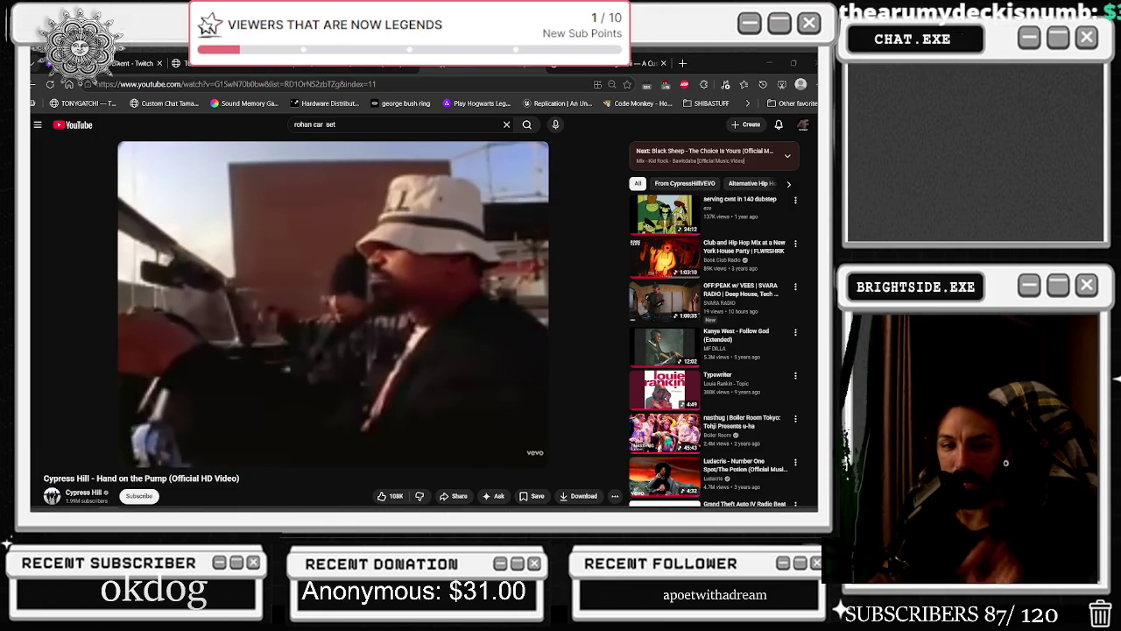
Scrub the video back to about 2:12 and resume playback
{"action": "left_click", "coordinate": [278, 302]}
{"action": "key", "text": "Left"}
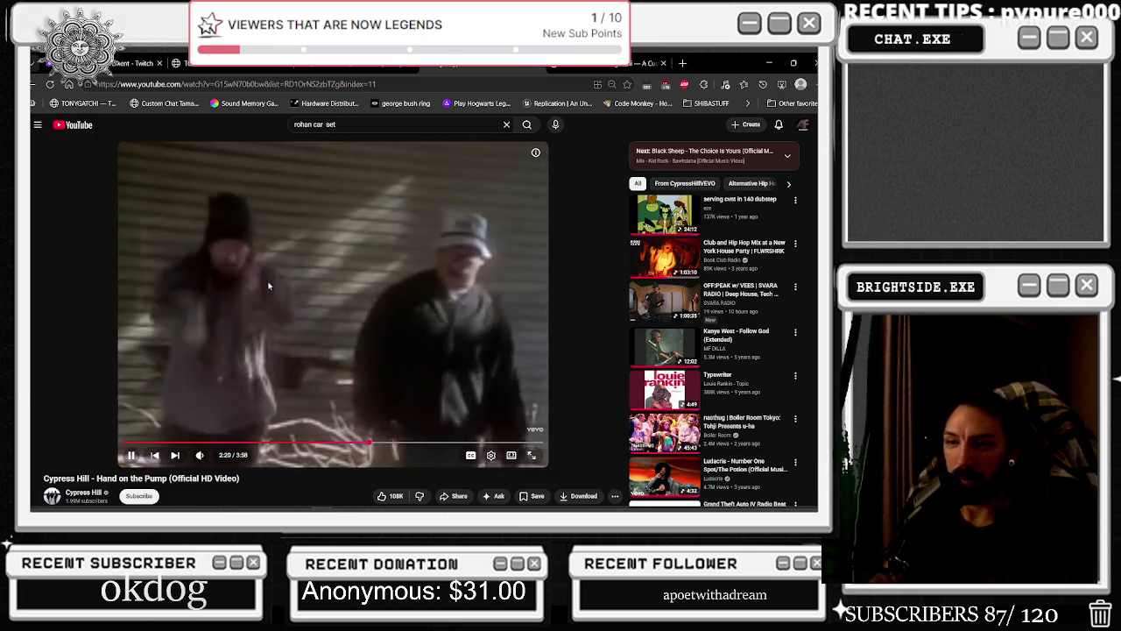
{"action": "key", "text": "space"}
{"action": "key", "text": "space"}
{"action": "left_click", "coordinate": [362, 445]}
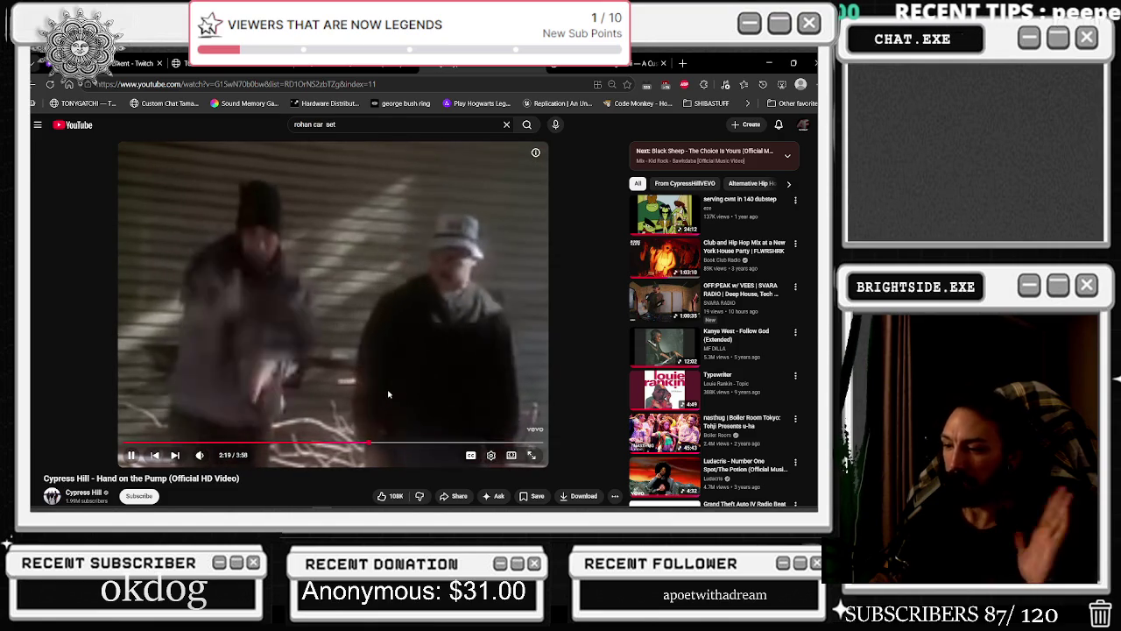
{"action": "left_click", "coordinate": [390, 394]}
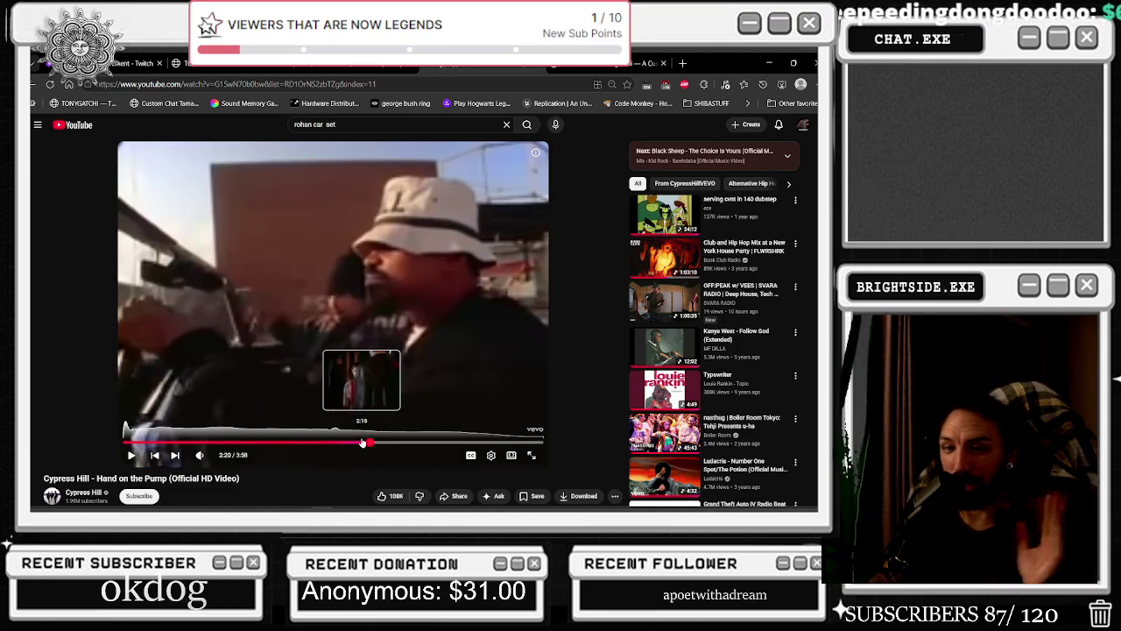
{"action": "left_click_drag", "start_coordinate": [362, 443], "coordinate": [354, 440]}
{"action": "left_click", "coordinate": [375, 313]}
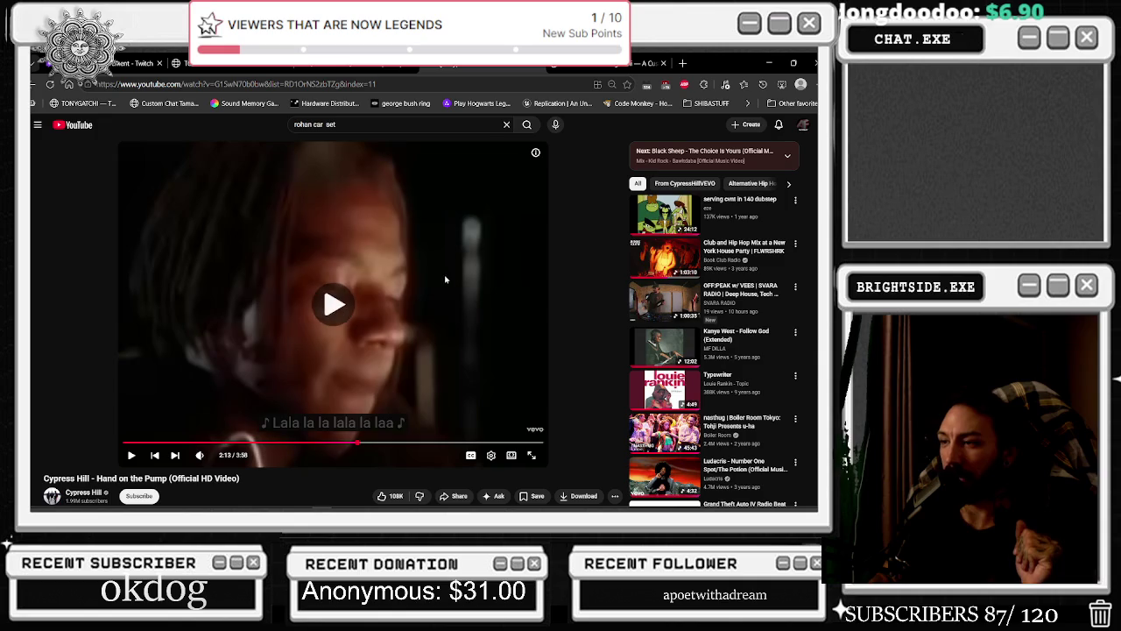